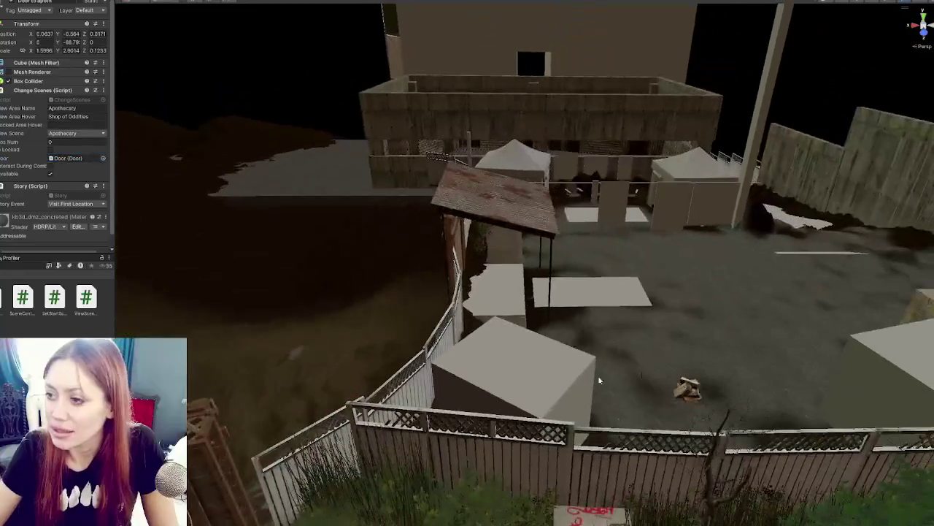
# - Give both gate door leaves a Door (Script) and an Audio Source component
pyautogui.moveTo(509, 267); pyautogui.dragTo(465, 266)
pyautogui.click(560, 259)
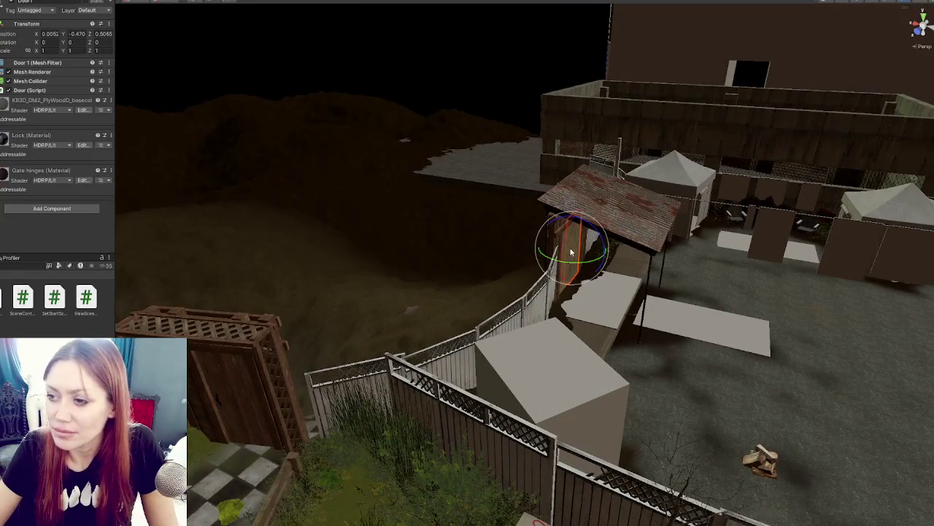
pyautogui.keyDown('shift'); pyautogui.click(558, 263); pyautogui.keyUp('shift')
pyautogui.click(51, 212)
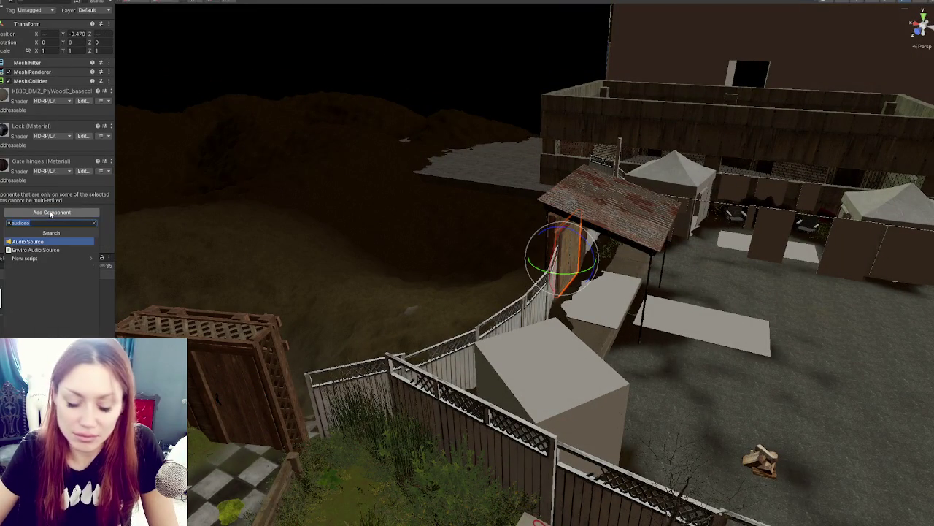
pyautogui.write('door')
pyautogui.press('Return')
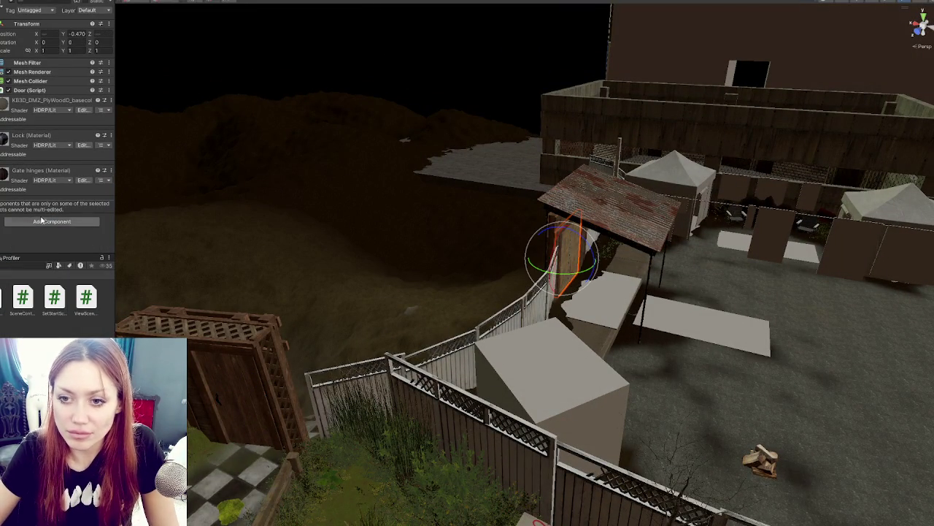
pyautogui.click(43, 219)
pyautogui.write('audio')
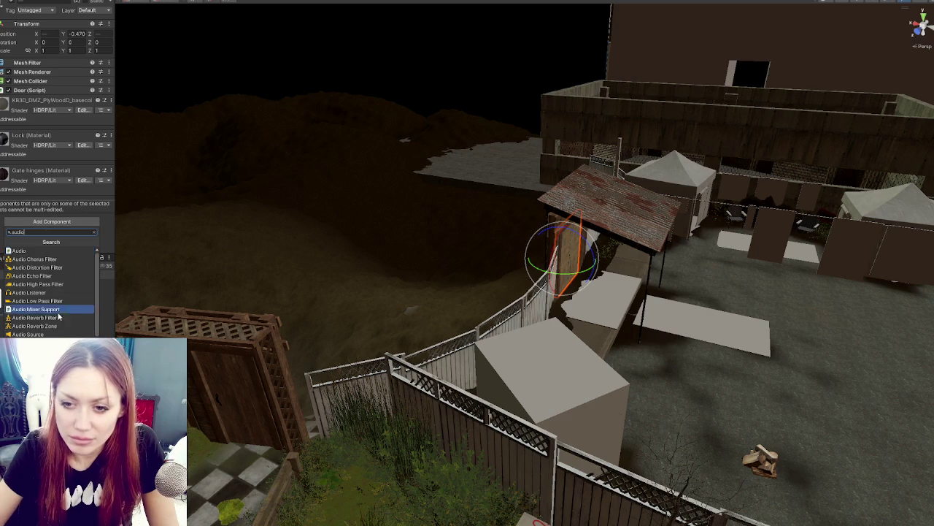
pyautogui.click(28, 333)
# - Select only the right leaf, Door 1, and remove its Door script component
pyautogui.press('f')
pyautogui.moveTo(672, 270)
pyautogui.mouseDown()
pyautogui.moveTo(596, 247)
pyautogui.moveTo(505, 243)
pyautogui.mouseUp()
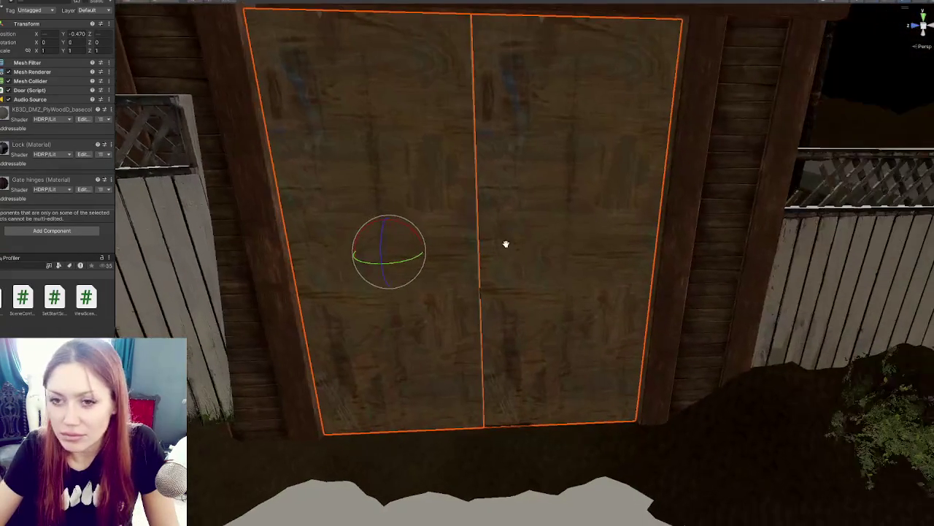
pyautogui.click(396, 204)
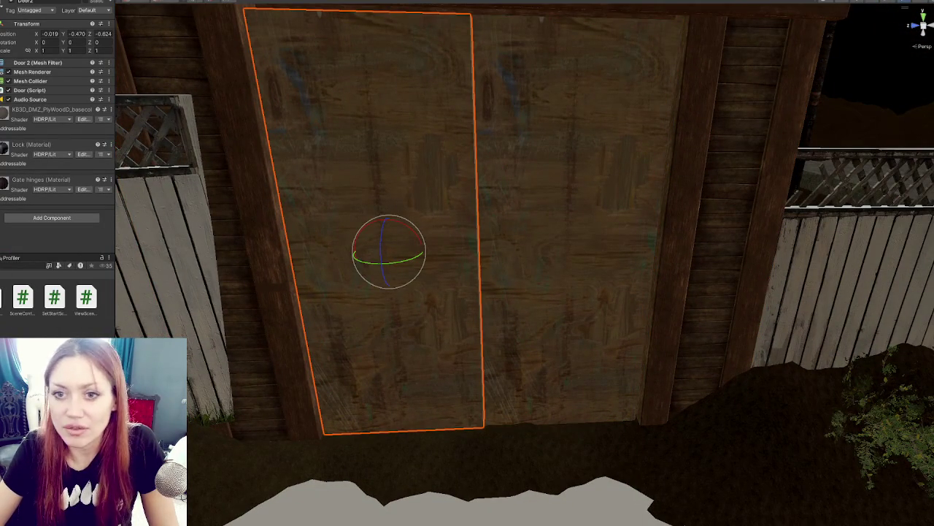
pyautogui.click(569, 190)
pyautogui.click(570, 190)
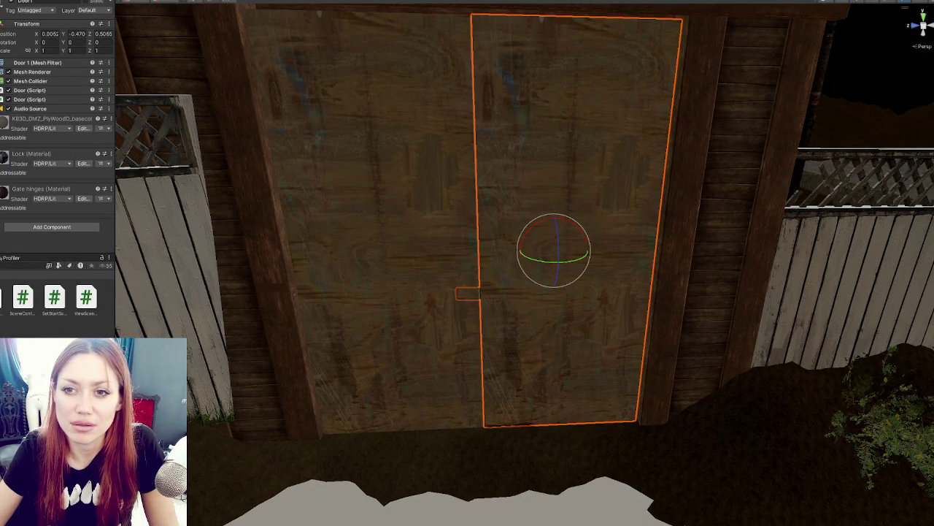
pyautogui.keyDown('ctrl'); pyautogui.click(396, 219); pyautogui.keyUp('ctrl')
pyautogui.keyDown('ctrl'); pyautogui.click(397, 219); pyautogui.keyUp('ctrl')
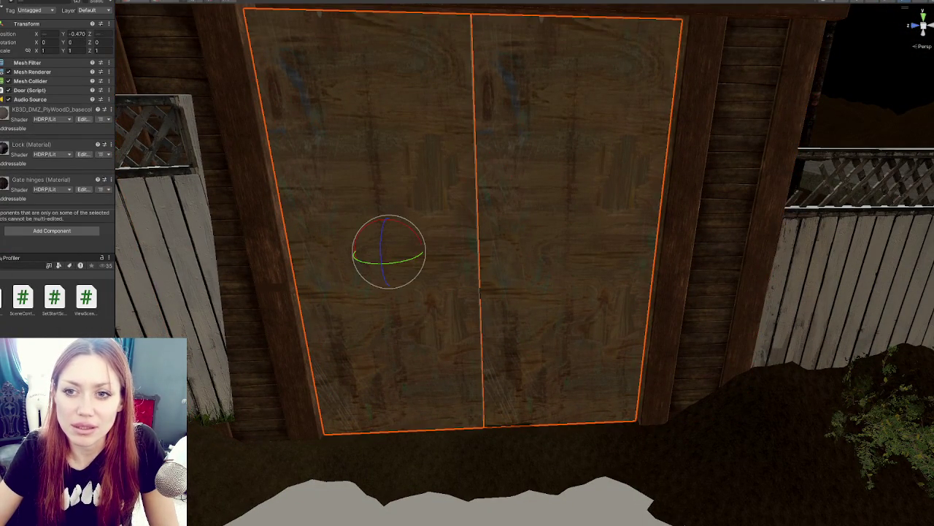
pyautogui.click(569, 190)
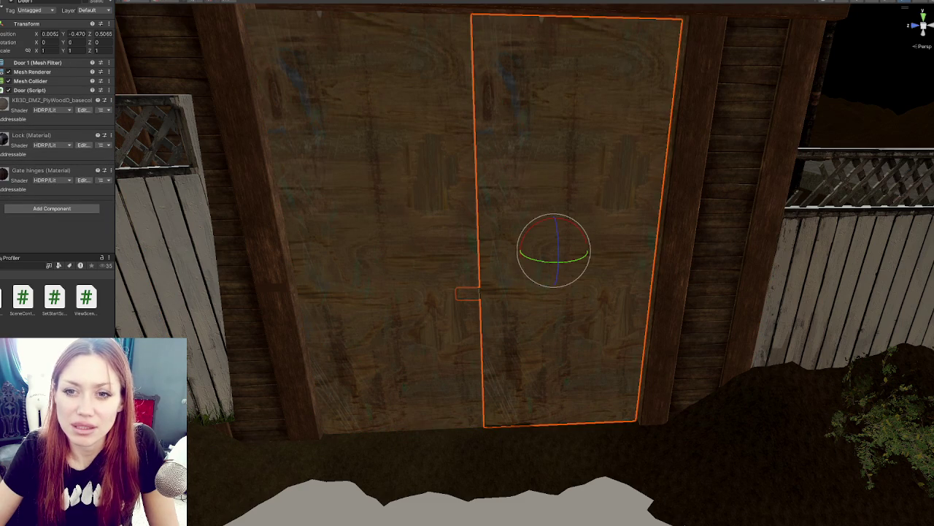
pyautogui.click(109, 90)
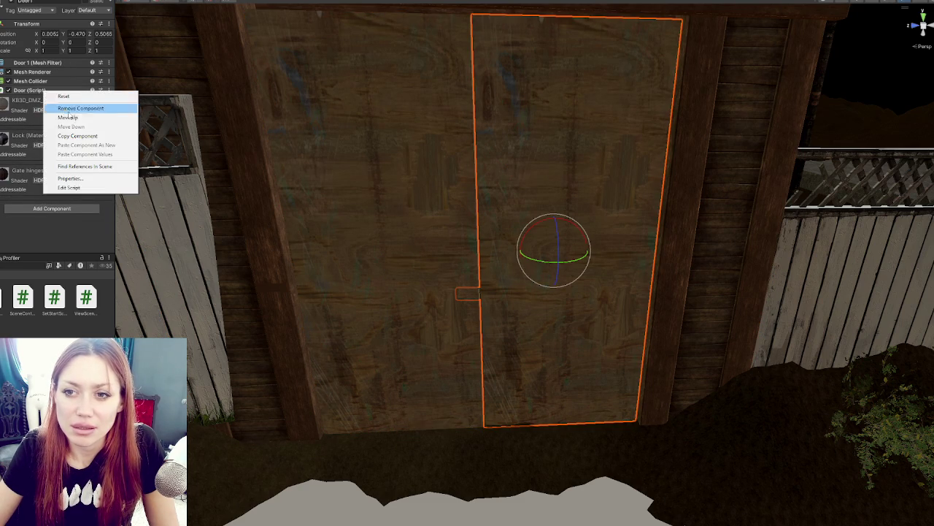
pyautogui.click(131, 107)
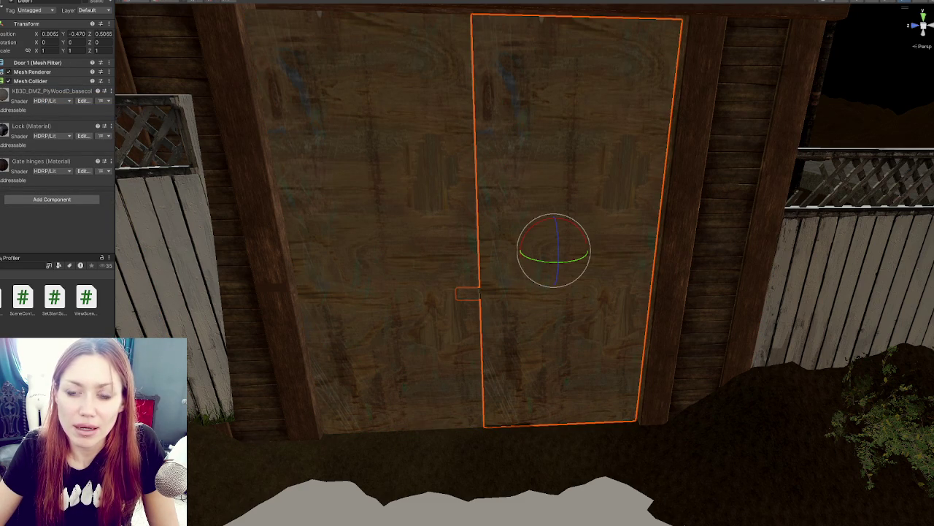
# - Fly back to an overview of the yard and select another door
pyautogui.scroll(-5, 555, 248)
pyautogui.moveTo(511, 292)
pyautogui.mouseDown()
pyautogui.moveTo(448, 382)
pyautogui.moveTo(499, 341)
pyautogui.moveTo(354, 343)
pyautogui.moveTo(406, 259)
pyautogui.mouseUp()
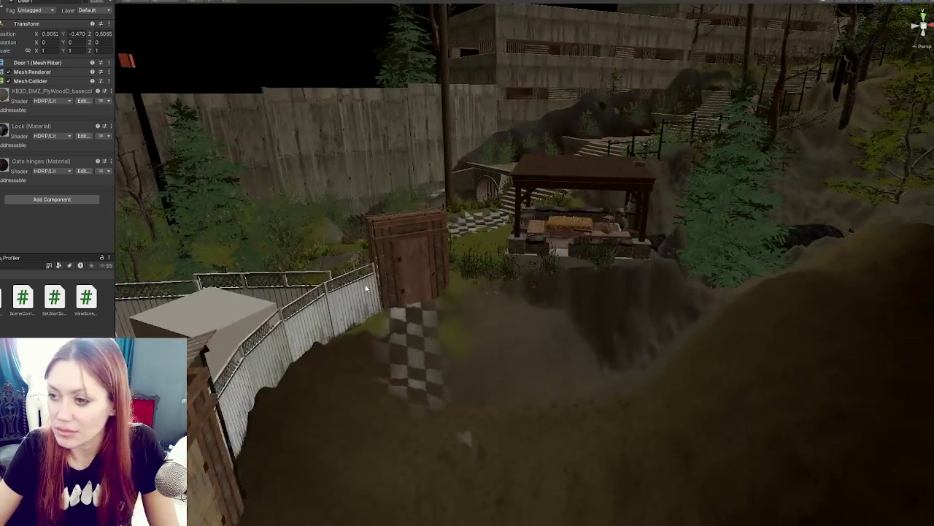
pyautogui.click(406, 259)
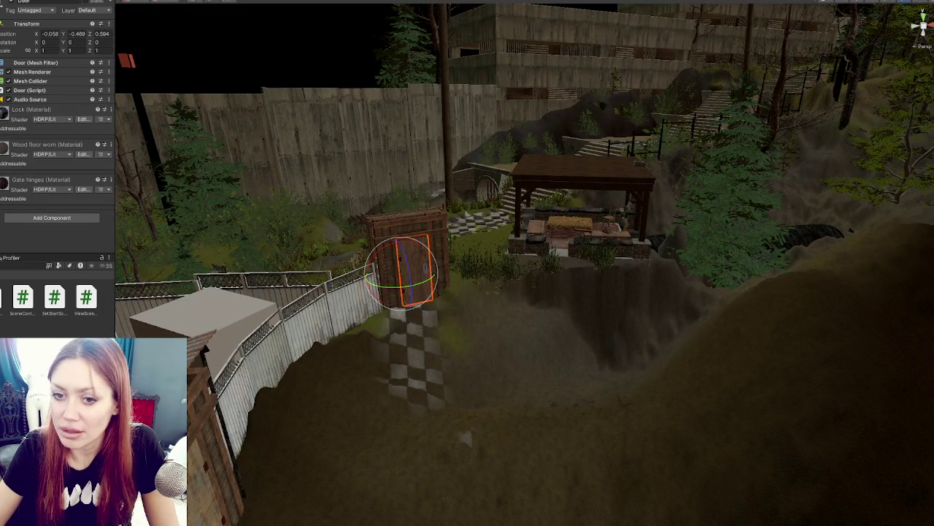
# - Save Road01's changes, switch to another scene and select the wooden house's apothecary door
pyautogui.click(54, 274)
pyautogui.doubleClick(26, 332)
pyautogui.click(402, 268)
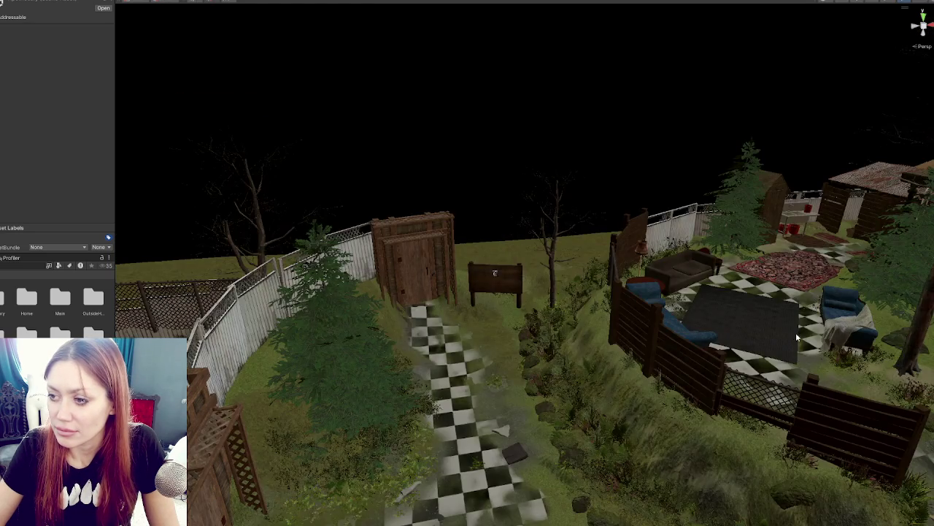
pyautogui.moveTo(531, 273); pyautogui.dragTo(619, 218)
pyautogui.click(655, 181)
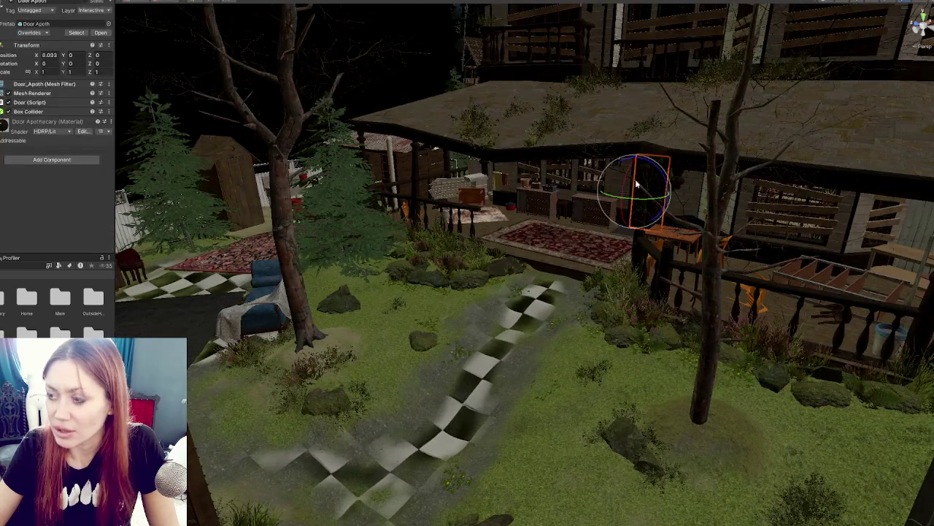
# - Keep the door type Rotating and set the Door Audio Type to Standard
pyautogui.click(39, 103)
pyautogui.scroll(-4, 33, 109)
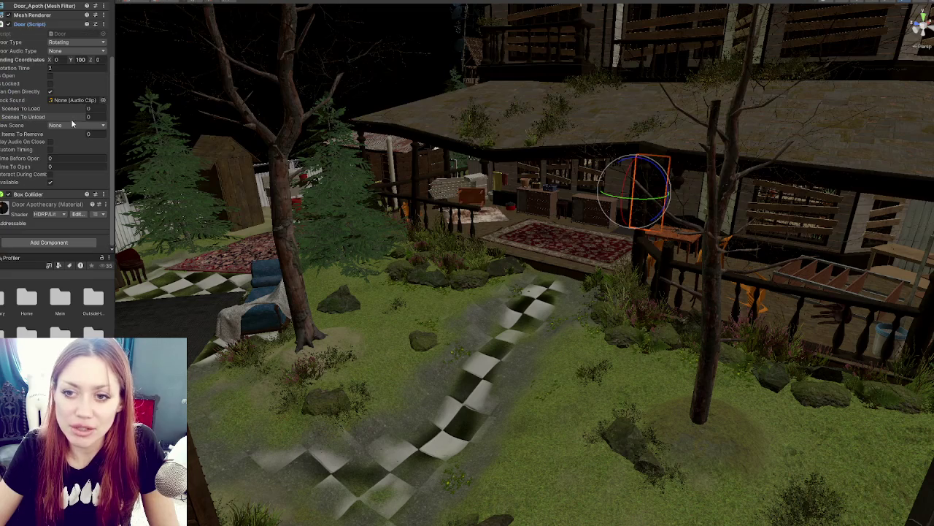
pyautogui.click(77, 41)
pyautogui.click(110, 40)
pyautogui.click(77, 50)
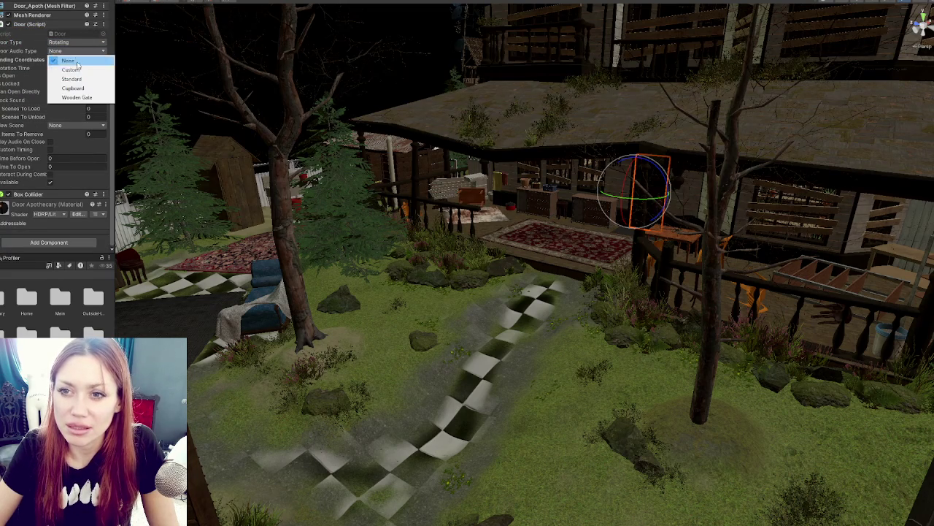
pyautogui.click(66, 68)
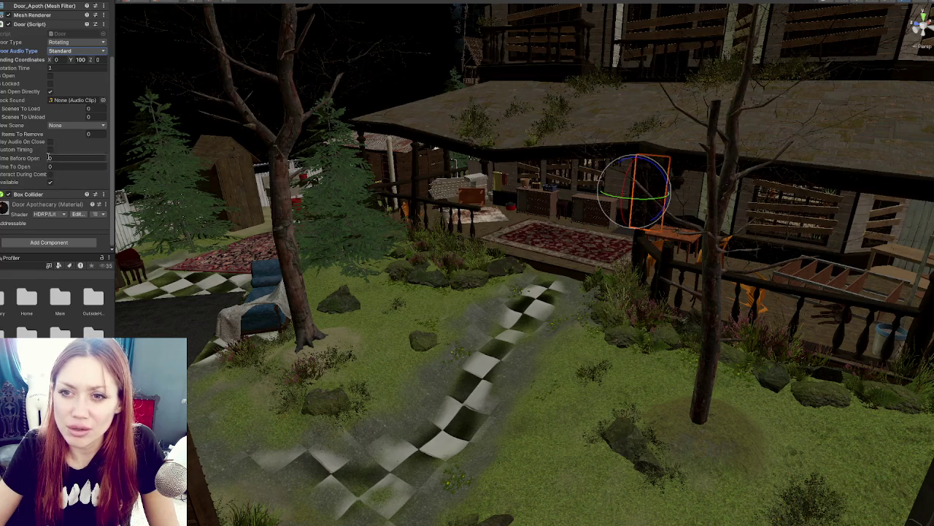
# - Add an Audio Source with spatial blend 1, linear volume rolloff and Play On Awake off
pyautogui.click(49, 242)
pyautogui.write('audio')
pyautogui.click(55, 333)
pyautogui.scroll(-5, 62, 164)
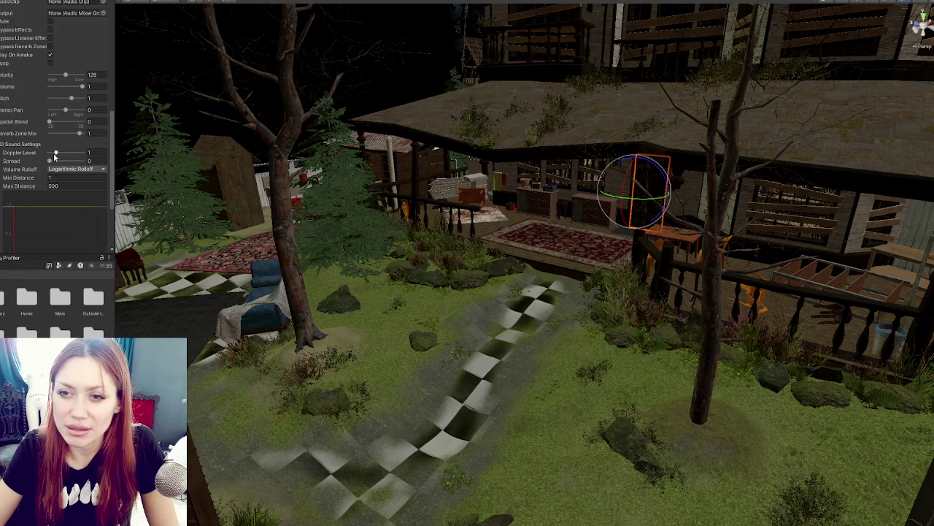
pyautogui.moveTo(80, 134)
pyautogui.mouseDown()
pyautogui.moveTo(49, 133)
pyautogui.moveTo(89, 121)
pyautogui.mouseUp()
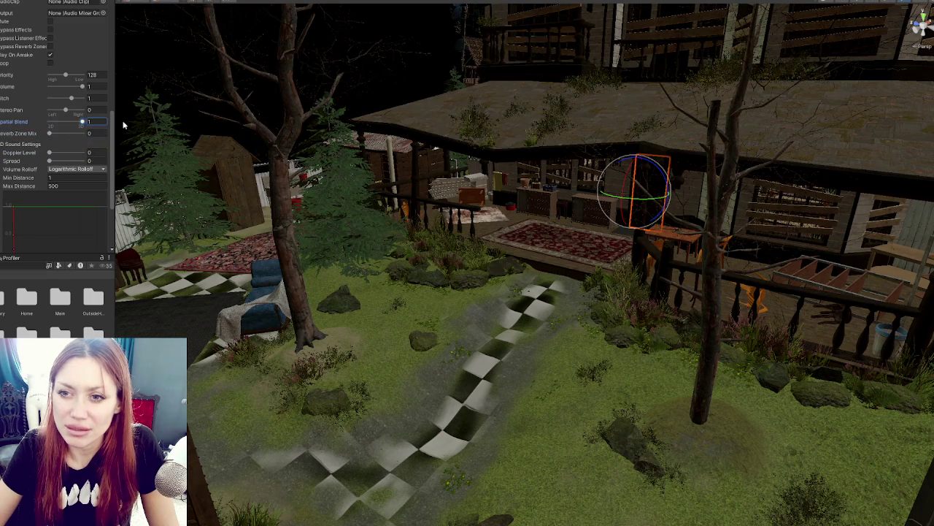
pyautogui.click(89, 169)
pyautogui.click(81, 197)
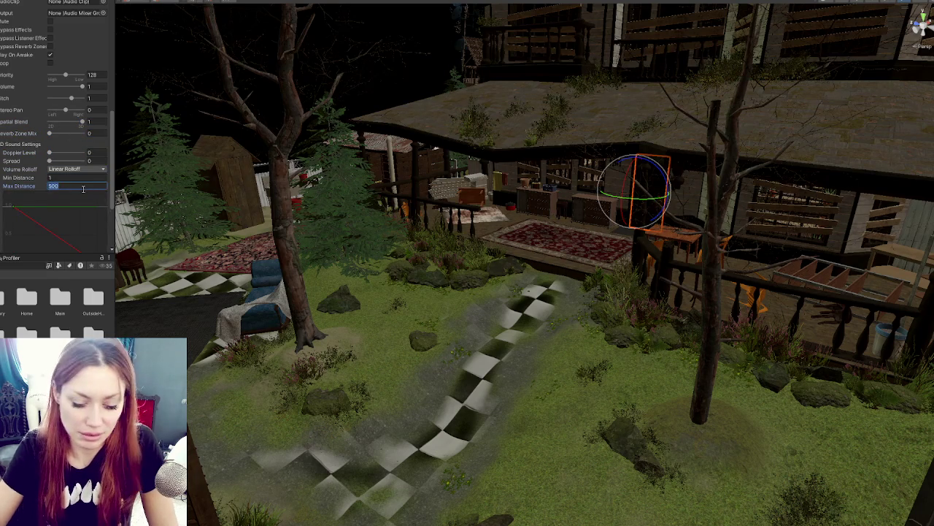
pyautogui.scroll(5, 82, 188)
pyautogui.click(51, 168)
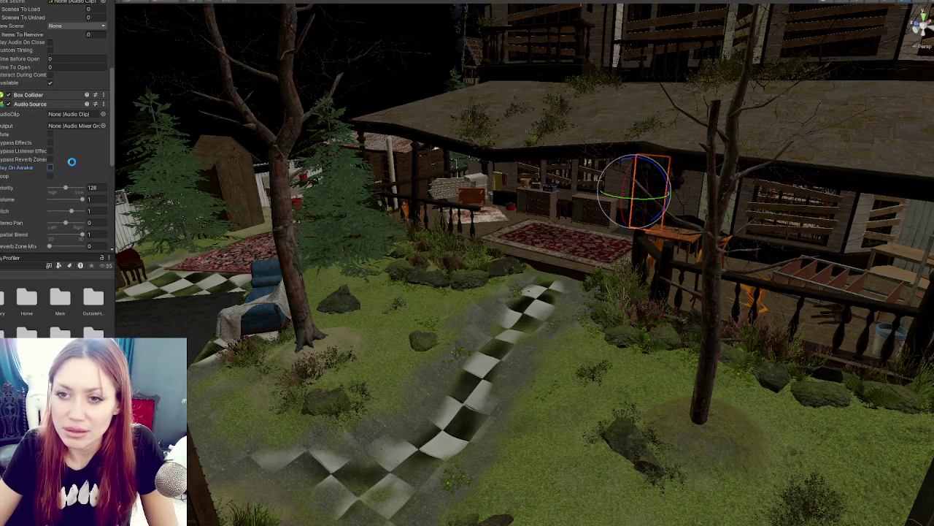
pyautogui.scroll(6, 62, 106)
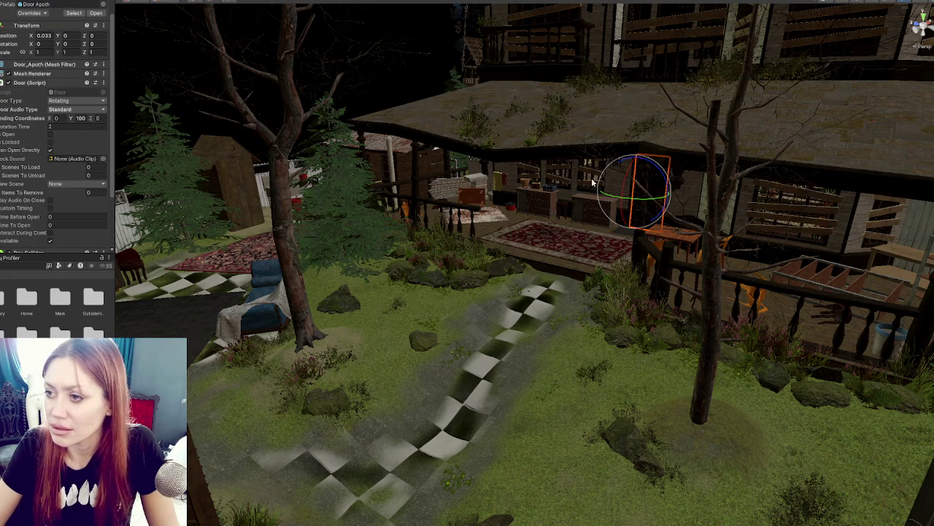
pyautogui.scroll(-3, 531, 221)
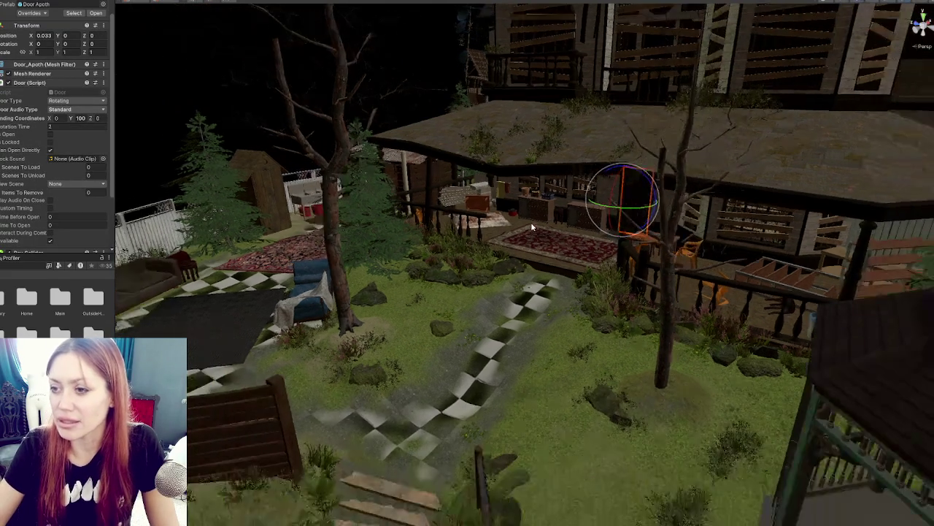
pyautogui.moveTo(542, 223)
pyautogui.mouseDown()
pyautogui.moveTo(515, 225)
pyautogui.moveTo(542, 228)
pyautogui.mouseUp()
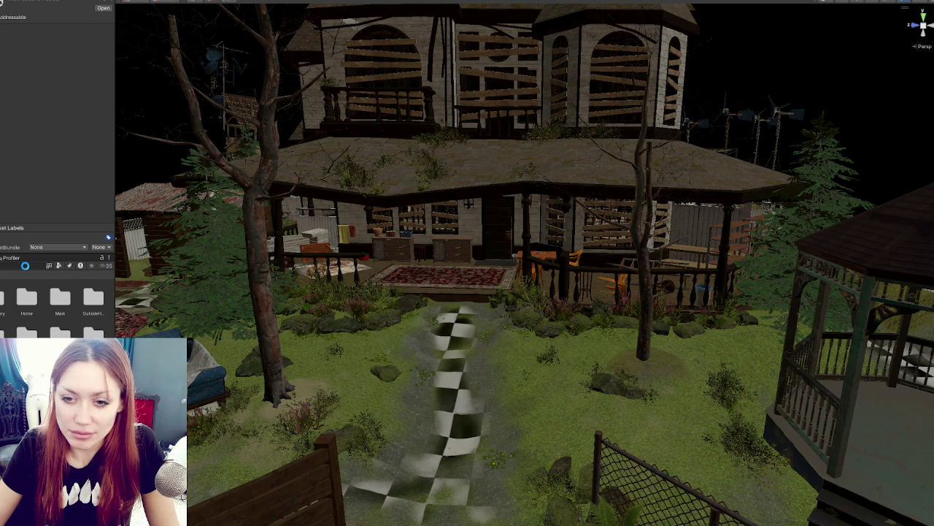
pyautogui.click(25, 266)
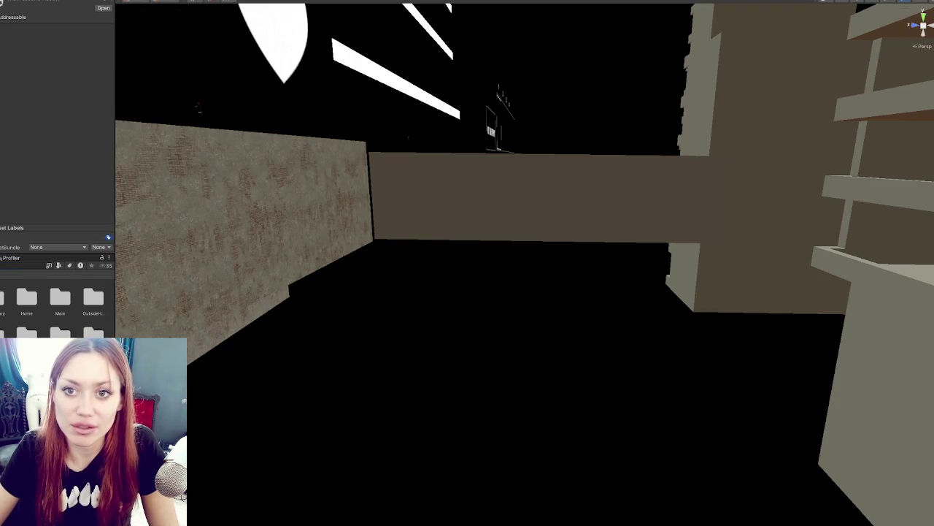
# - Preview the Cupboard 1, 2, 4 and cupboard8 clips in the Inspector
pyautogui.scroll(-3, 25, 82)
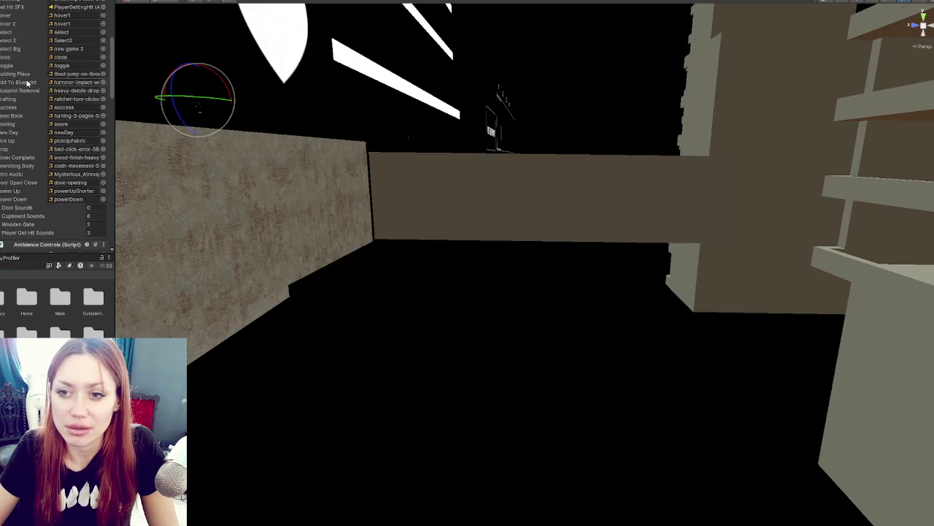
pyautogui.scroll(-5, 26, 82)
pyautogui.scroll(-1, 82, 102)
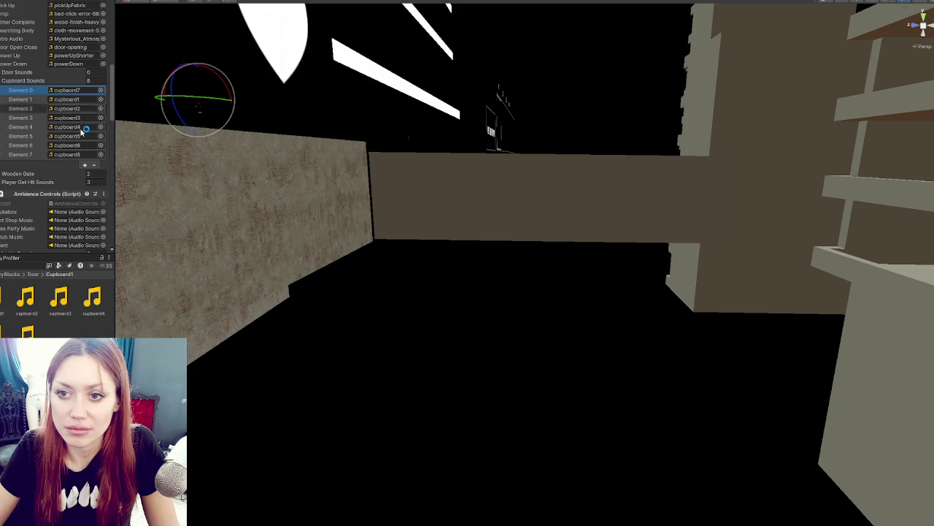
pyautogui.click(63, 268)
pyautogui.click(6, 296)
pyautogui.press('Right')
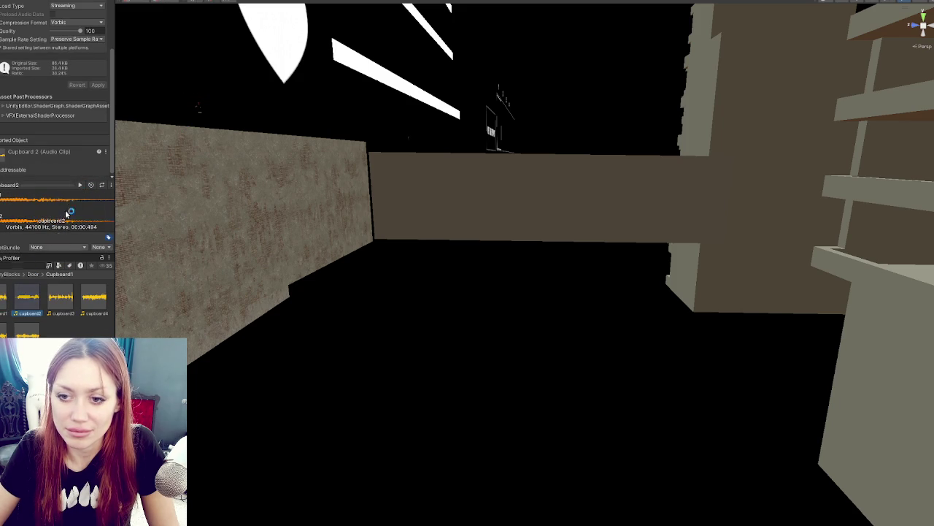
pyautogui.press('Right')
pyautogui.press('Right')
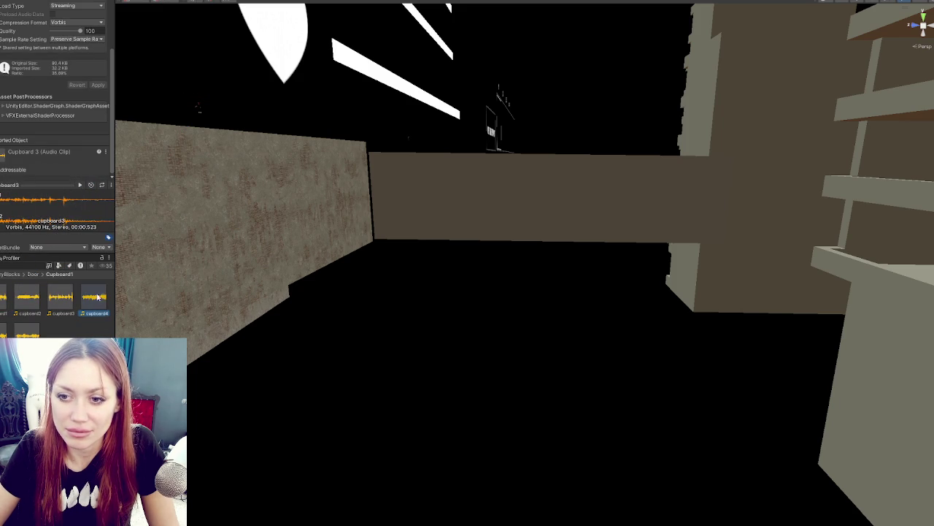
pyautogui.press('Right')
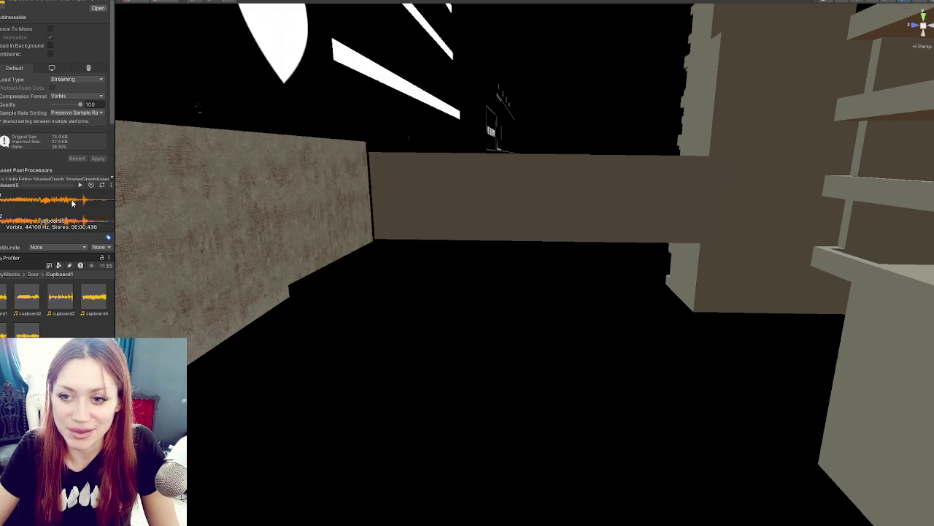
pyautogui.click(19, 330)
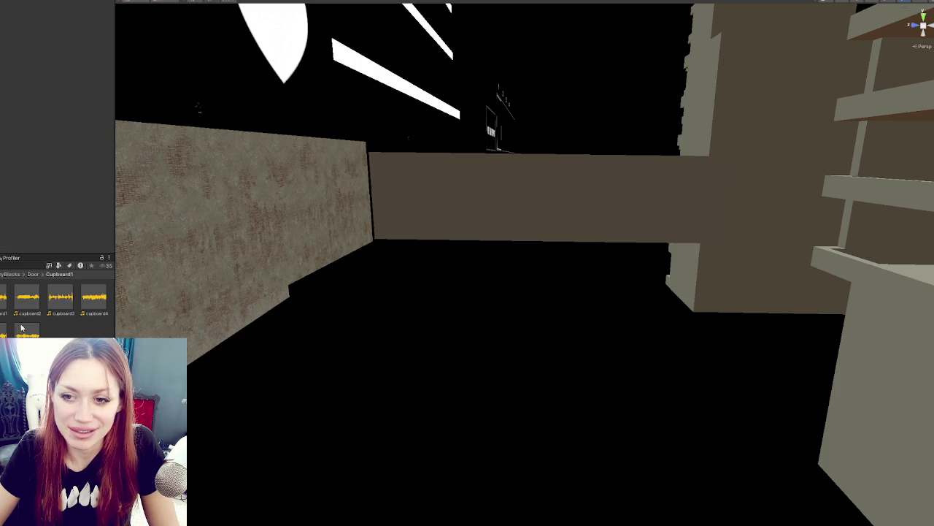
pyautogui.click(80, 187)
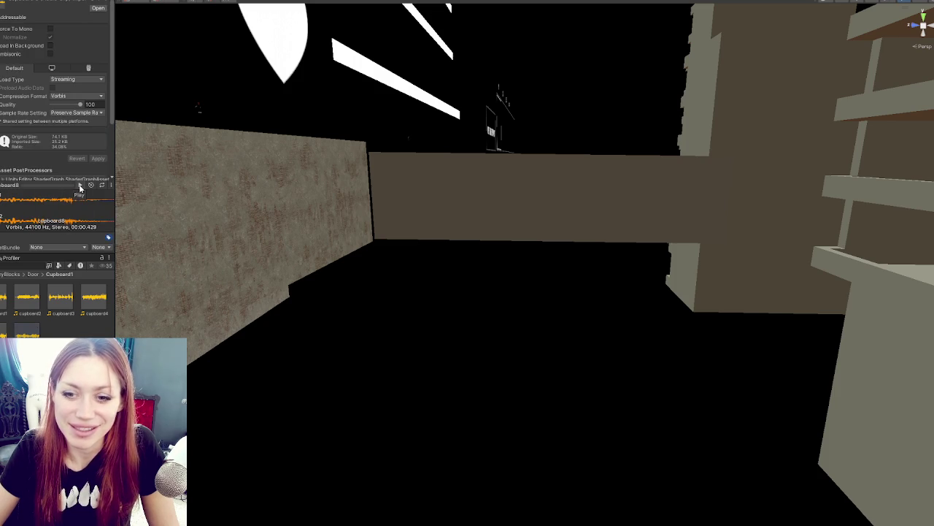
# - Go up to the Door folder and audition the door-opening and mechanical-door-shut clips
pyautogui.click(33, 274)
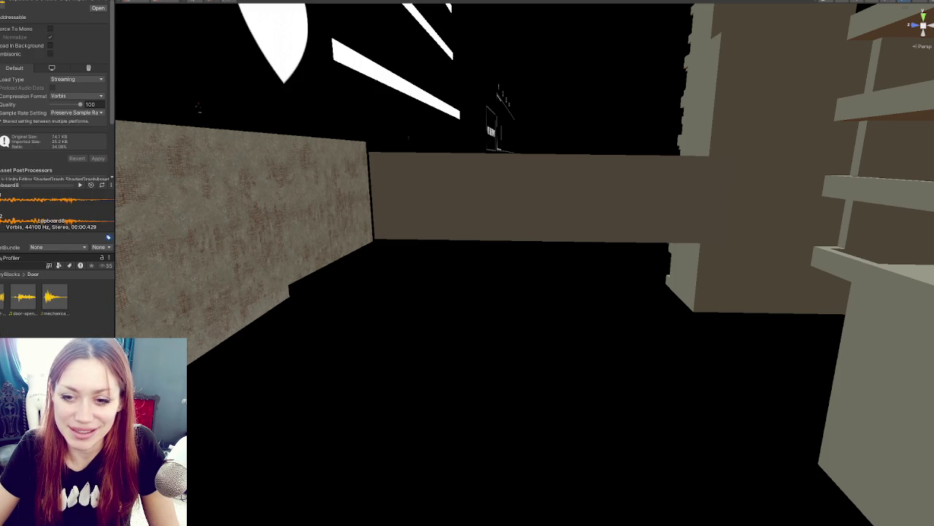
pyautogui.click(3, 274)
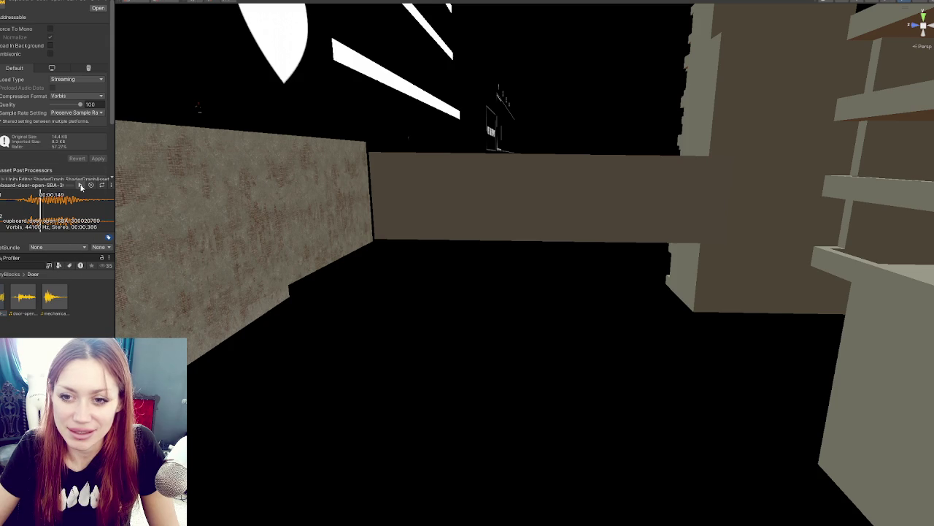
pyautogui.click(12, 303)
pyautogui.click(12, 304)
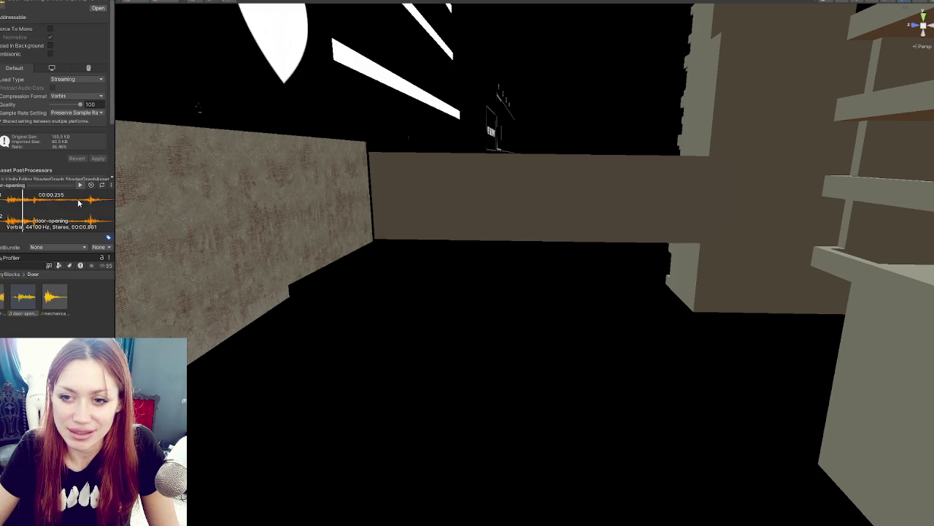
pyautogui.press('Right')
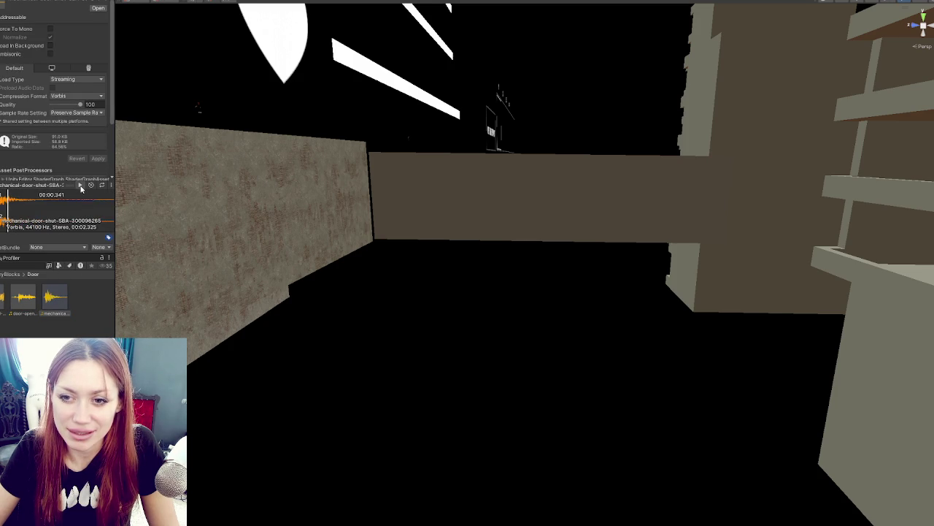
pyautogui.rightClick(15, 318)
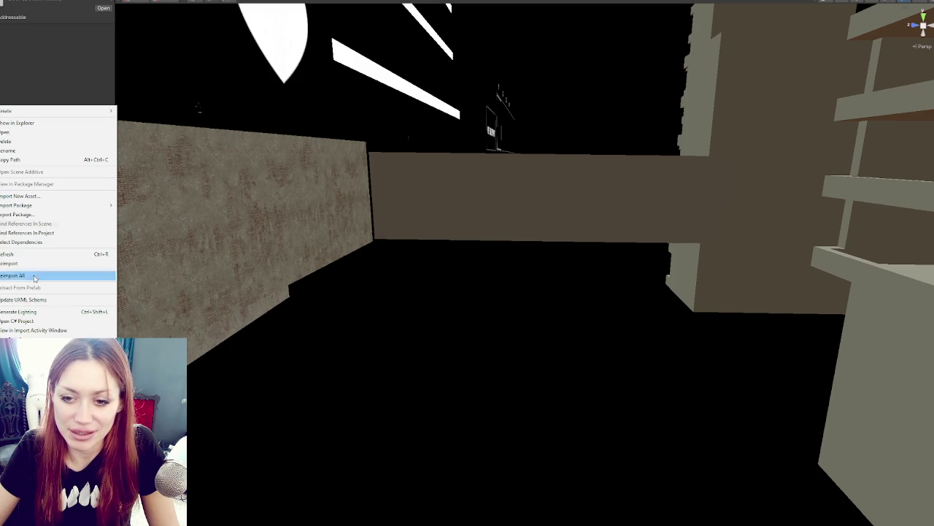
# - Create a Standard Door folder inside Door and broaden the project search to 'door'
pyautogui.moveTo(81, 110)
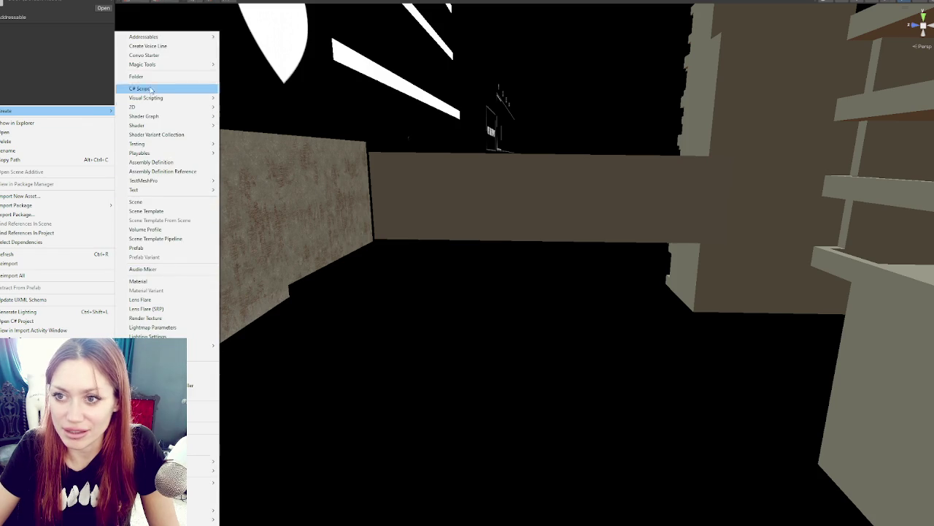
pyautogui.click(150, 78)
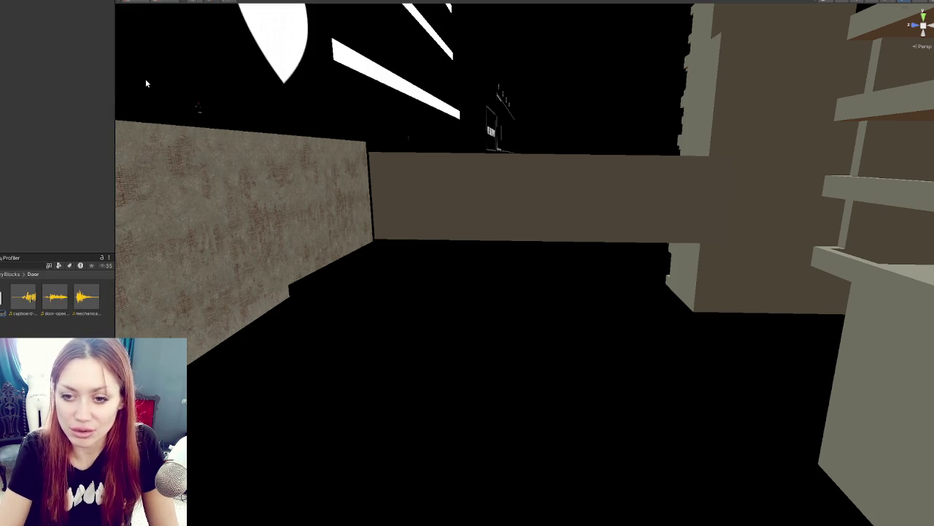
pyautogui.press('Return')
pyautogui.press('Return')
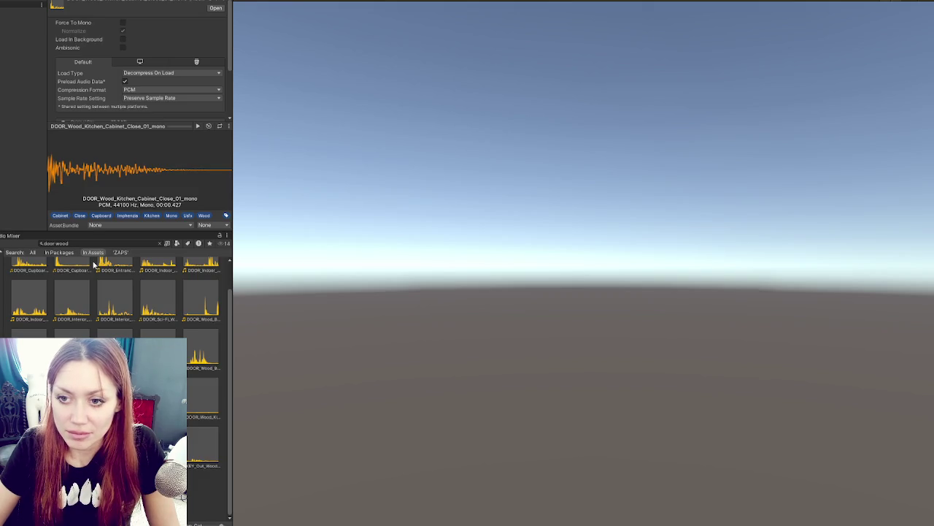
pyautogui.click(109, 244)
pyautogui.press('BackSpace')
pyautogui.press('BackSpace')
pyautogui.press('BackSpace')
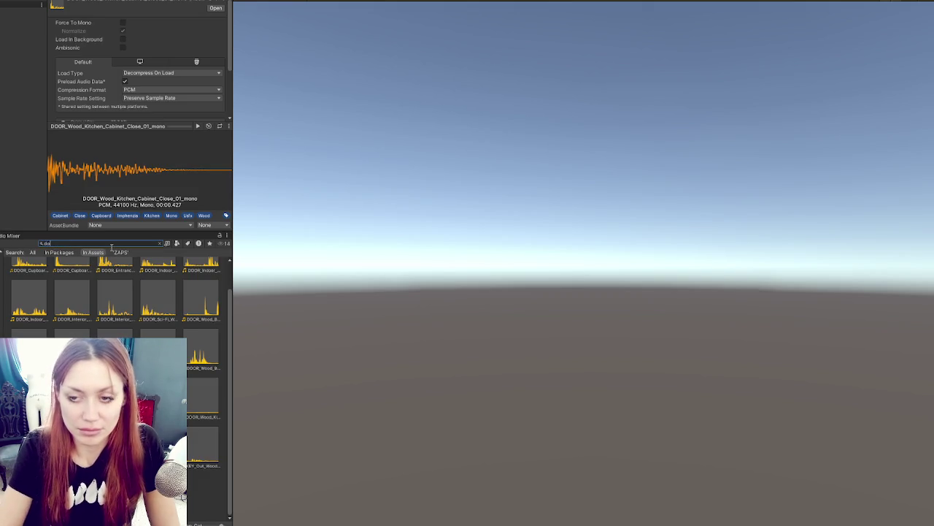
# - Audition the CREAK_Door_06, 03, 07 and 09 clips
pyautogui.scroll(-3, 157, 292)
pyautogui.click(158, 292)
pyautogui.click(197, 126)
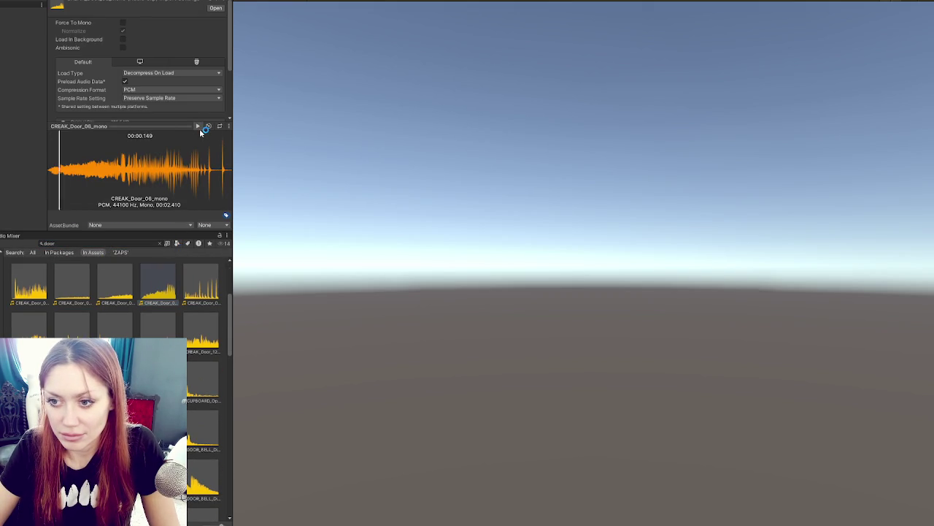
pyautogui.click(29, 284)
pyautogui.click(204, 149)
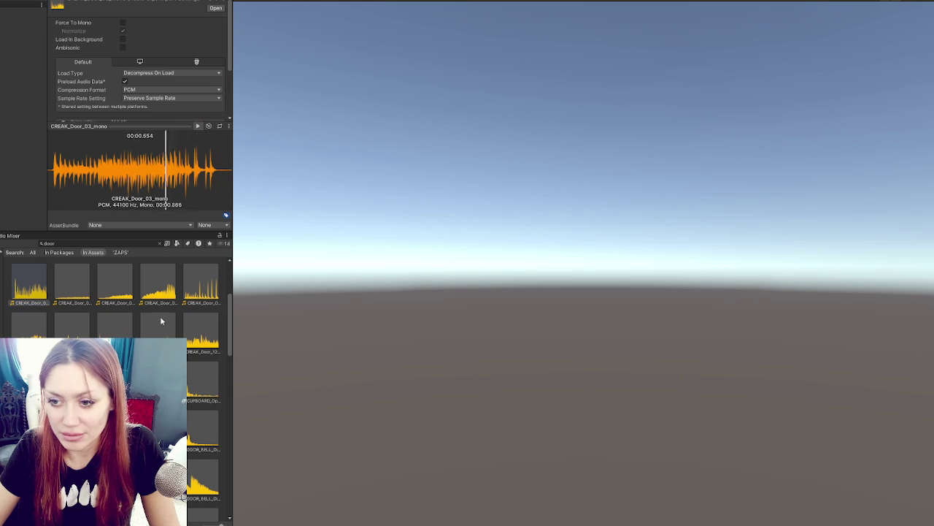
pyautogui.click(214, 274)
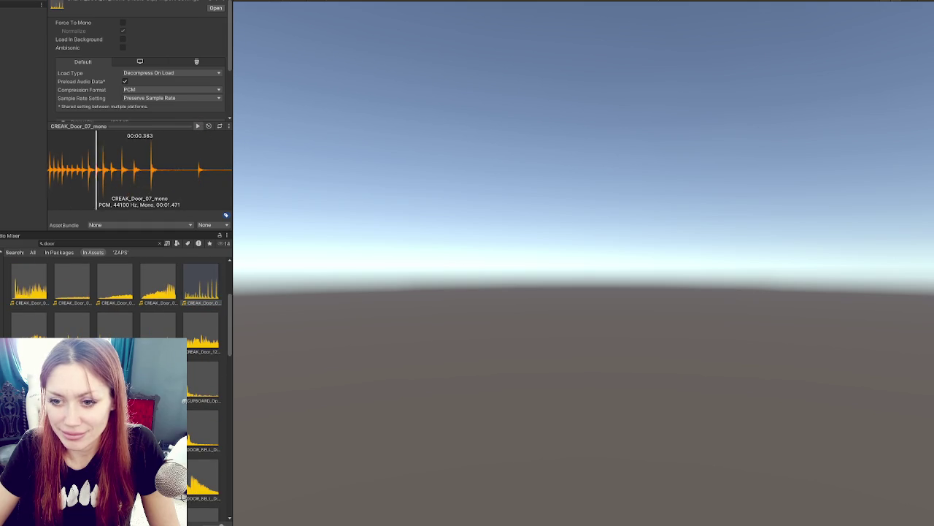
pyautogui.click(198, 125)
pyautogui.click(30, 325)
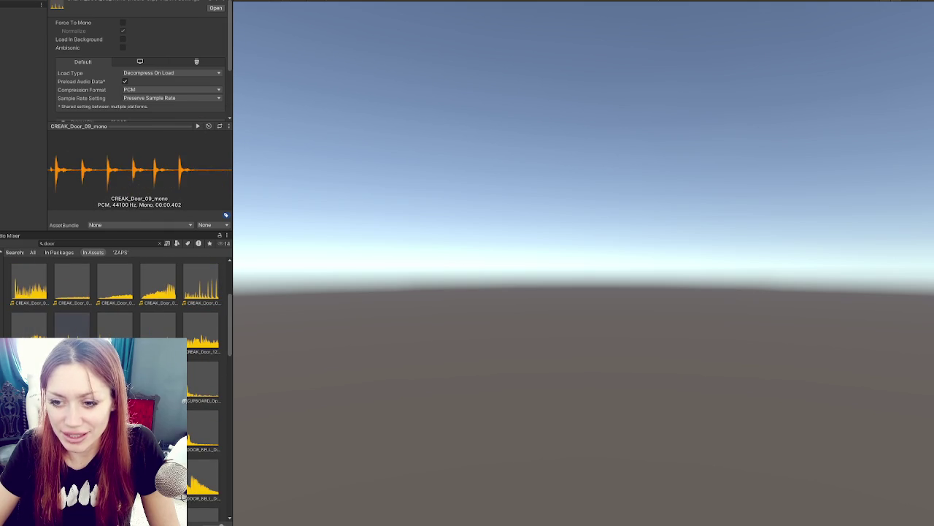
pyautogui.click(208, 126)
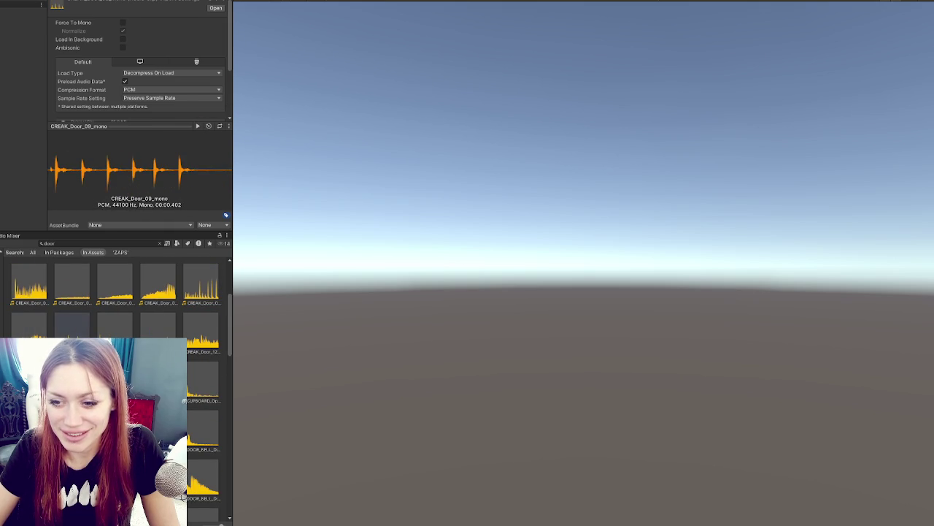
# - Audition CUPBOARD_Close_Door_04, Open_Door_01, Close_Door_02 and Close_Door_01, then pick Open_Door_03
pyautogui.scroll(-1, 117, 306)
pyautogui.scroll(-1, 131, 325)
pyautogui.click(163, 305)
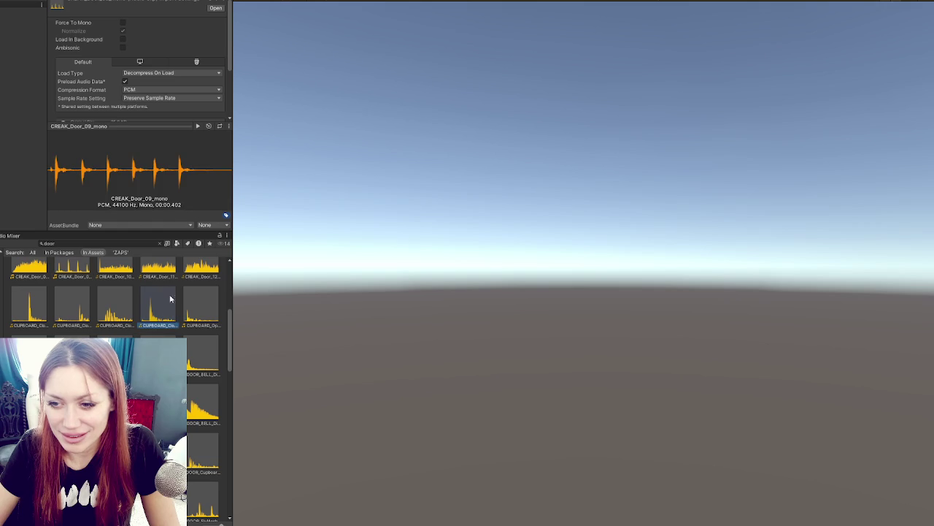
pyautogui.click(198, 126)
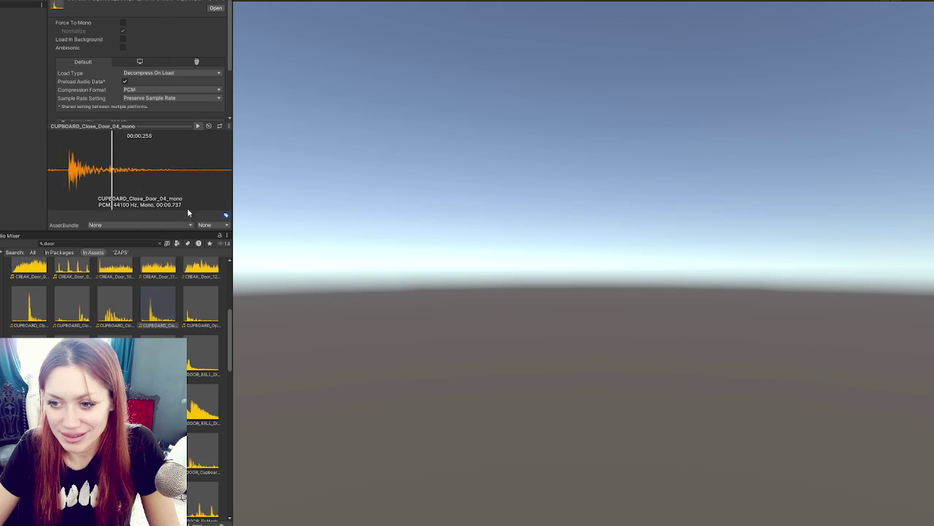
pyautogui.click(200, 305)
pyautogui.click(198, 126)
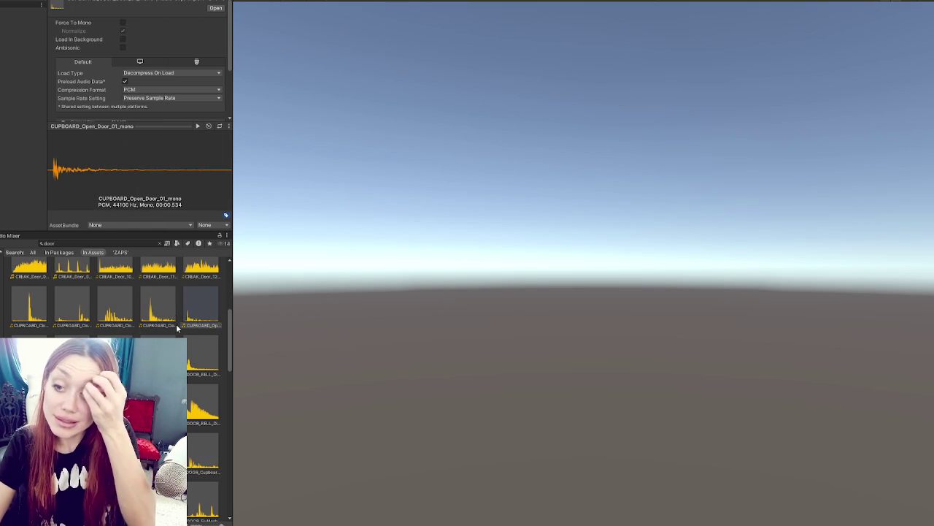
pyautogui.click(198, 127)
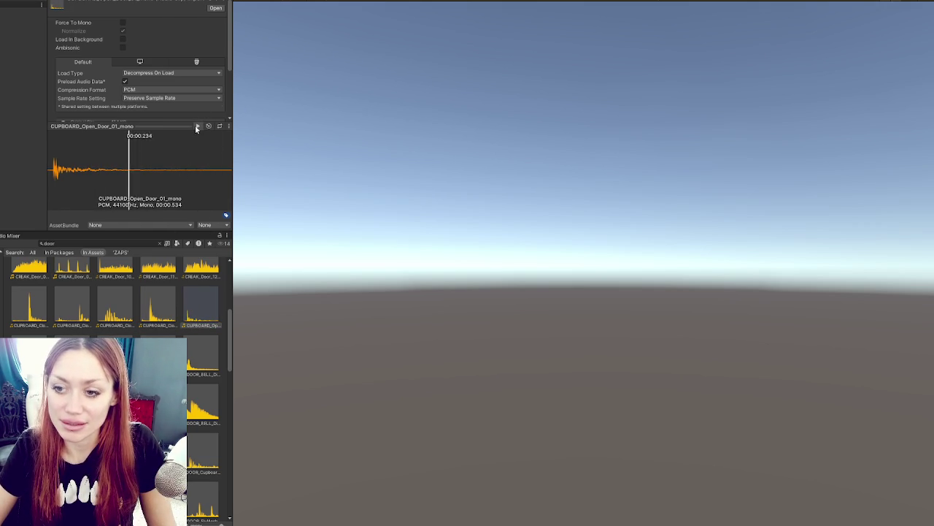
pyautogui.click(76, 305)
pyautogui.click(198, 127)
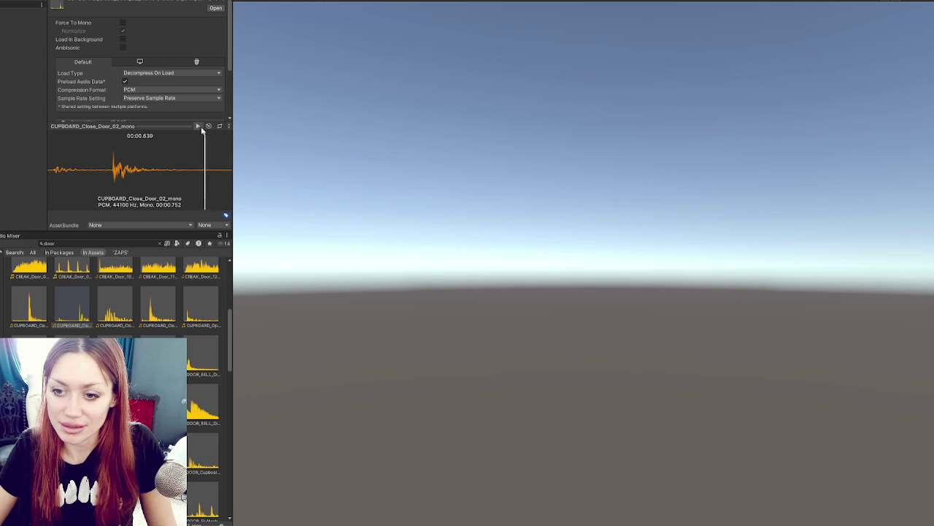
pyautogui.click(45, 296)
pyautogui.click(199, 125)
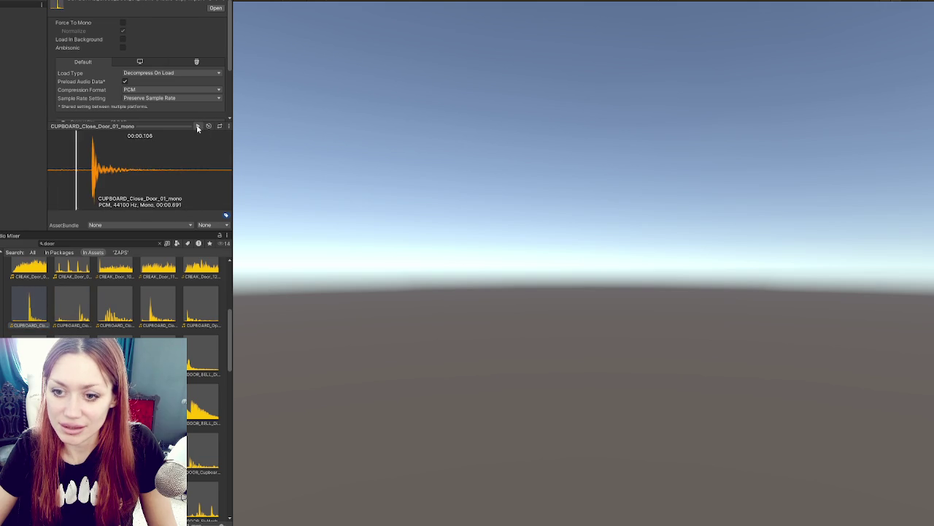
pyautogui.click(72, 358)
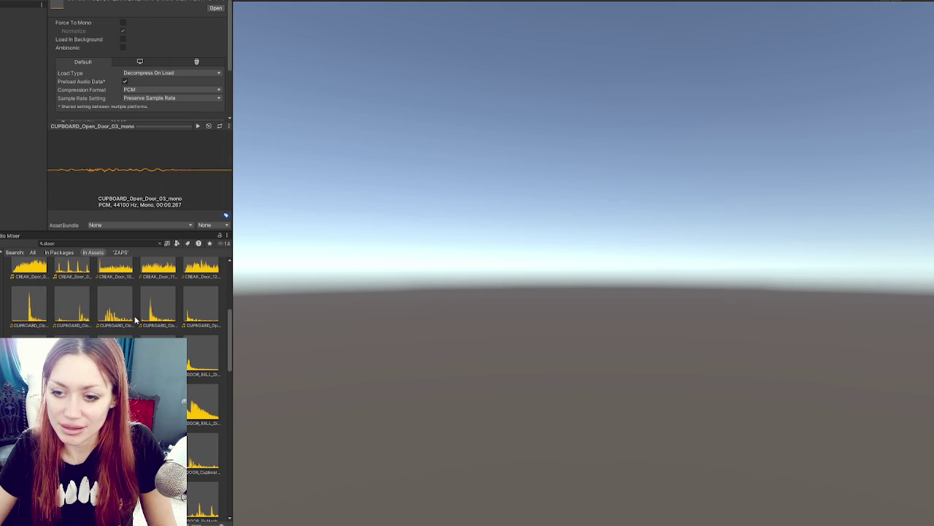
# - Audition DOOR_Cupboard_Wood_Close, DOOR_FlyMesh_Close_01 and DOOR_Entrance_Wood_Close
pyautogui.scroll(-3, 139, 325)
pyautogui.click(193, 329)
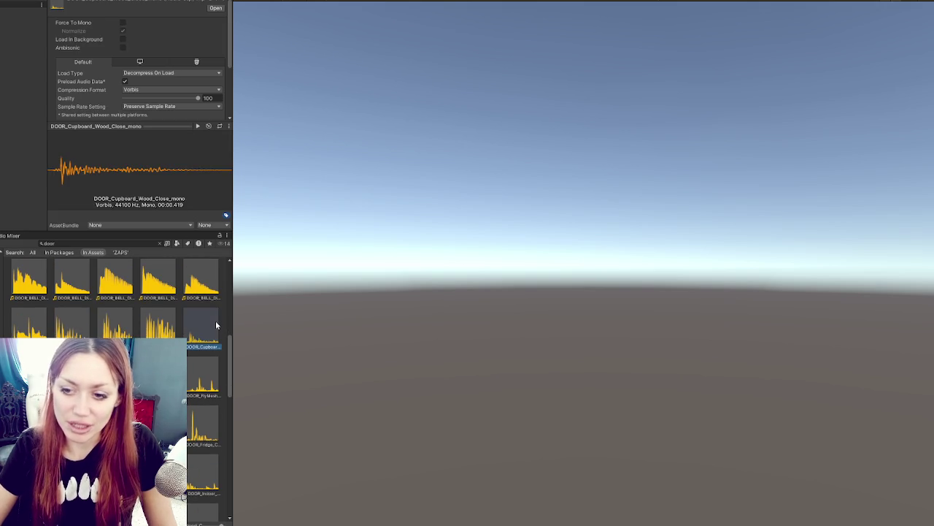
pyautogui.click(197, 125)
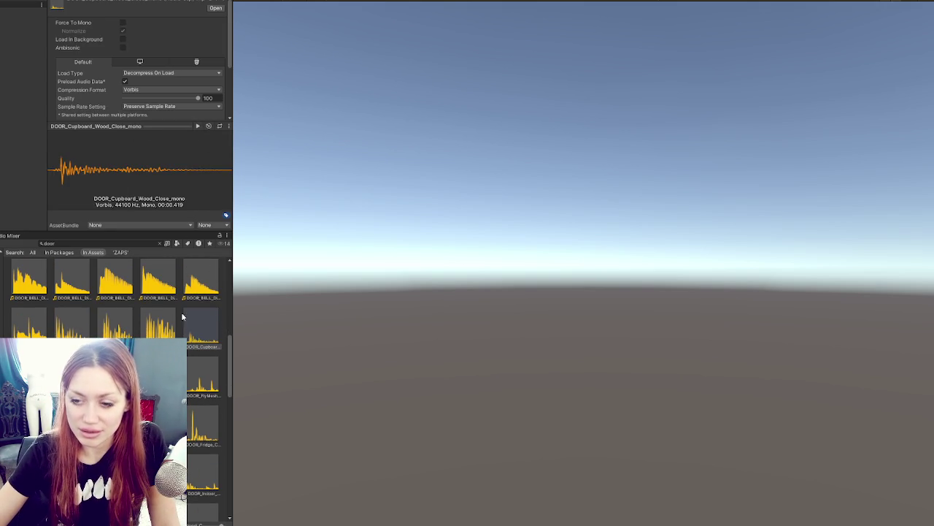
pyautogui.click(188, 372)
pyautogui.click(197, 125)
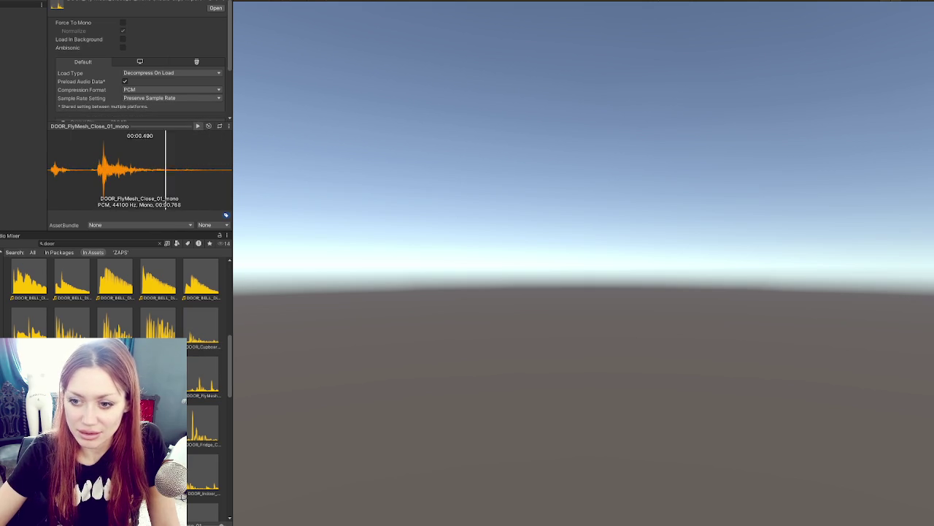
pyautogui.click(159, 372)
pyautogui.click(197, 126)
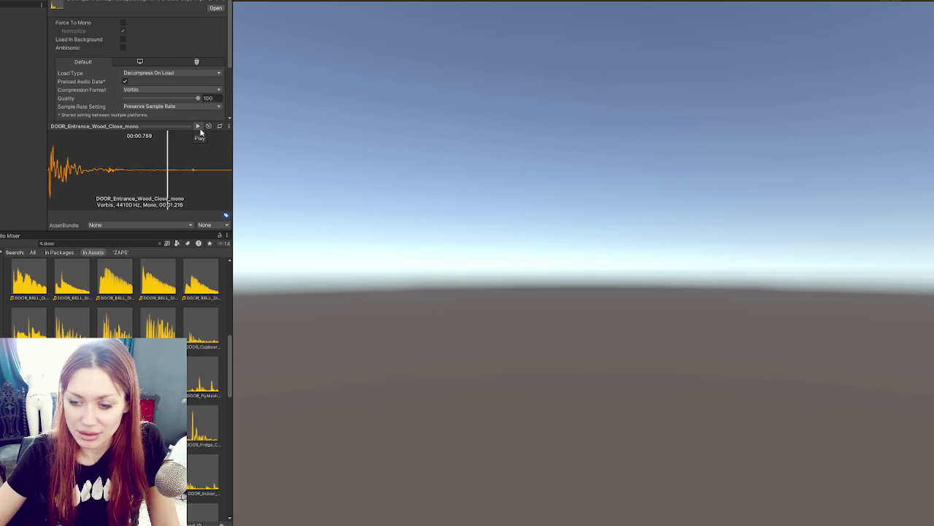
pyautogui.press('super')
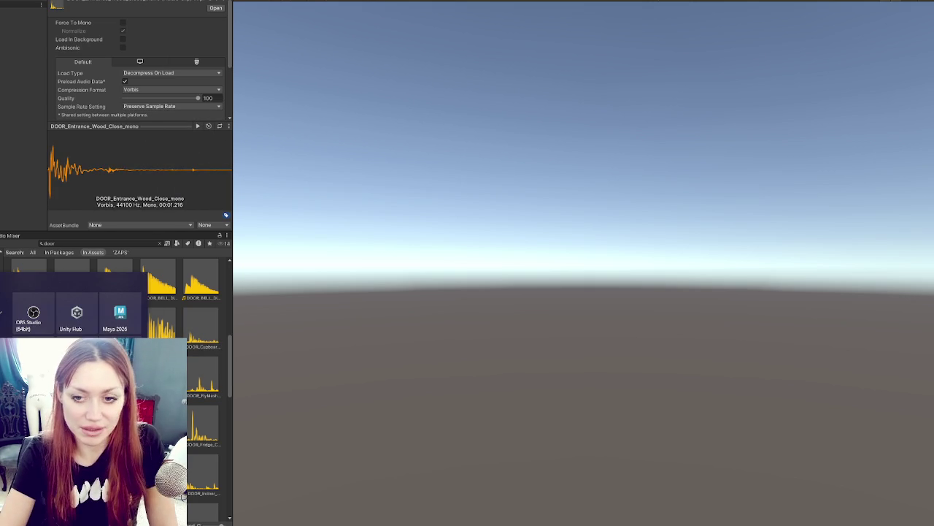
# - Launch Audacity, then audition DOOR_FlyMesh_Open_01 and DOOR_Freezer_Open_01_mono in Unity
pyautogui.write('audacity')
pyautogui.press('Return')
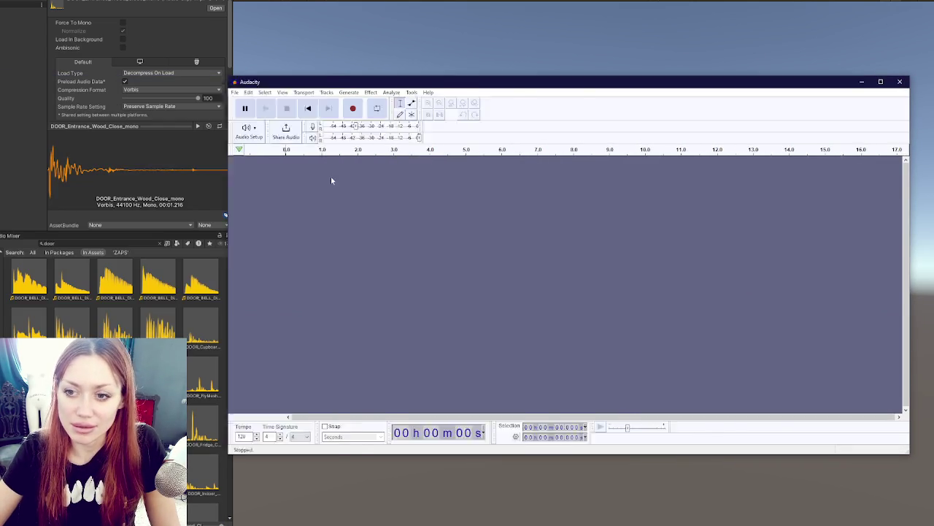
pyautogui.click(203, 380)
pyautogui.click(198, 126)
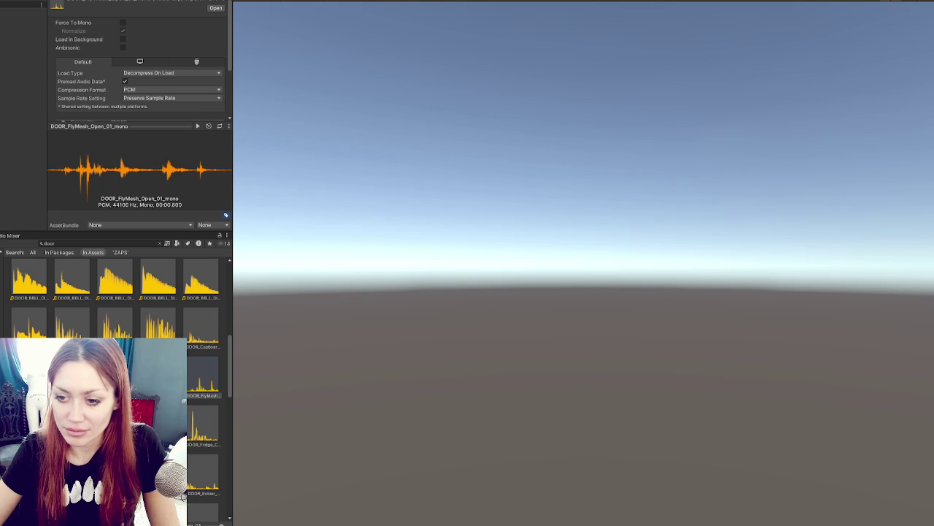
pyautogui.click(159, 427)
pyautogui.click(197, 126)
# - Audition the Fridge close, FlyMesh close, Entrance Wood close and FlyMesh open mono clips
pyautogui.press('Right')
pyautogui.click(199, 127)
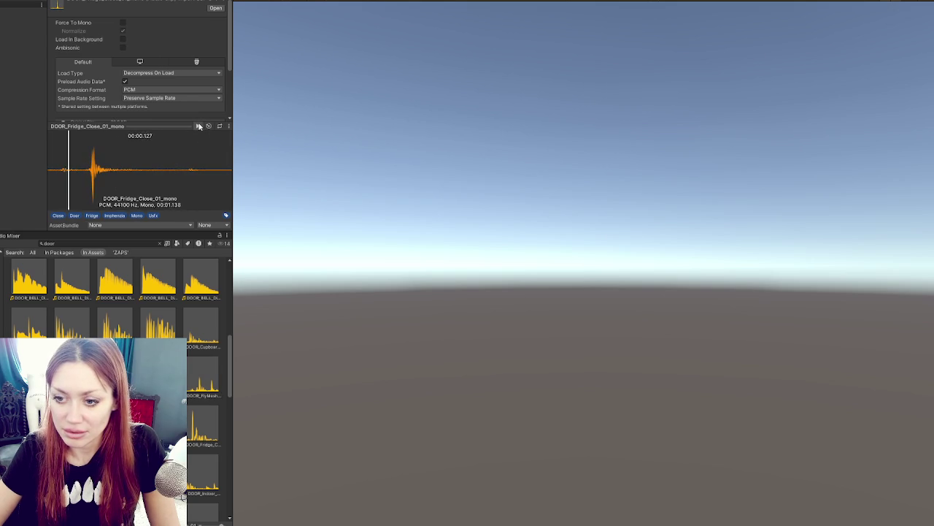
pyautogui.press('Up')
pyautogui.click(197, 126)
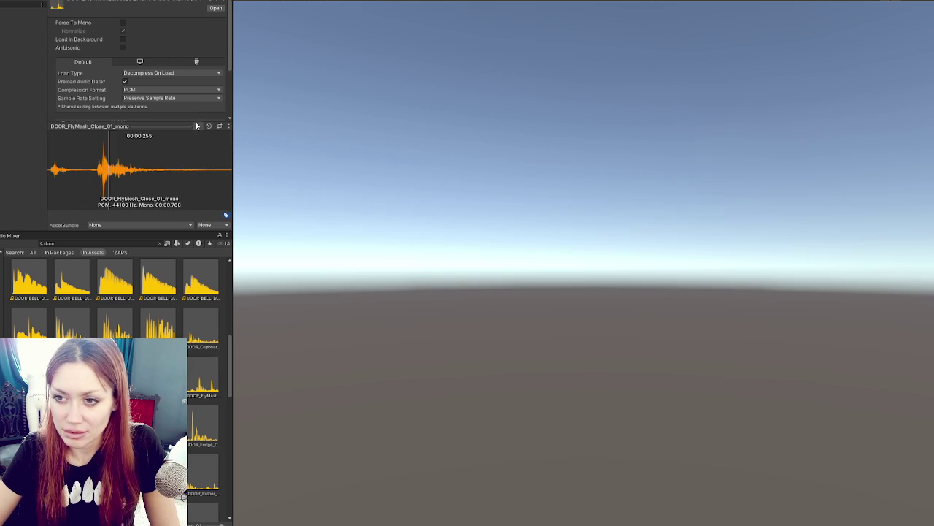
pyautogui.press('Up')
pyautogui.click(197, 126)
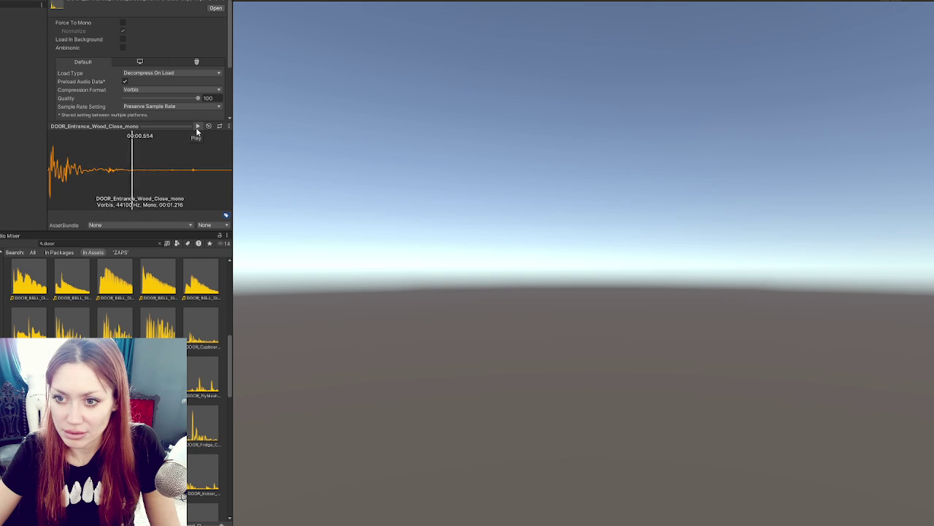
pyautogui.click(205, 372)
pyautogui.click(196, 127)
pyautogui.press('Up')
pyautogui.click(197, 126)
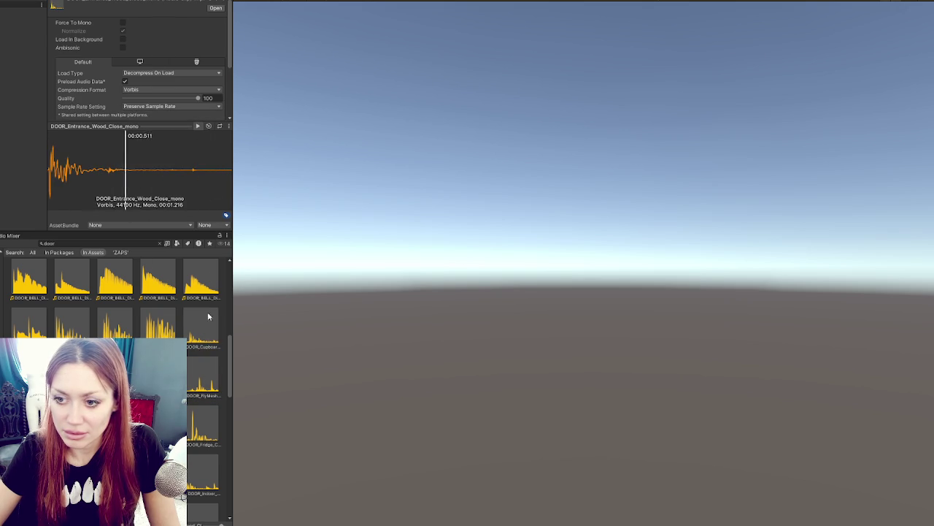
pyautogui.press('Down')
pyautogui.rightClick(197, 125)
# - Trim the quiet lead-in from DOOR_FlyMesh_Open_01_mono in Audacity and play the result
pyautogui.click(219, 140)
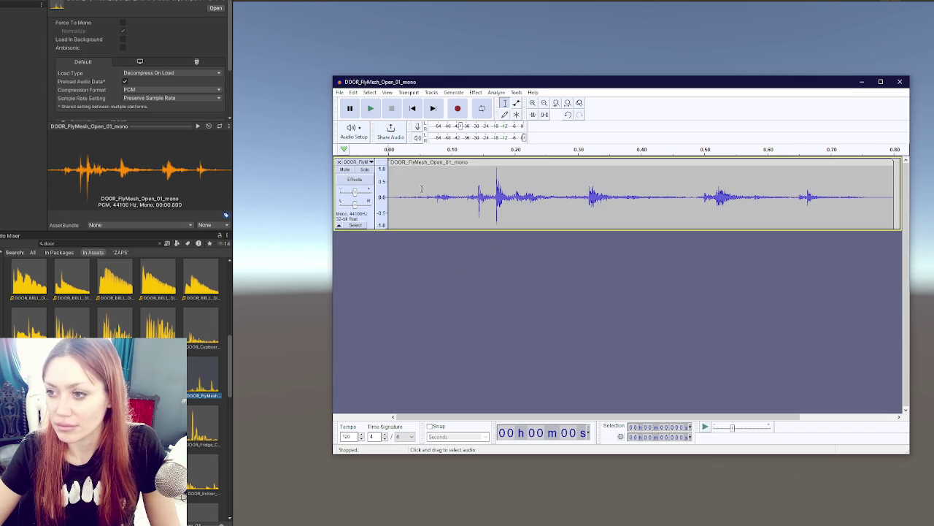
pyautogui.moveTo(466, 196); pyautogui.dragTo(387, 195)
pyautogui.press('Delete')
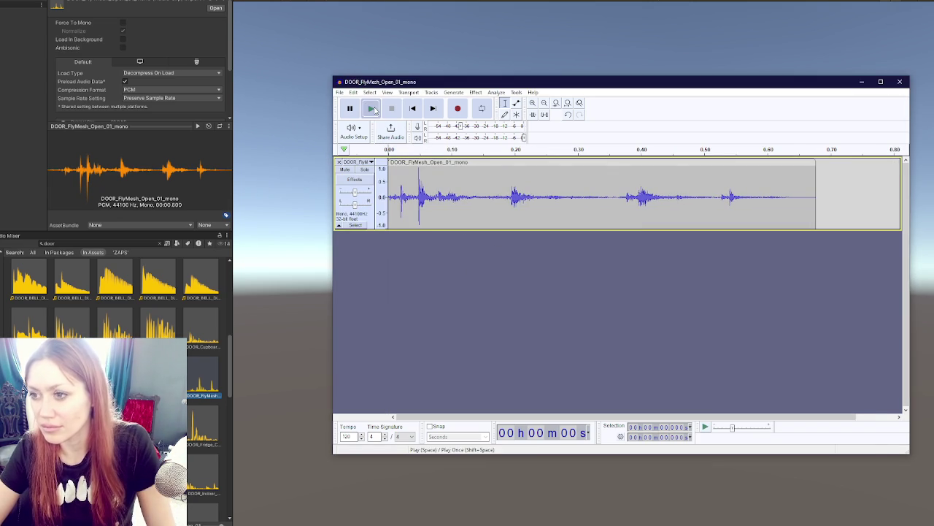
pyautogui.click(371, 108)
pyautogui.click(115, 365)
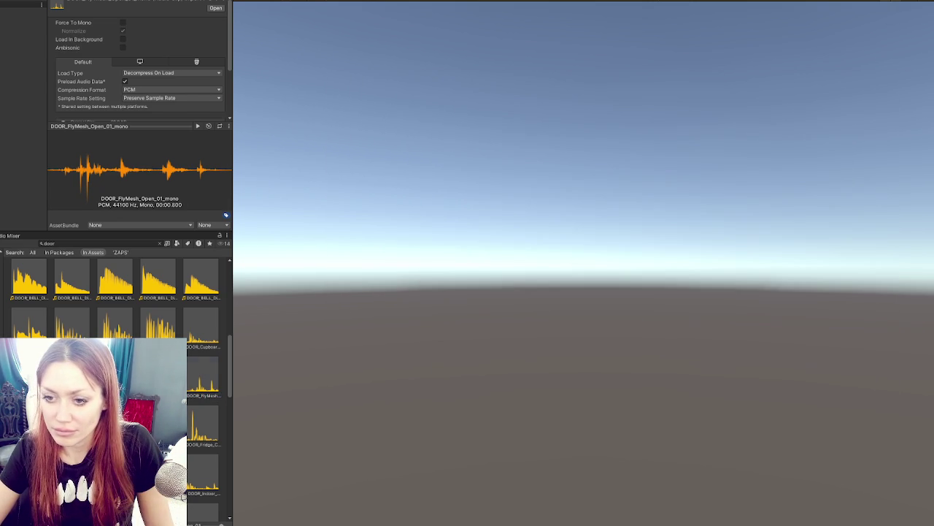
pyautogui.rightClick(115, 365)
pyautogui.click(137, 151)
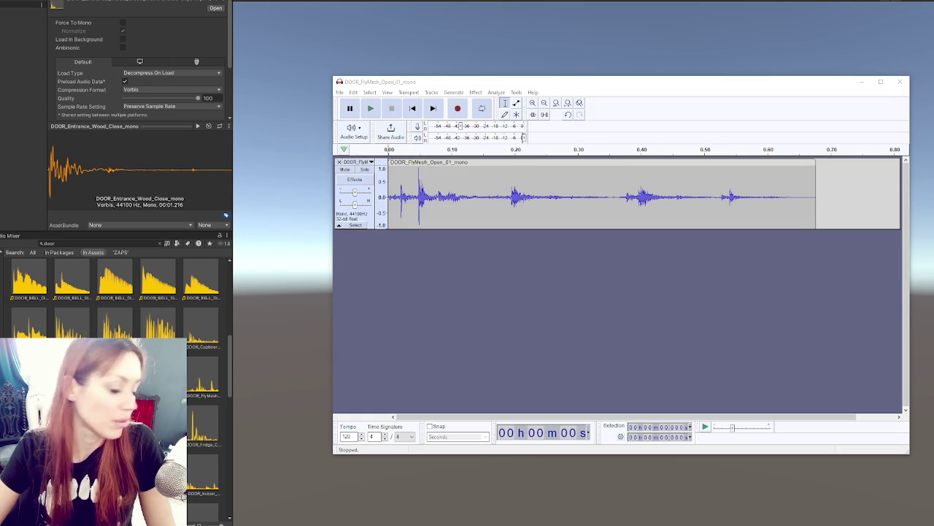
pyautogui.scroll(-3, 123, 312)
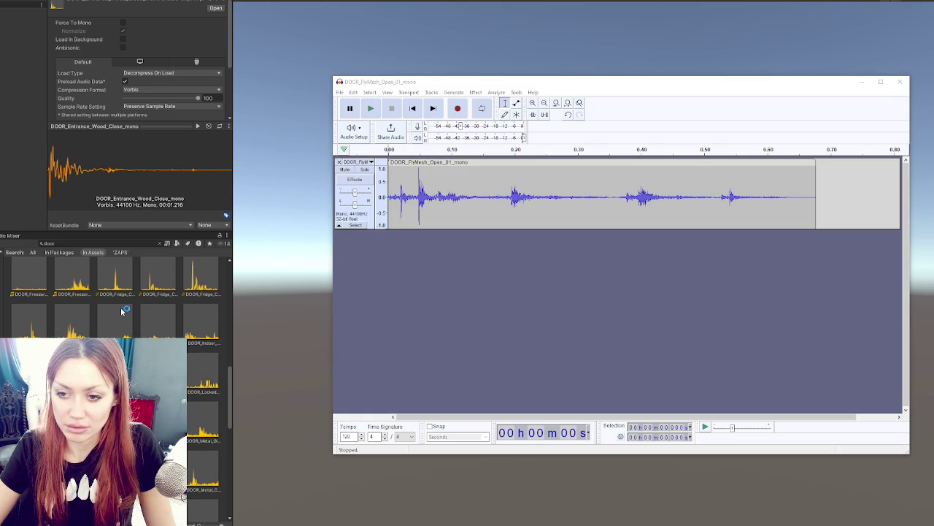
# - Audition DOOR_Fridge_Open_mono and the Indoor Wood Close Gentle, Open and Close clips
pyautogui.click(156, 329)
pyautogui.click(197, 125)
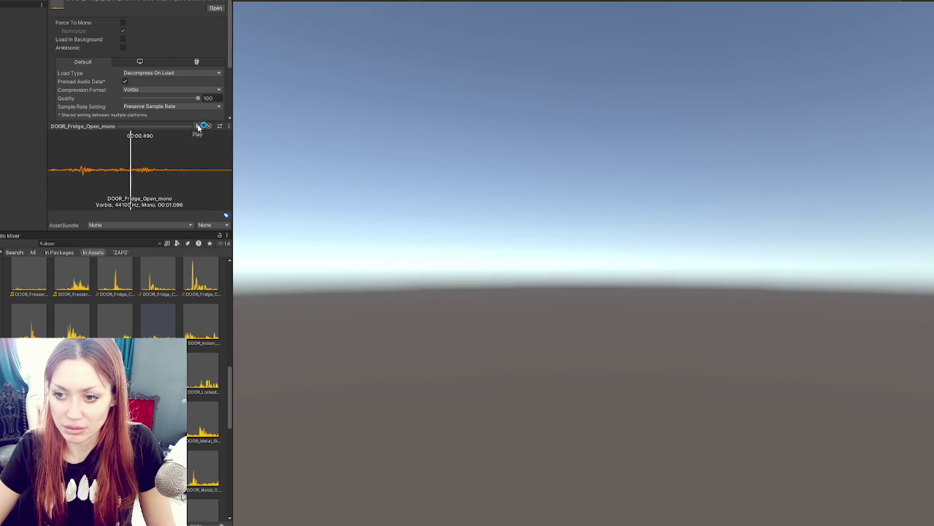
pyautogui.click(197, 307)
pyautogui.click(197, 127)
pyautogui.press('Right')
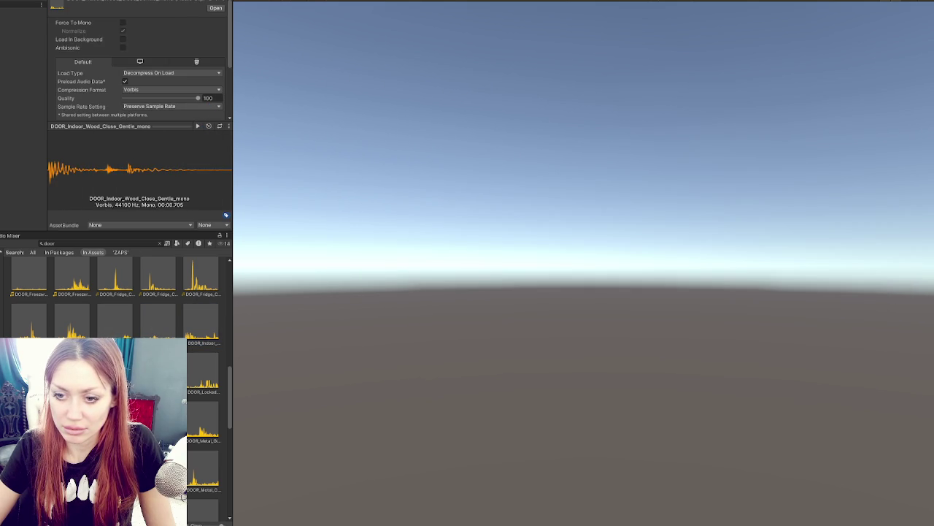
pyautogui.click(197, 127)
pyautogui.press('Left')
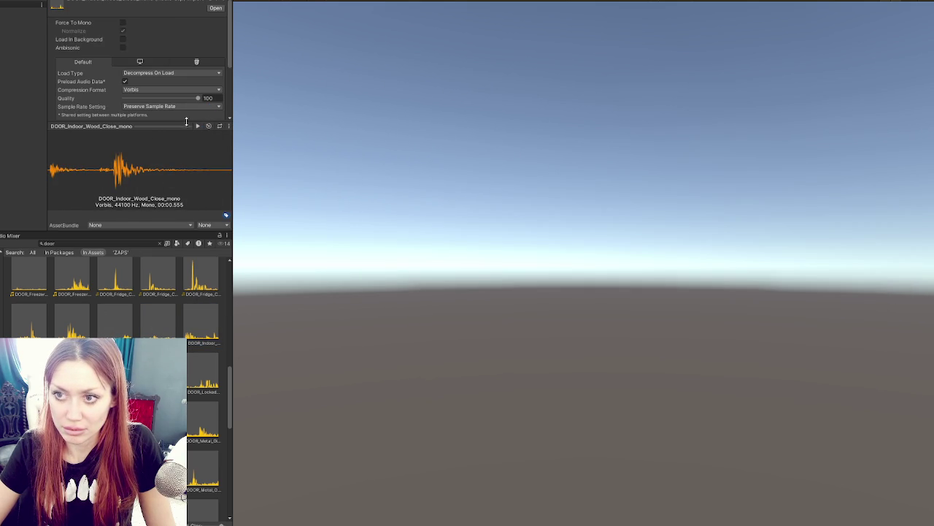
pyautogui.click(198, 127)
pyautogui.press('Right')
pyautogui.click(197, 127)
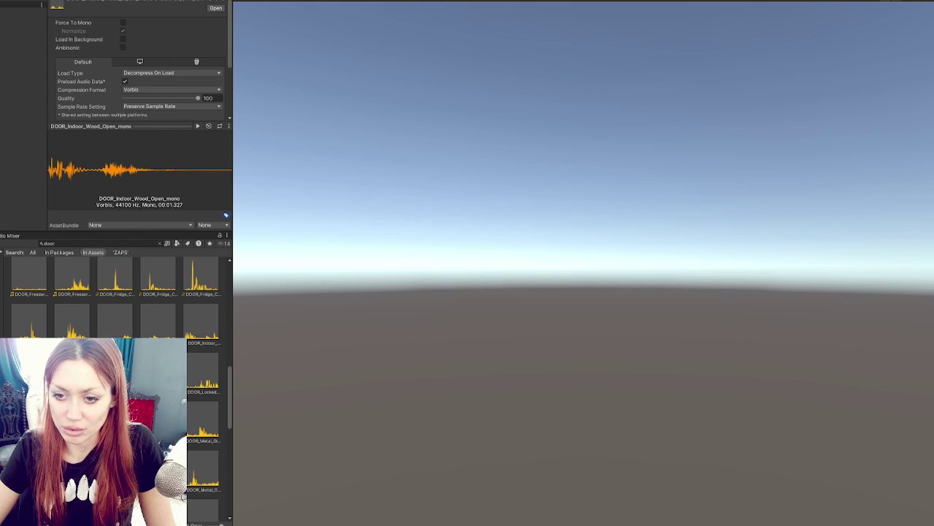
pyautogui.rightClick(95, 122)
# - Set Load Type to Streaming for both Indoor Wood open and close clips
pyautogui.click(97, 243)
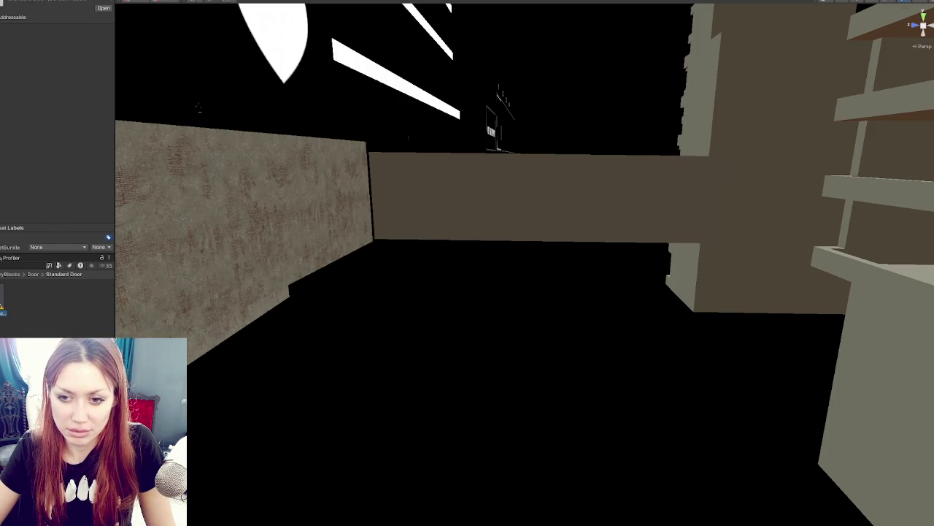
pyautogui.click(78, 79)
pyautogui.click(88, 107)
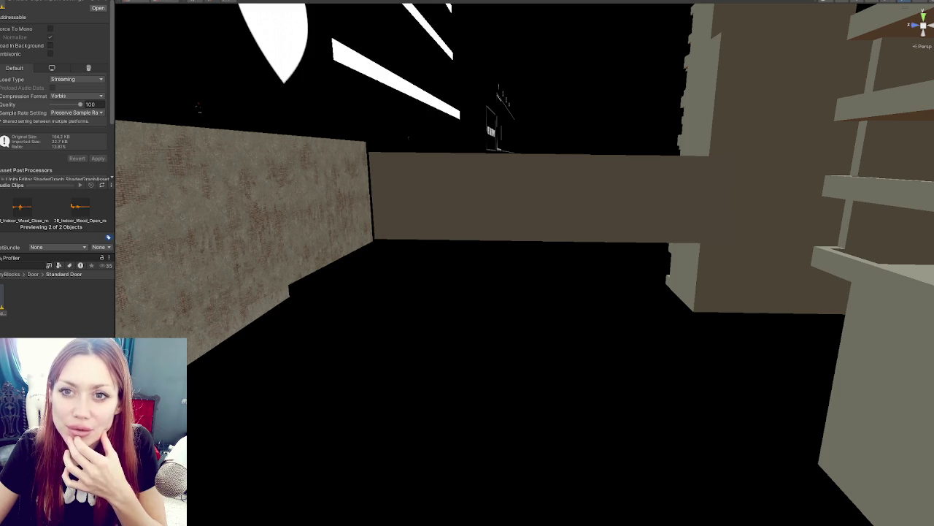
# - Review the door object's sound lists in the Inspector and collapse Cupboard Sounds
pyautogui.click(199, 108)
pyautogui.scroll(-5, 42, 156)
pyautogui.scroll(-3, 41, 156)
pyautogui.scroll(2, 42, 155)
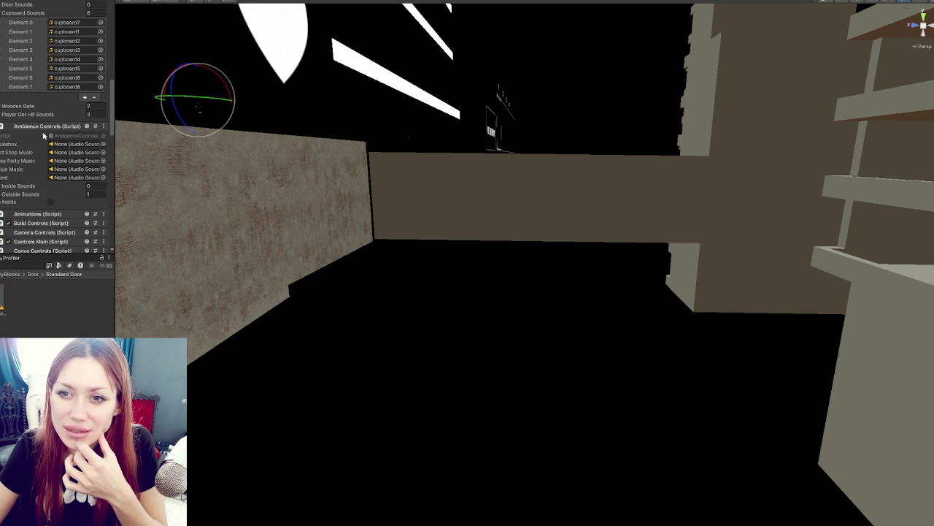
pyautogui.scroll(3, 29, 102)
pyautogui.click(22, 81)
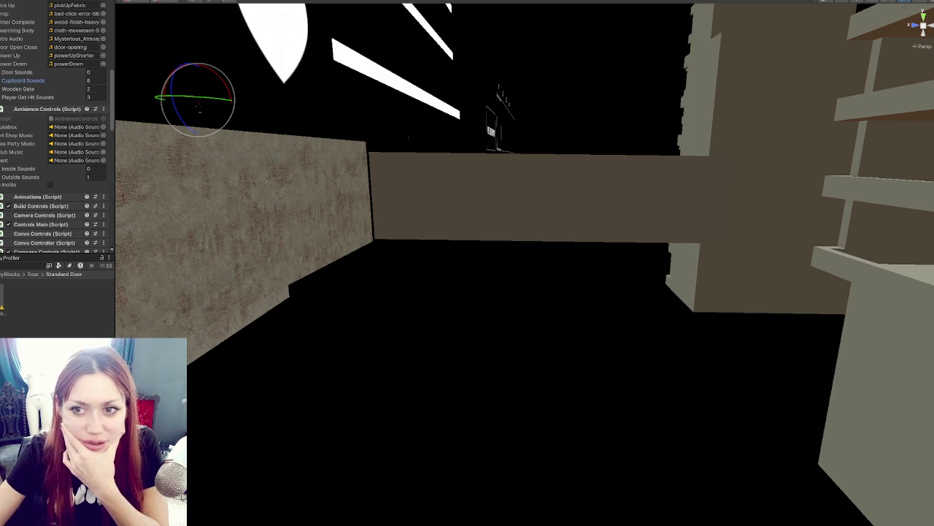
pyautogui.hotkey('alt', 'Tab')
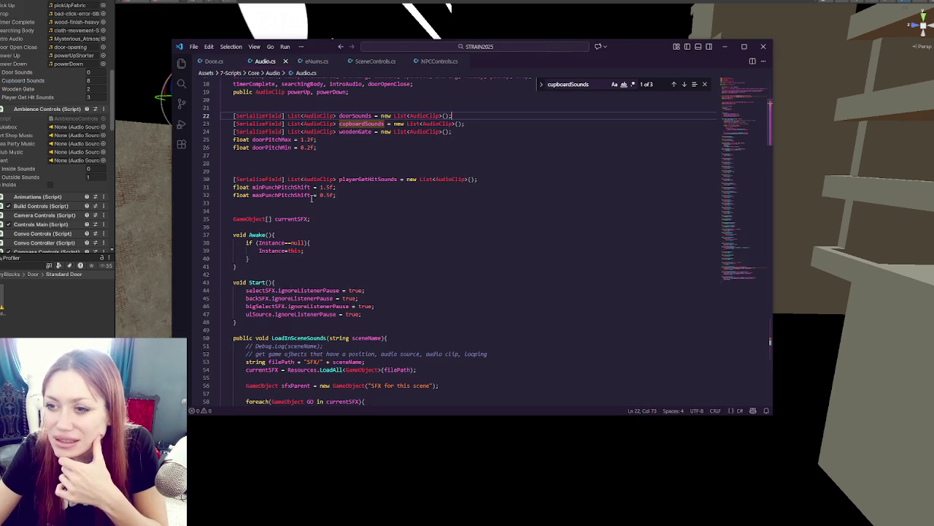
# - Duplicate the doorSounds declaration in Audio.cs and name the copy doorClosingSounds
pyautogui.scroll(-7, 313, 197)
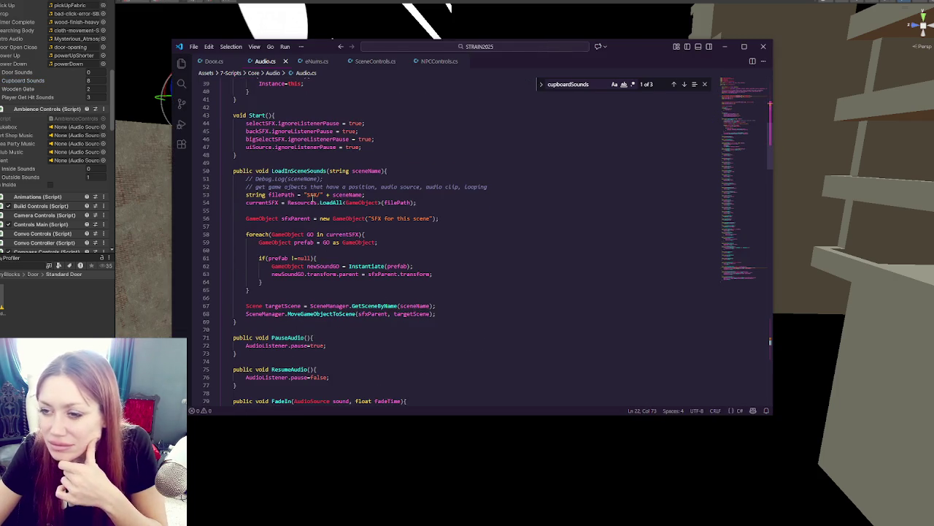
pyautogui.scroll(-1, 312, 197)
pyautogui.scroll(-4, 312, 197)
pyautogui.scroll(15, 313, 197)
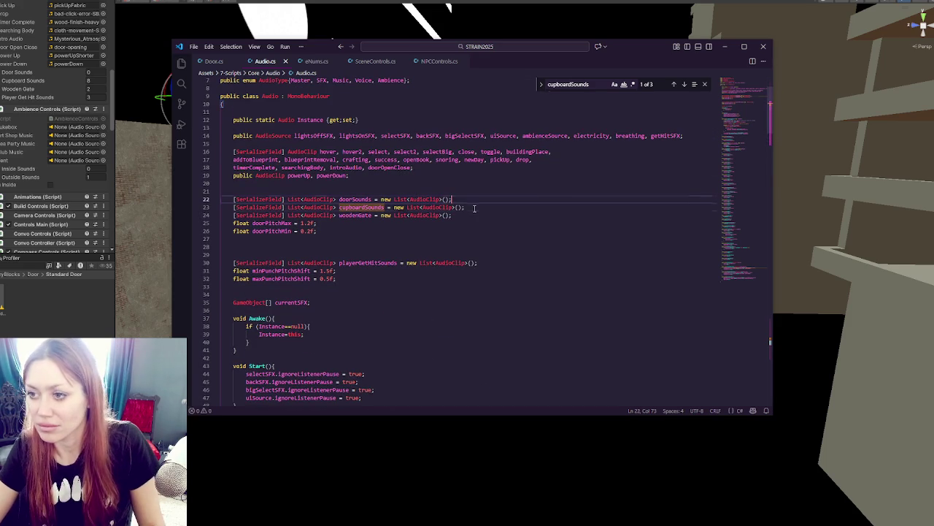
pyautogui.click(464, 193)
pyautogui.click(465, 199)
pyautogui.hotkey('ctrl', 'c')
pyautogui.hotkey('ctrl', 'v')
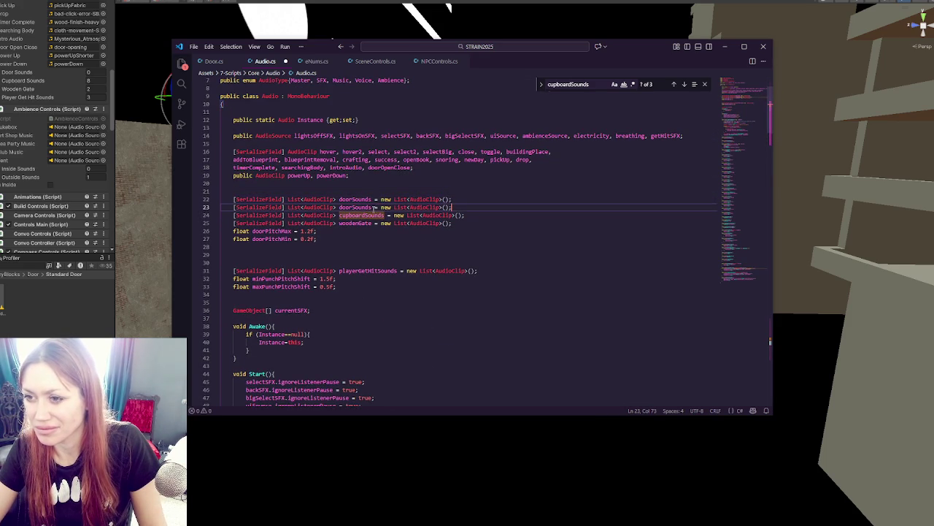
pyautogui.click(354, 207)
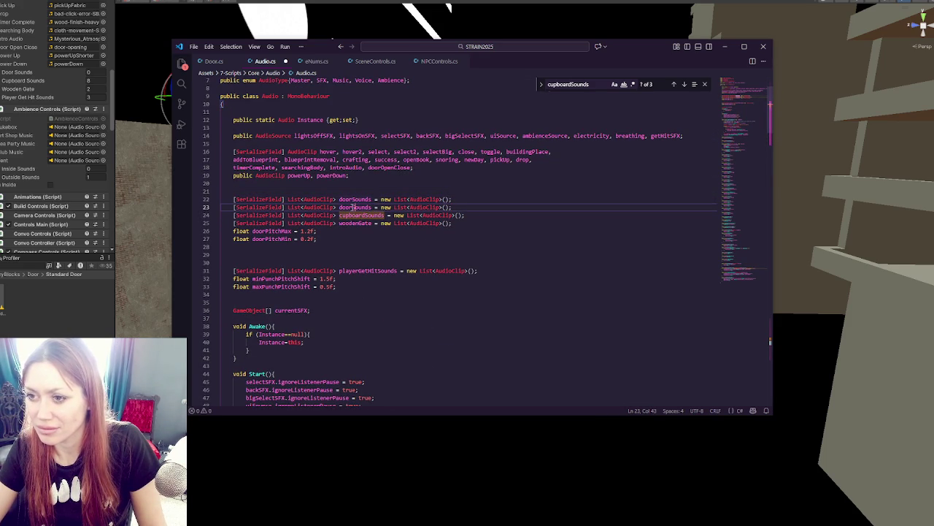
pyautogui.write('Closing')
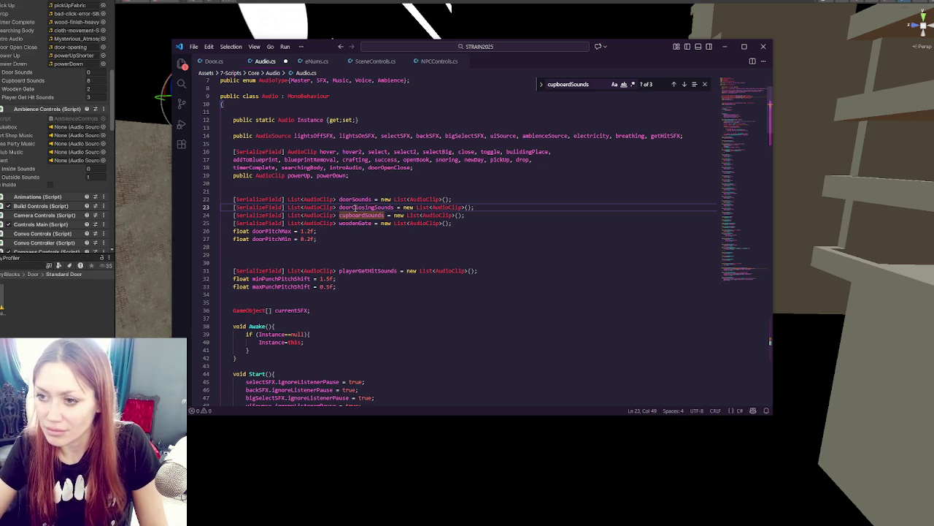
# - Duplicate the woodenGate declaration as a woodenGateClosingSounds list
pyautogui.click(475, 223)
pyautogui.hotkey('ctrl', 'c')
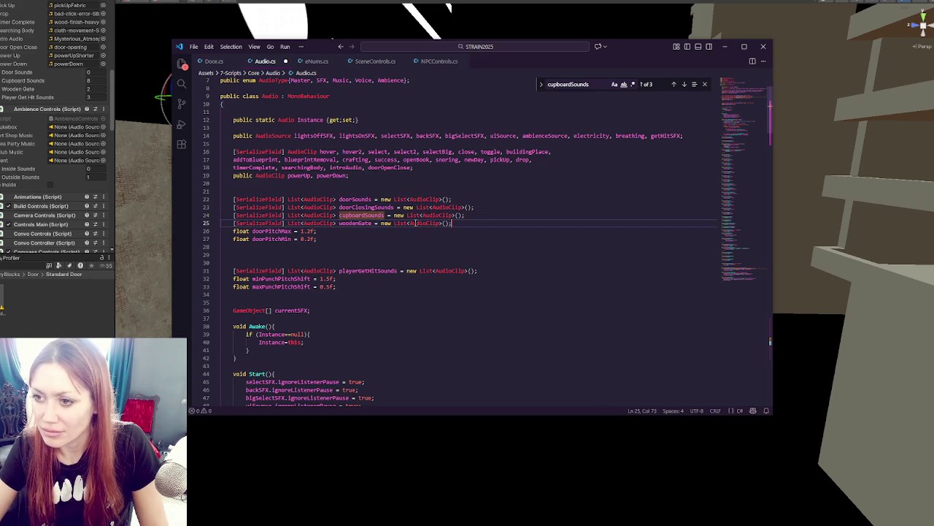
pyautogui.hotkey('ctrl', 'v')
pyautogui.write('ClosingSounds')
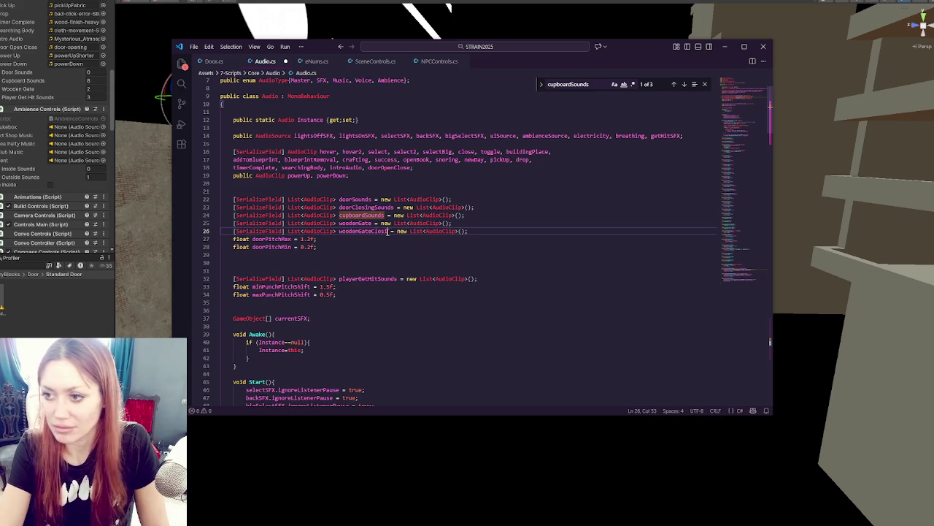
# - Open Door.cs and scroll down to its door-opening sound code
pyautogui.click(211, 61)
pyautogui.scroll(-20, 387, 273)
pyautogui.scroll(-20, 387, 273)
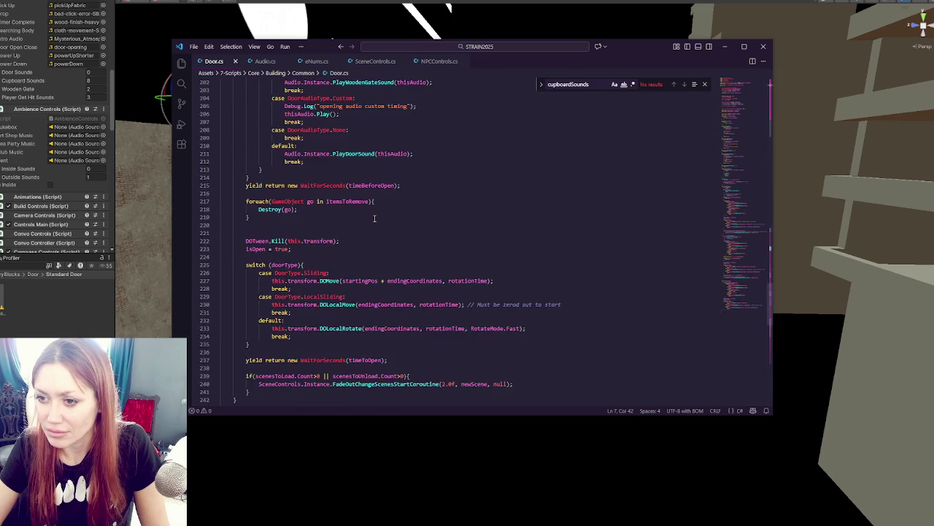
# - Change Door.cs calls to PlayDoorClosingSound, PlayCupboardClosingSound and PlayWoodenGateClosingSound, then save
pyautogui.scroll(-10, 373, 216)
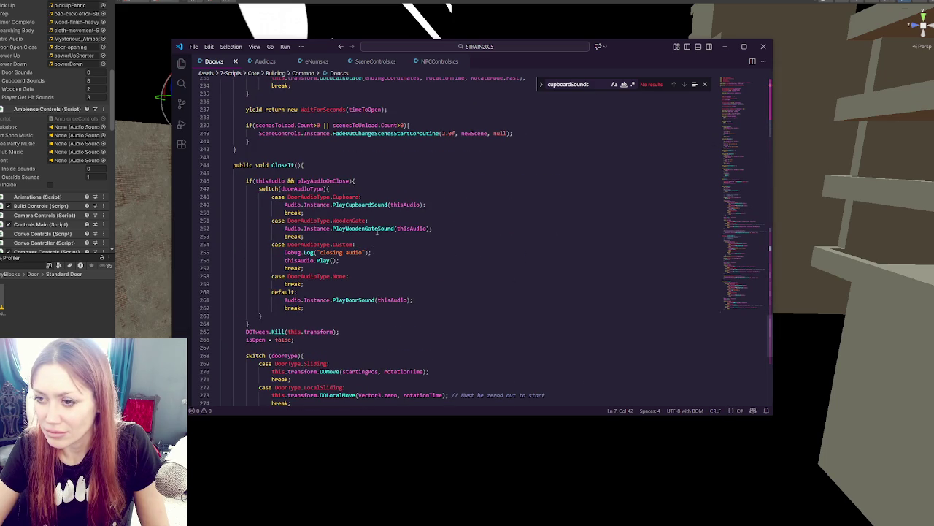
pyautogui.click(359, 300)
pyautogui.write('Closing')
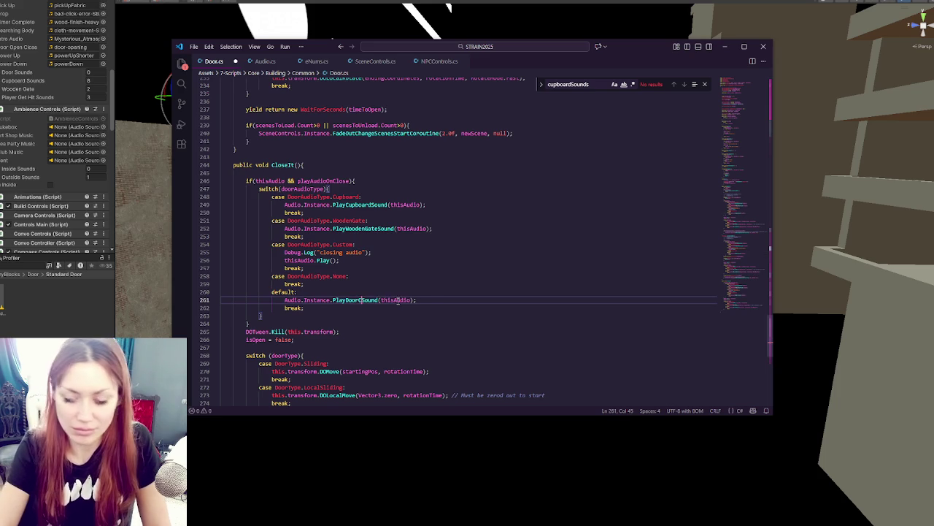
pyautogui.click(373, 205)
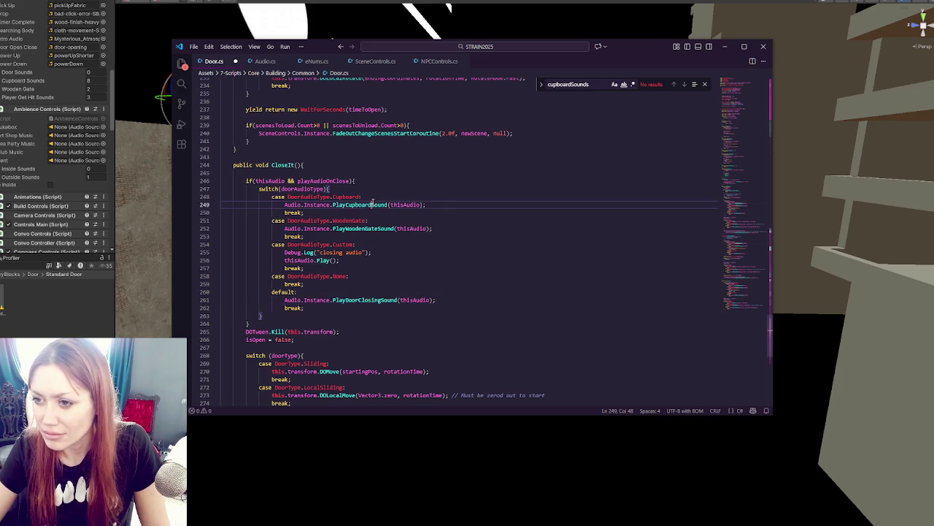
pyautogui.write('Closing')
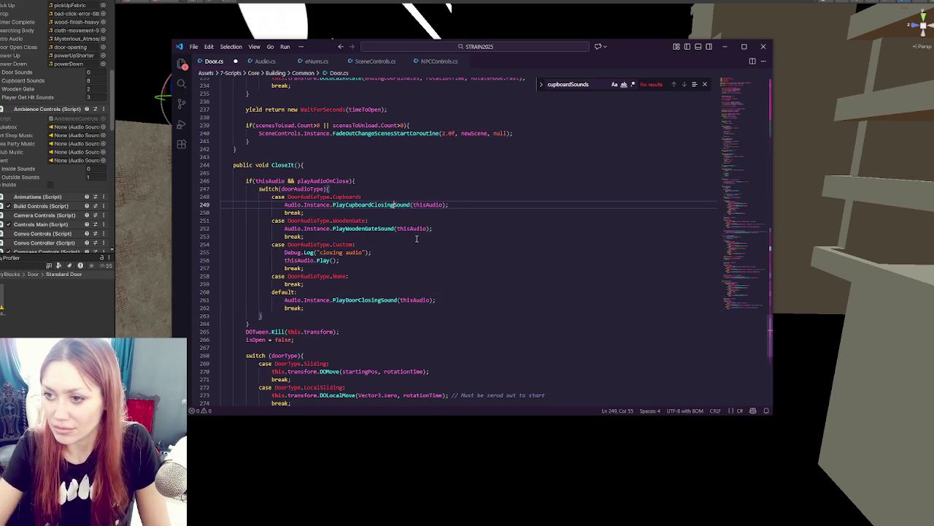
pyautogui.click(377, 229)
pyautogui.write('Closing')
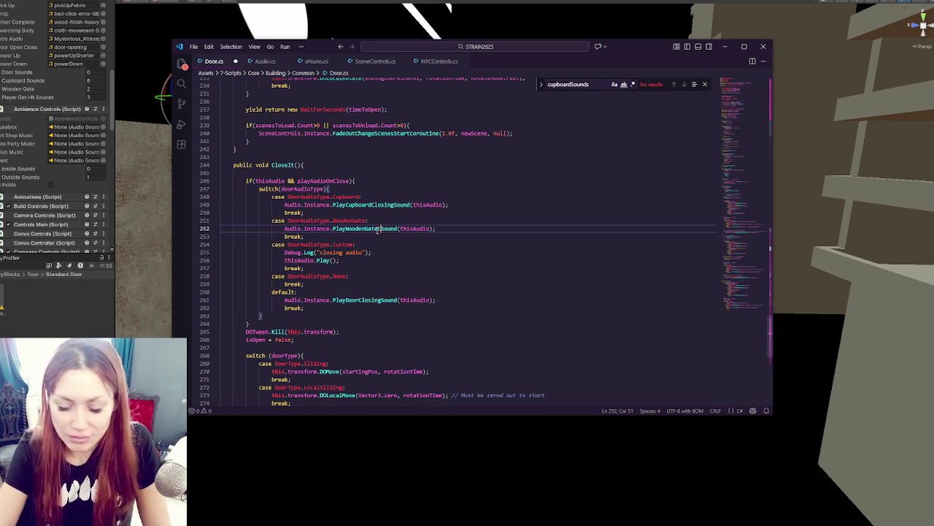
pyautogui.hotkey('ctrl', 's')
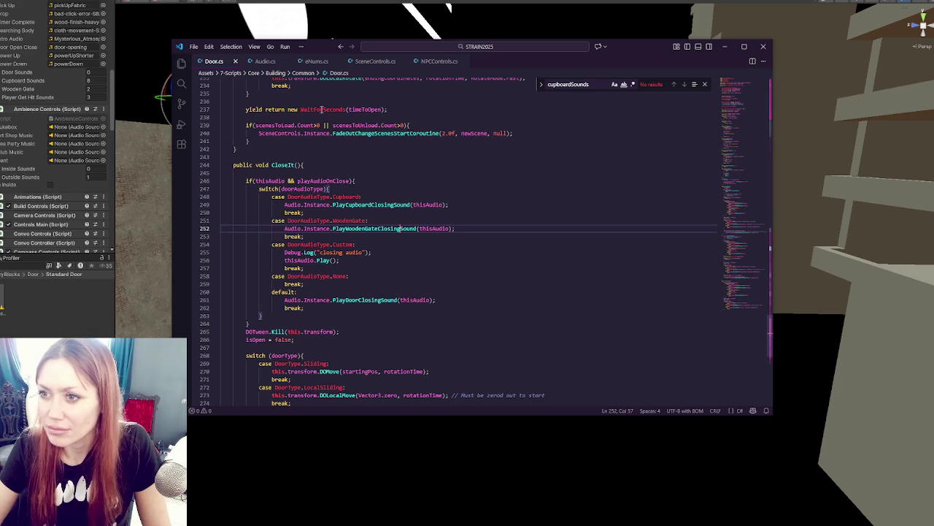
# - Duplicate the cupboardSounds declaration in Audio.cs as cupboardClosingSounds and save
pyautogui.click(267, 61)
pyautogui.click(367, 207)
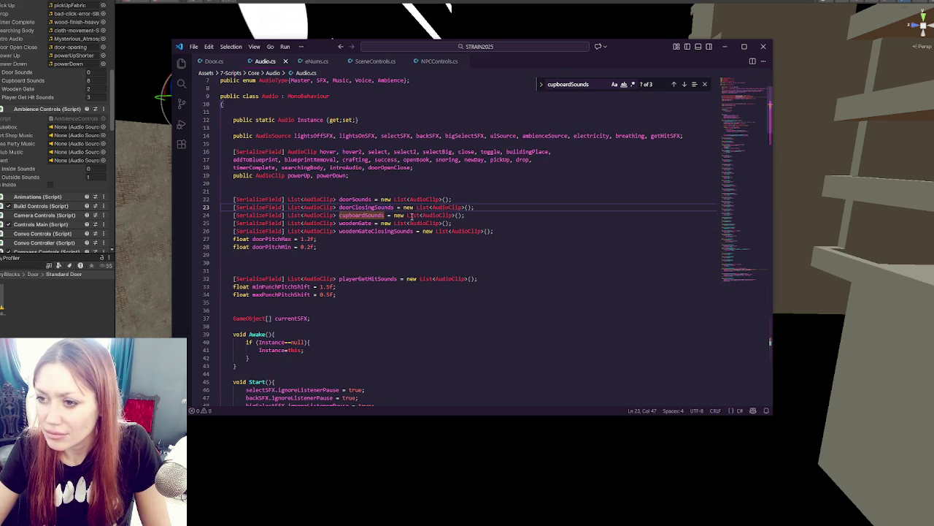
pyautogui.moveTo(466, 214); pyautogui.dragTo(492, 210)
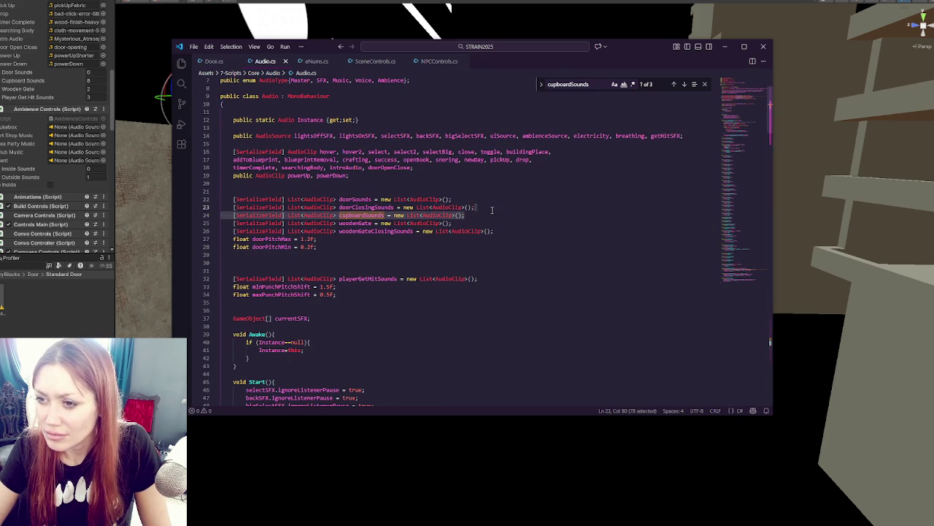
pyautogui.hotkey('ctrl', 'c')
pyautogui.press('Right')
pyautogui.hotkey('ctrl', 'v')
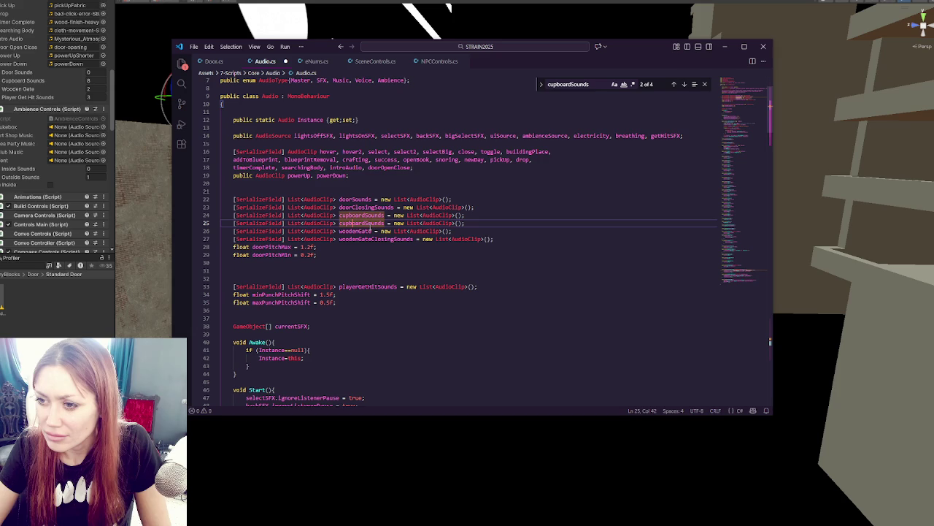
pyautogui.write('Closing')
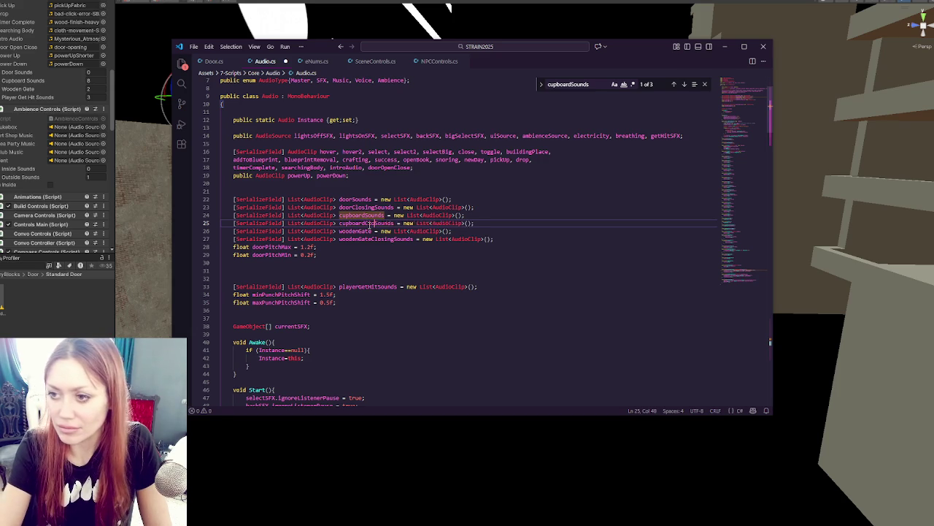
pyautogui.hotkey('ctrl', 's')
pyautogui.click(374, 262)
pyautogui.hotkey('alt', 'Tab')
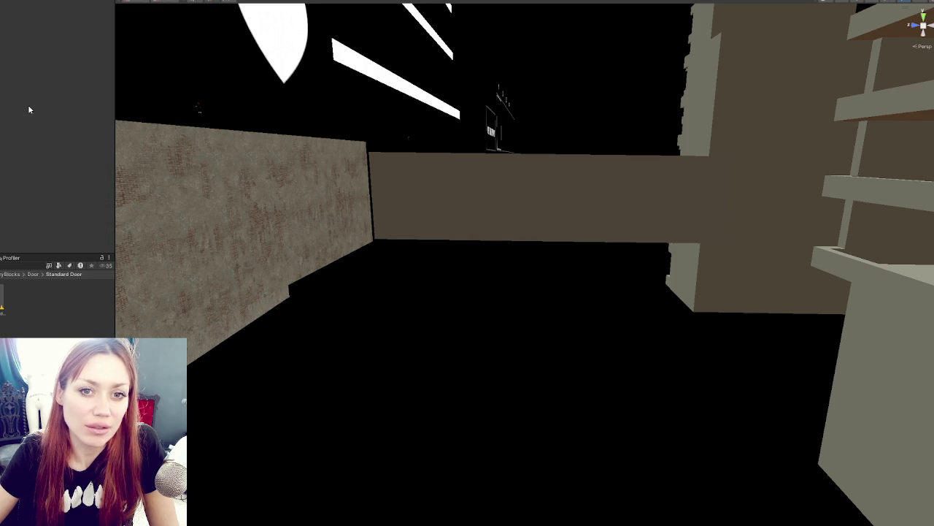
# - Open the Door.cs(249,36) CS1061 error from Unity's Console in the code editor
pyautogui.scroll(-5, 22, 87)
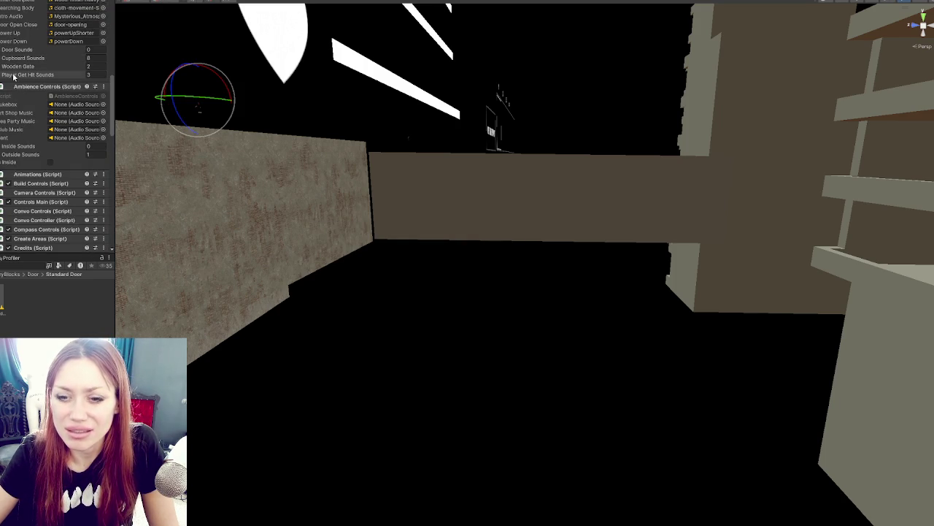
pyautogui.doubleClick(51, 275)
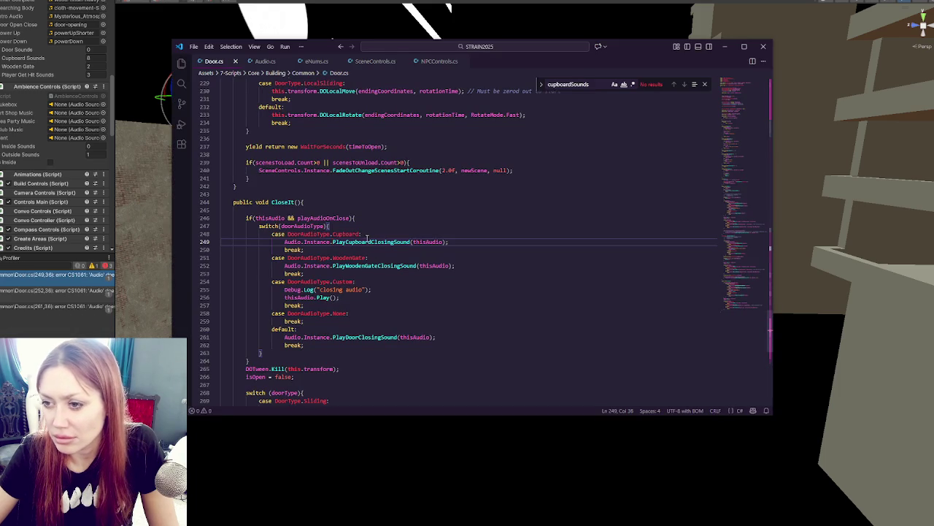
# - Browse the editor tabs and return to the PlayDoorClosingSound call in Door.cs's CloseIt
pyautogui.click(375, 64)
pyautogui.click(423, 63)
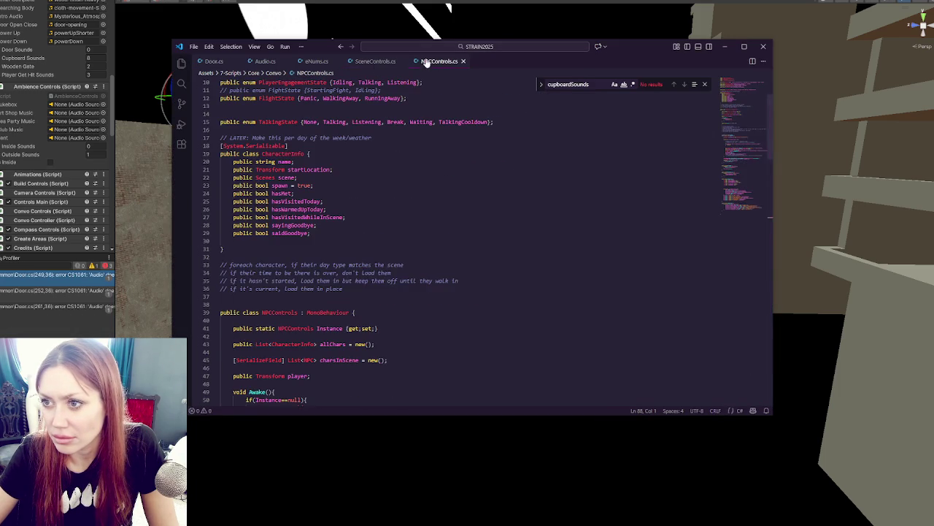
pyautogui.click(261, 63)
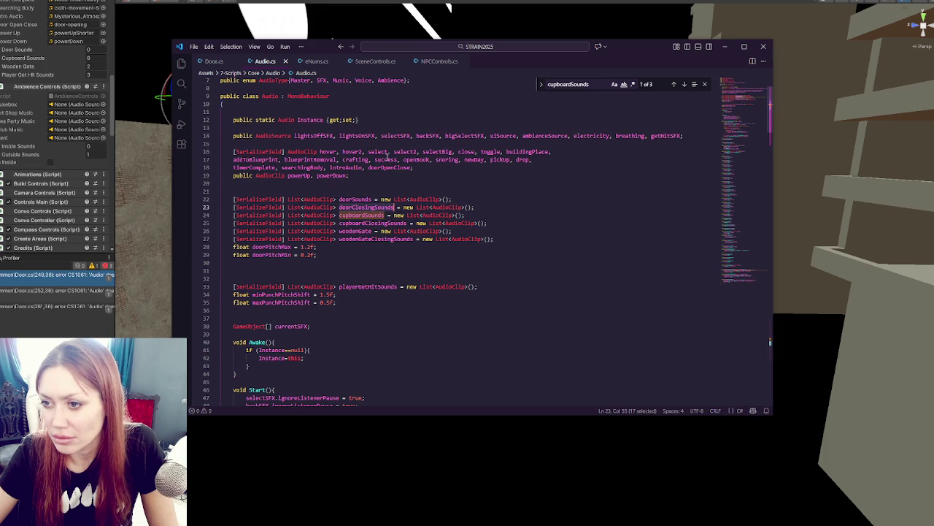
pyautogui.click(223, 65)
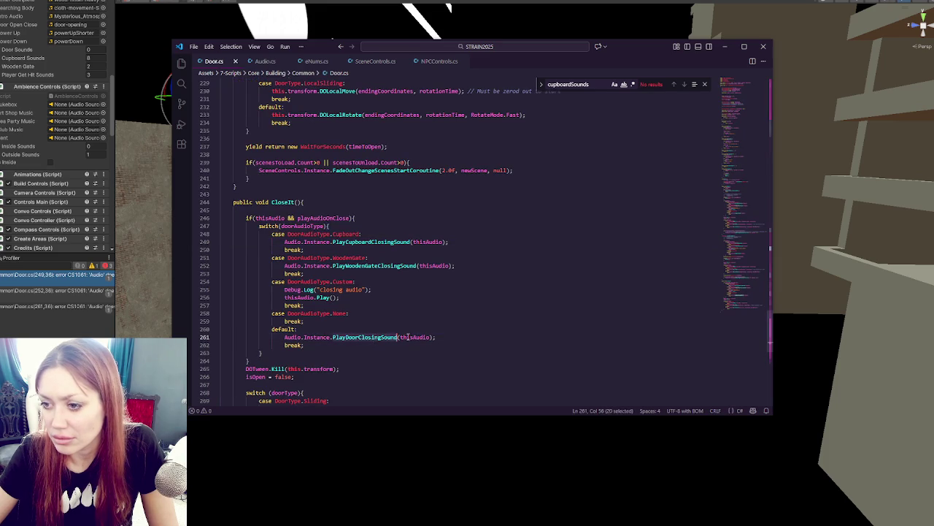
pyautogui.doubleClick(362, 338)
pyautogui.click(362, 338)
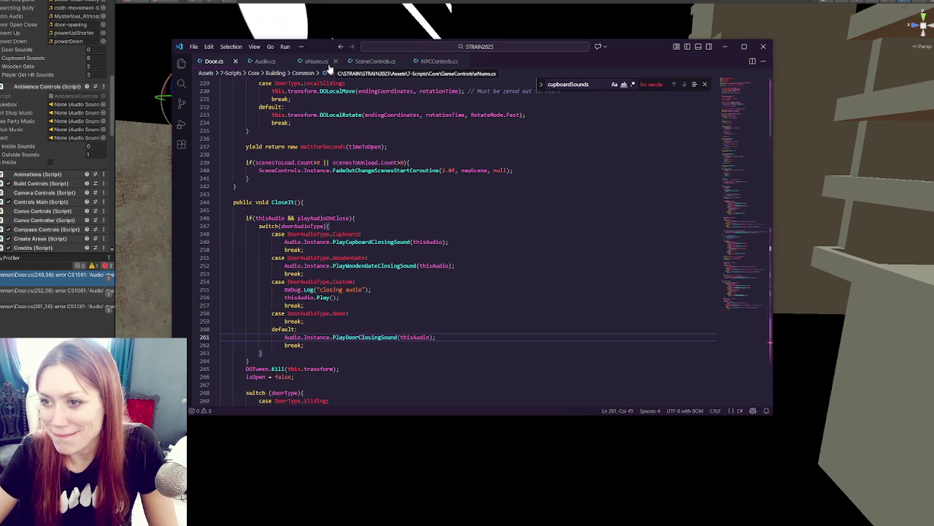
# - Paste the cupboard clip lines into PlayDoorSound in Audio.cs
pyautogui.hotkey('ctrl', 'Tab')
pyautogui.scroll(-20, 403, 195)
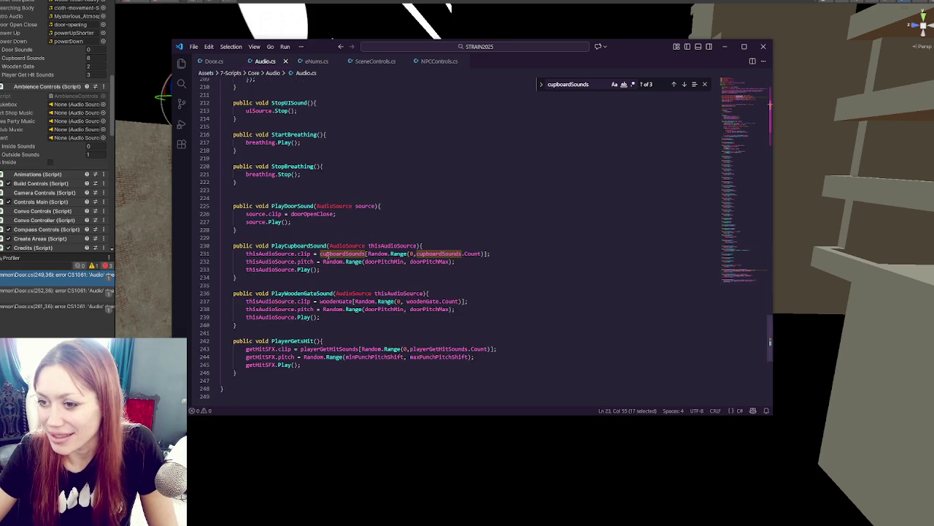
pyautogui.moveTo(292, 263); pyautogui.dragTo(262, 139)
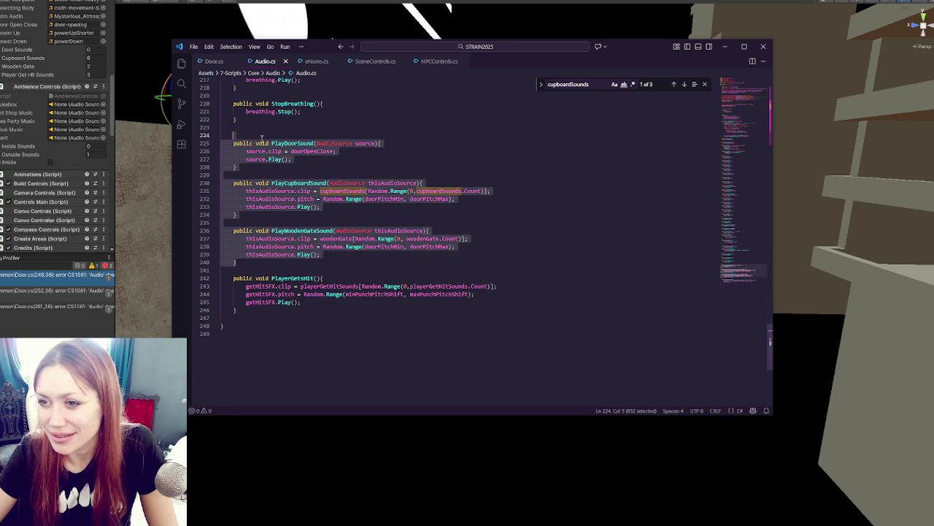
pyautogui.click(260, 135)
pyautogui.moveTo(372, 206); pyautogui.dragTo(444, 182)
pyautogui.moveTo(292, 159); pyautogui.dragTo(407, 145)
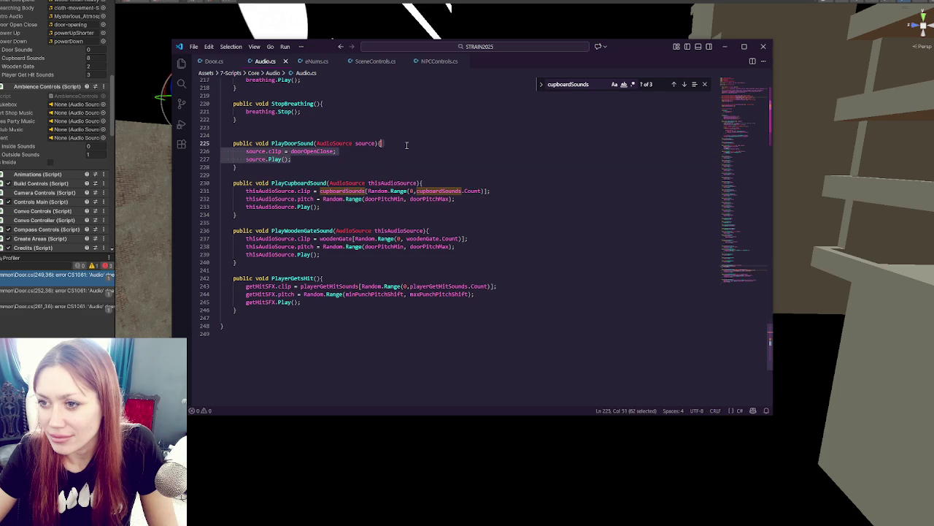
pyautogui.click(398, 155)
pyautogui.hotkey('shift', 'Home')
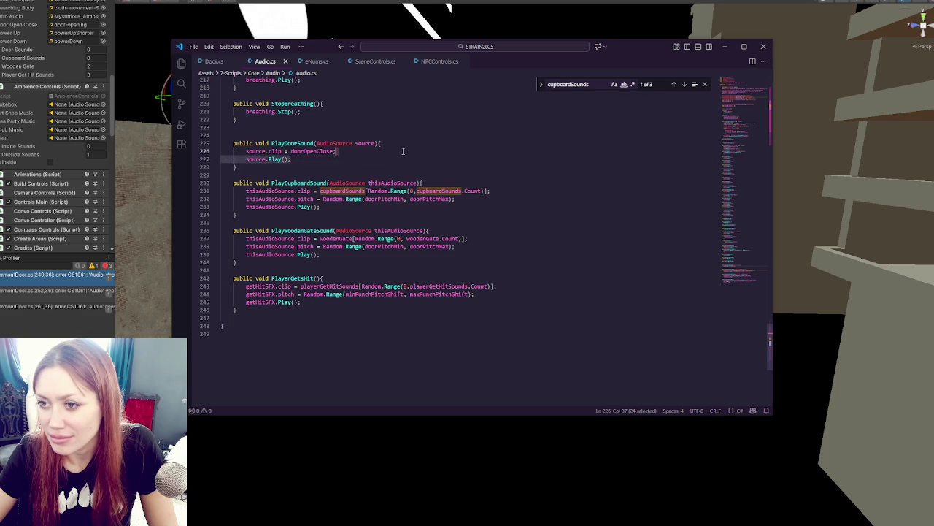
pyautogui.hotkey('ctrl', 'v')
# - Undo the edits so PlayDoorSound again sets doorOpenClose and calls source.Play()
pyautogui.click(395, 154)
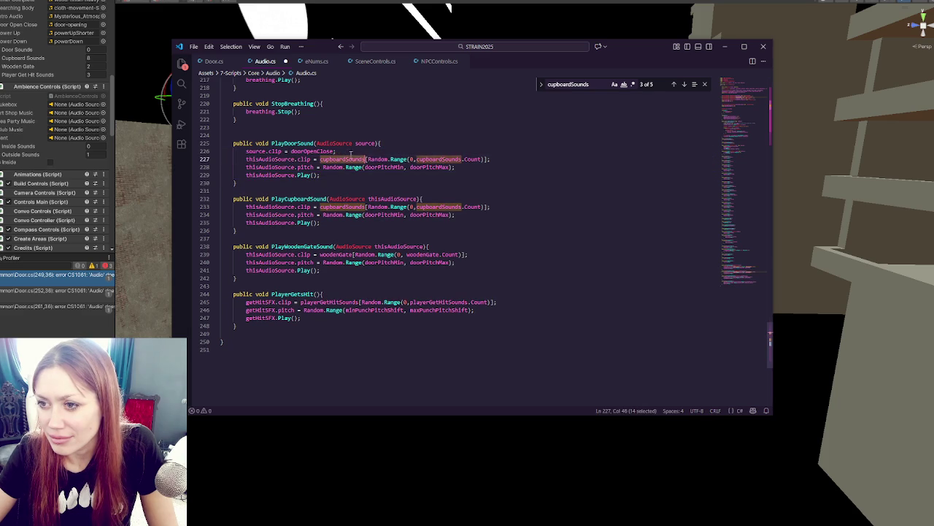
pyautogui.moveTo(338, 153); pyautogui.dragTo(383, 145)
pyautogui.press('BackSpace')
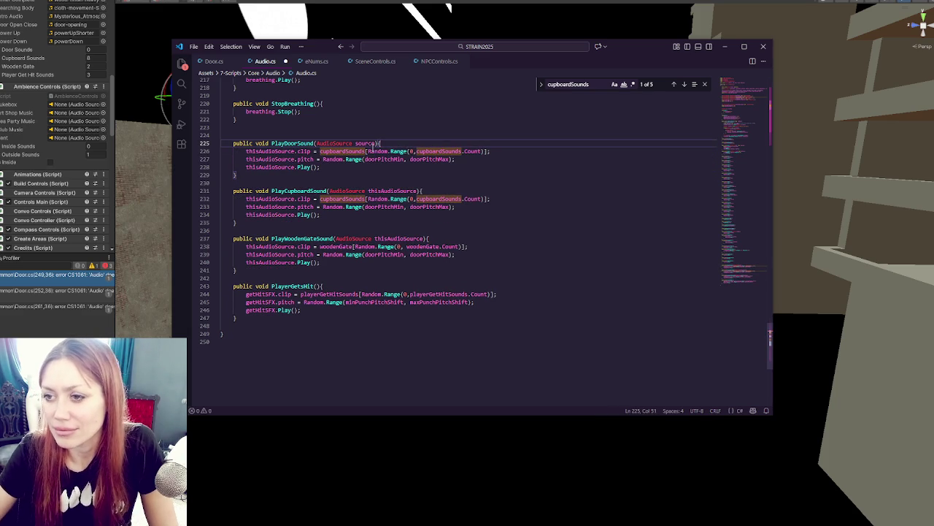
pyautogui.doubleClick(341, 151)
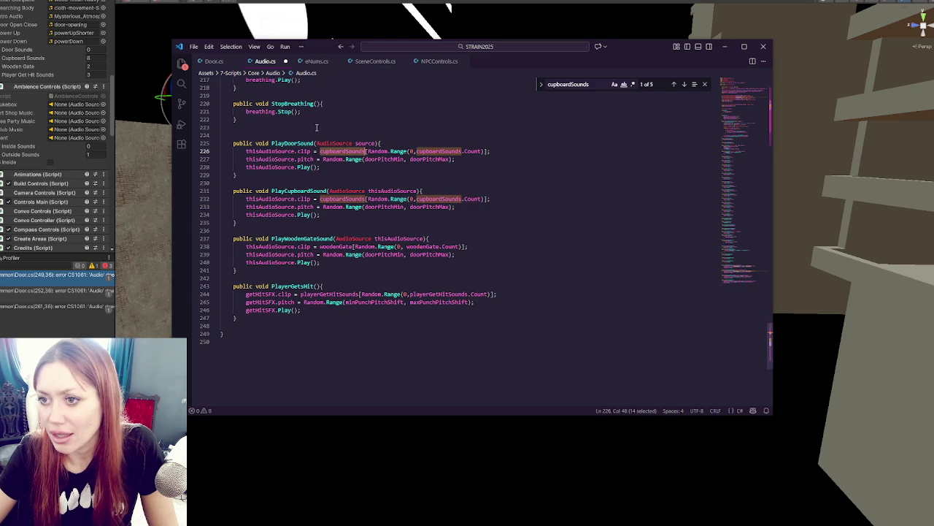
pyautogui.hotkey('ctrl', 'z')
pyautogui.moveTo(359, 154); pyautogui.dragTo(376, 138)
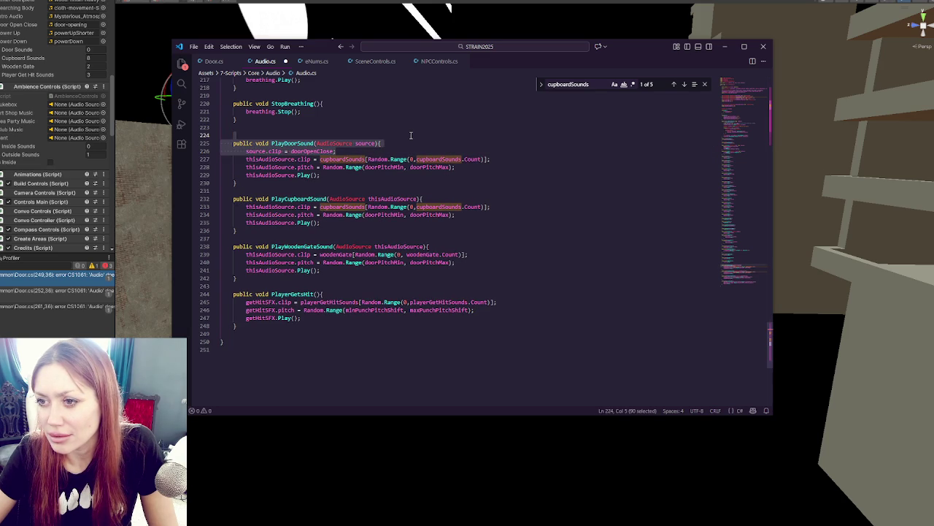
pyautogui.click(360, 157)
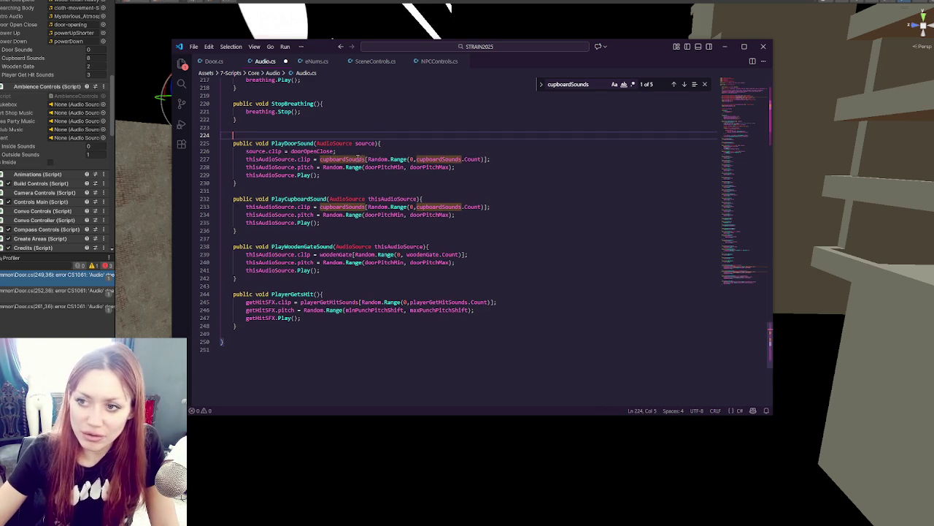
pyautogui.hotkey('ctrl', 'shift', 'k')
pyautogui.hotkey('ctrl', 'shift', 'k')
pyautogui.write('source.Play();')
pyautogui.click(284, 143)
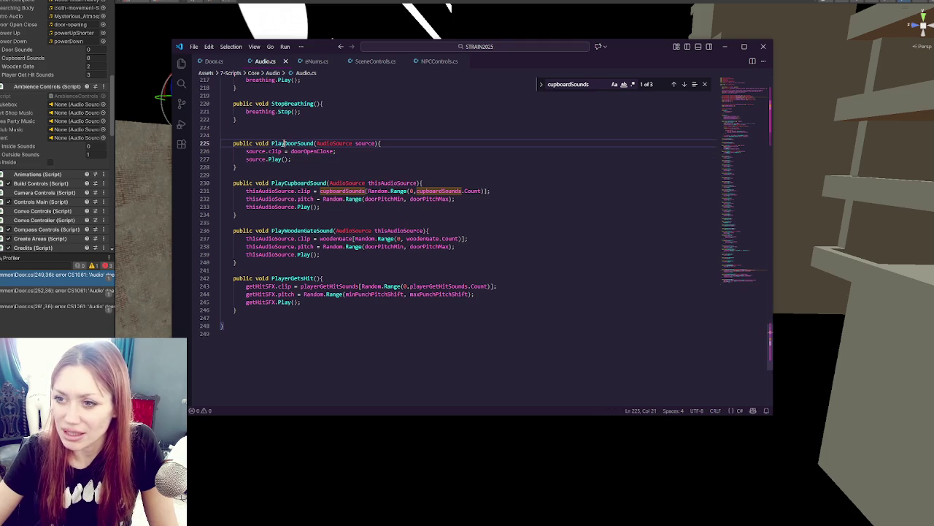
# - Rename the method PlayCustomDoorSound and add an empty PlayStandardDoorSound(AudioSource source) below it
pyautogui.write('Custom')
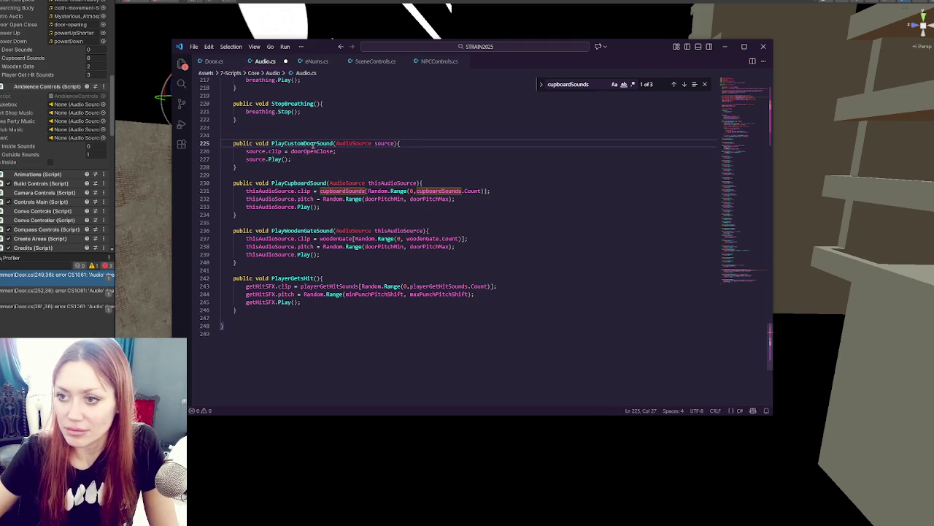
pyautogui.click(301, 167)
pyautogui.press('Return')
pyautogui.press('Return')
pyautogui.write('public')
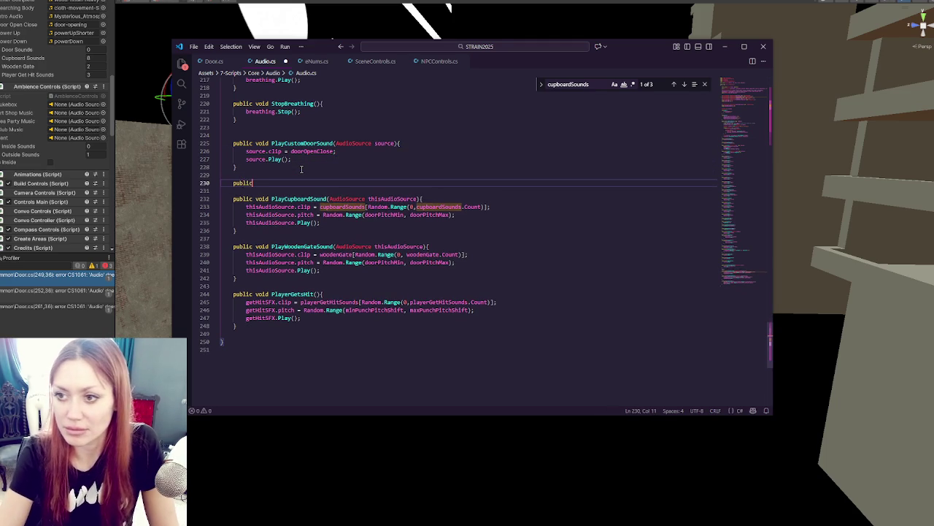
pyautogui.write(' void PlayStandardDoorSound(Audi')
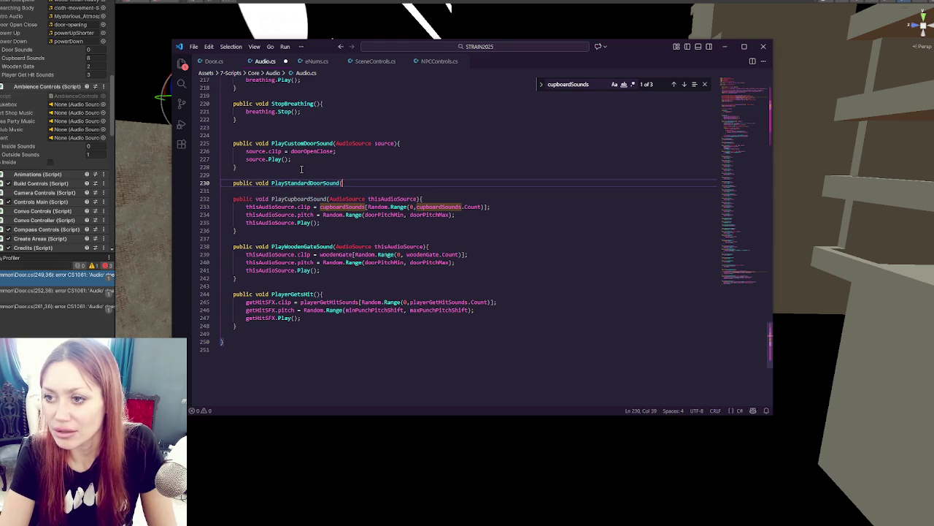
pyautogui.write('oSource source){')
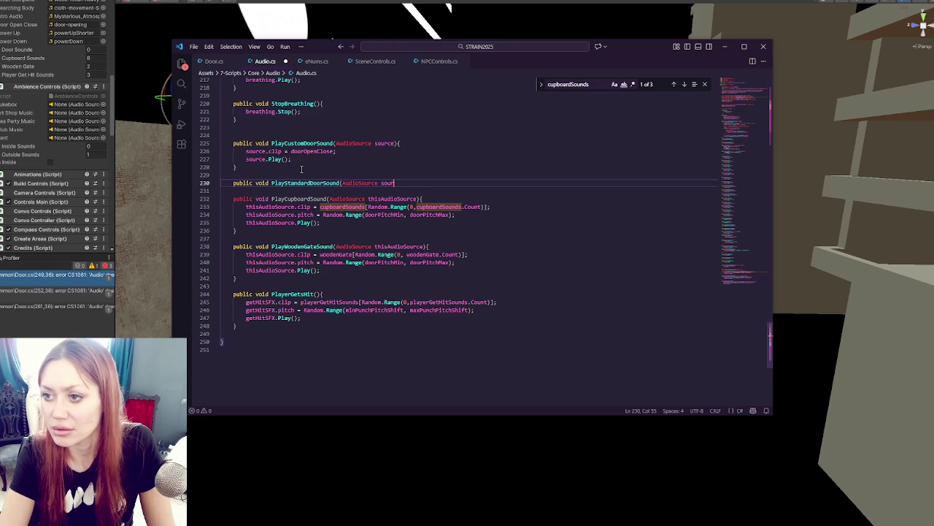
pyautogui.press('Return')
pyautogui.press('Return')
pyautogui.write('}')
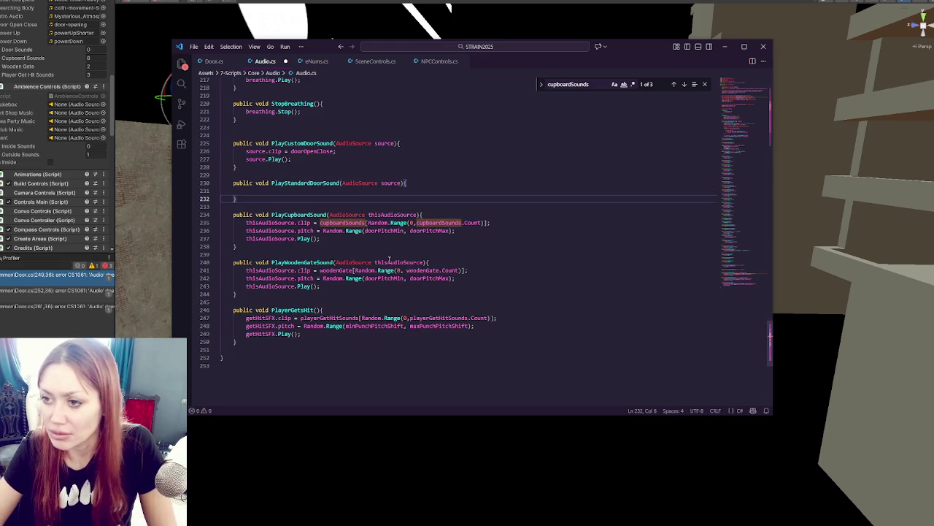
# - Fill PlayStandardDoorSound with the cupboard clip lines using standardDoorSounds, then save Audio.cs
pyautogui.moveTo(320, 238); pyautogui.dragTo(440, 222)
pyautogui.hotkey('ctrl', 'c')
pyautogui.click(399, 191)
pyautogui.hotkey('ctrl', 'v')
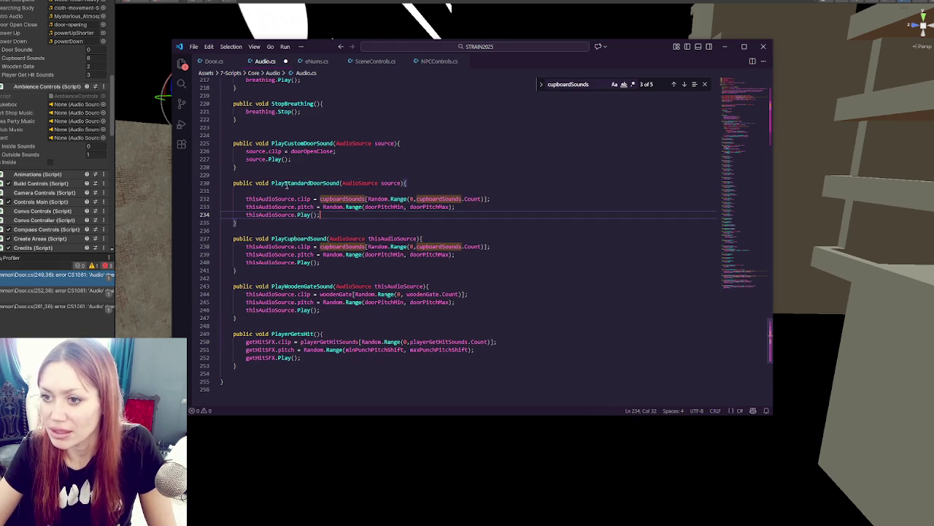
pyautogui.doubleClick(326, 199)
pyautogui.write('standard')
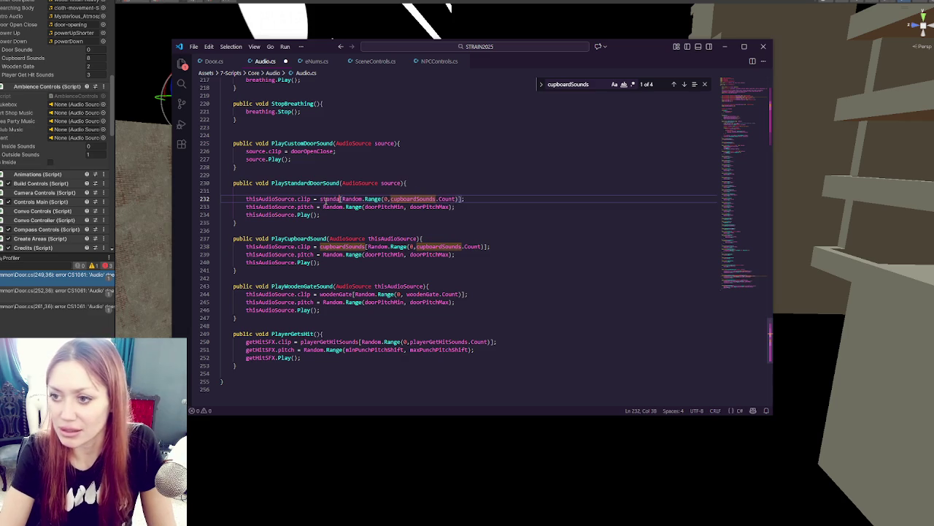
pyautogui.write('DoorSounds')
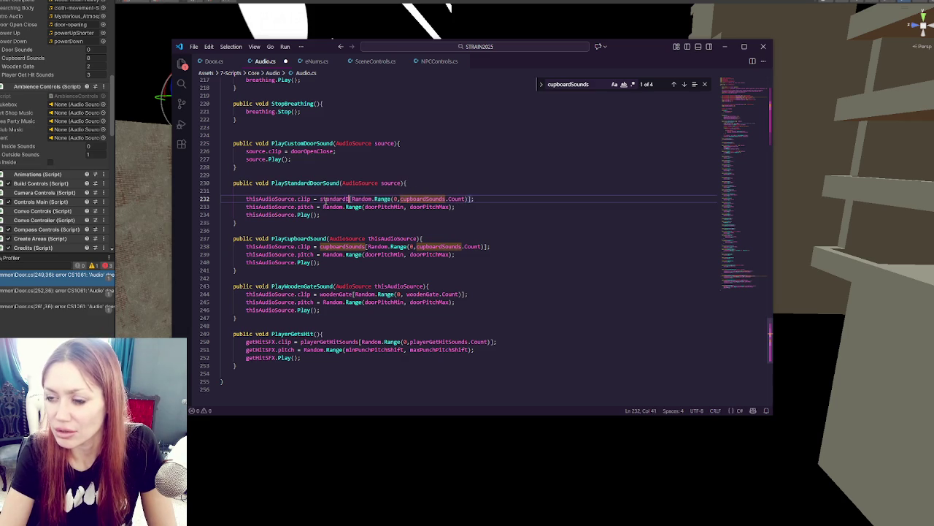
pyautogui.click(429, 199)
pyautogui.doubleClick(454, 198)
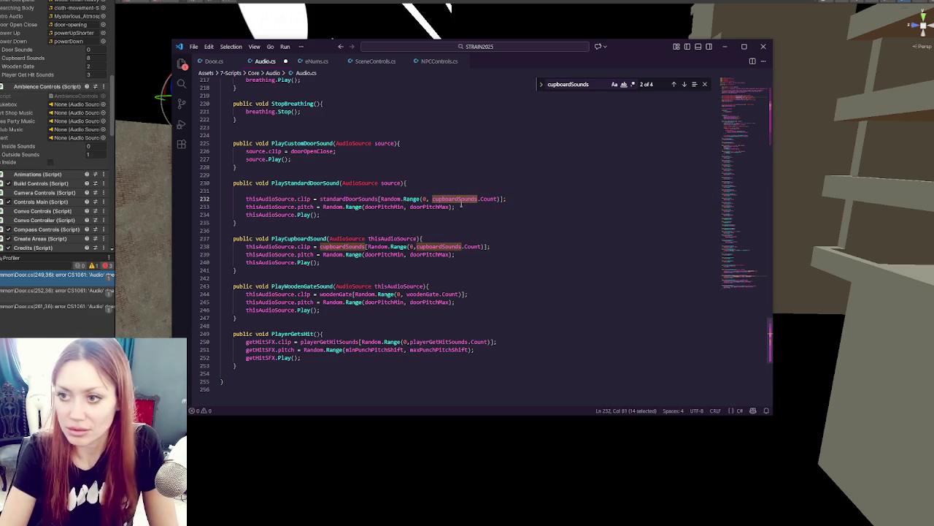
pyautogui.write('standardD')
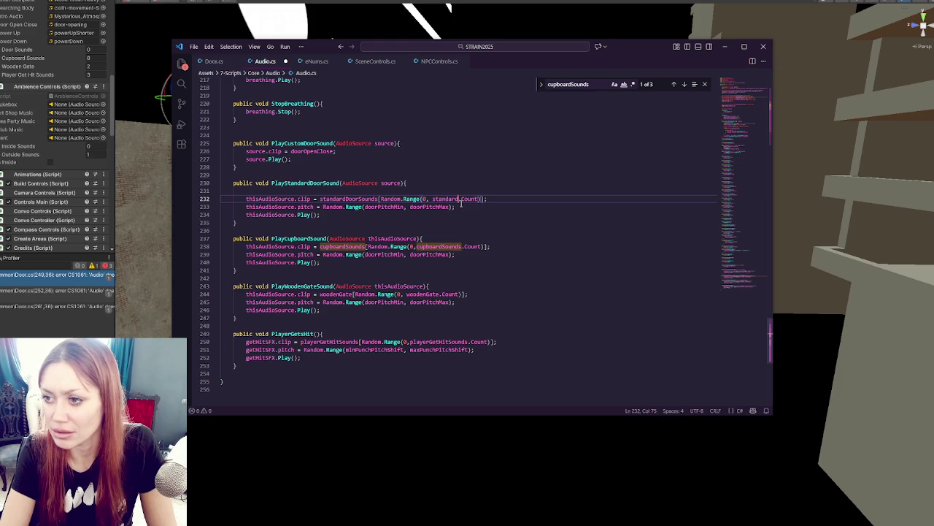
pyautogui.write('oorSounds')
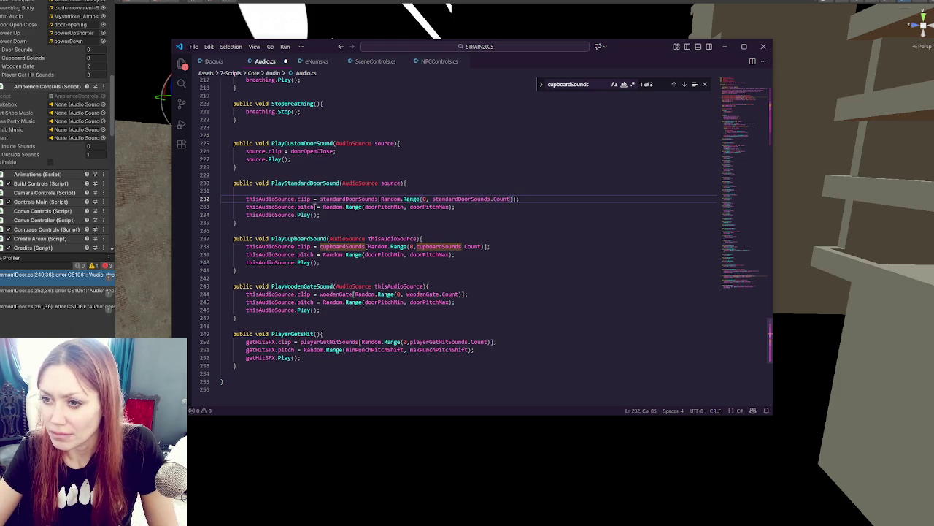
pyautogui.click(410, 183)
pyautogui.press('Delete')
pyautogui.hotkey('ctrl', 's')
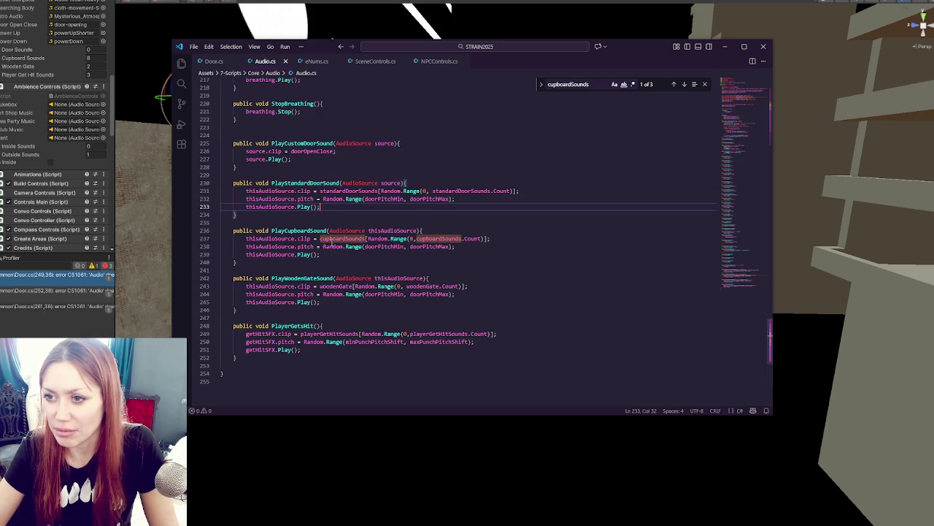
# - Insert blank lines after PlayWoodenGateSound for a new method
pyautogui.click(307, 311)
pyautogui.press('Return')
pyautogui.press('Return')
pyautogui.press('Return')
pyautogui.click(306, 328)
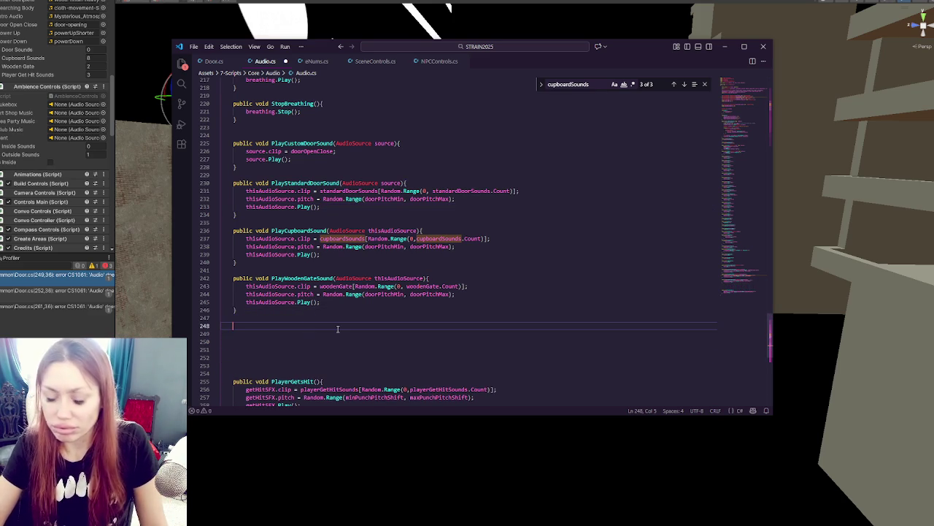
# - Create a PlayDoorSounds method taking an AudioSource thisAudioSource parameter
pyautogui.write('public void Pla')
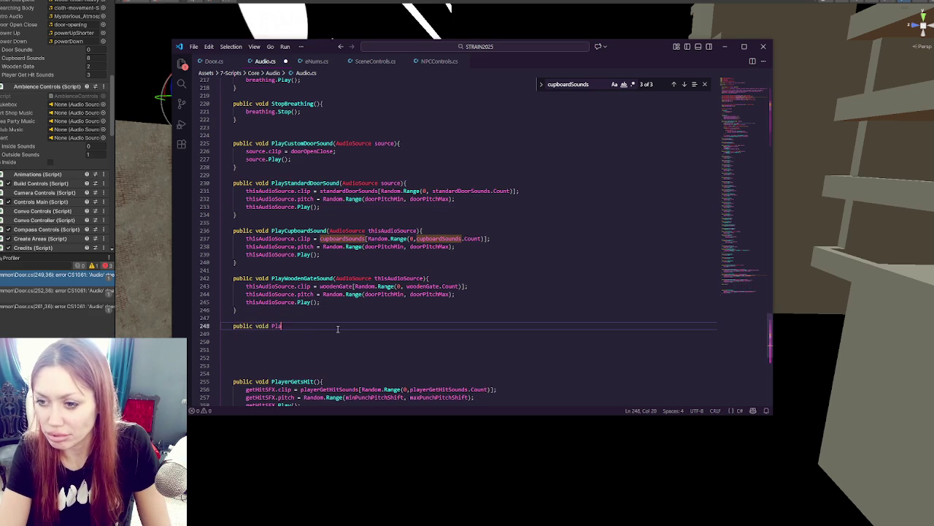
pyautogui.write('yDoorSoun')
pyautogui.write('Sounds(){')
pyautogui.press('Return')
pyautogui.press('Return')
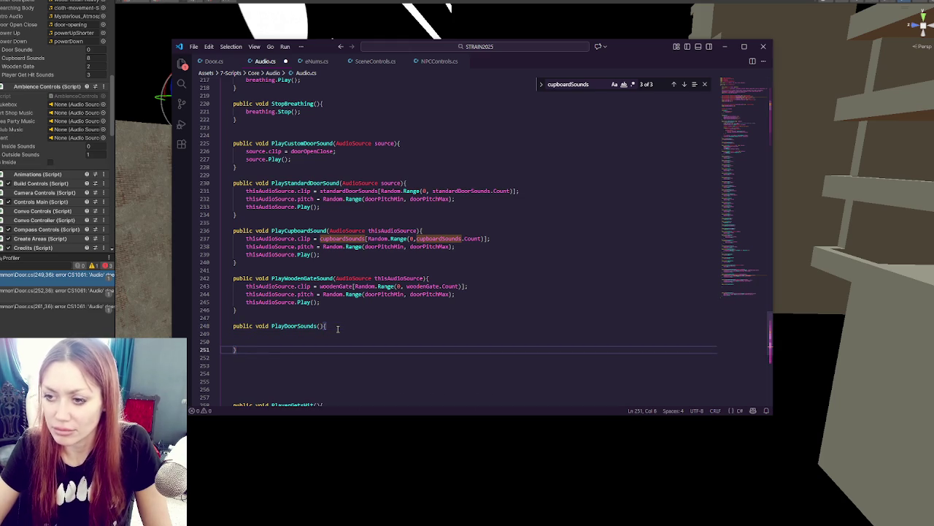
pyautogui.moveTo(336, 279); pyautogui.dragTo(425, 278)
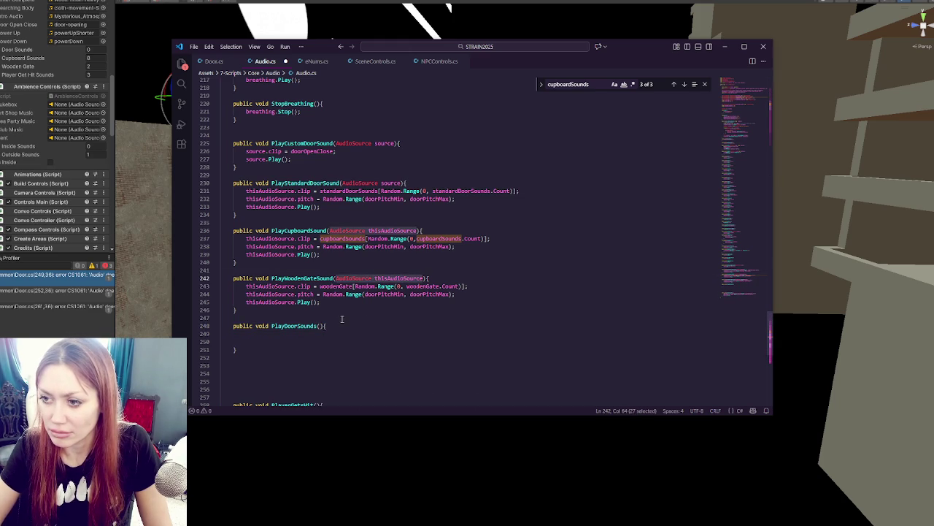
pyautogui.click(320, 325)
pyautogui.hotkey('ctrl', 'v')
# - Add an empty switch block inside PlayDoorSounds and a comma after thisAudioSource
pyautogui.click(365, 333)
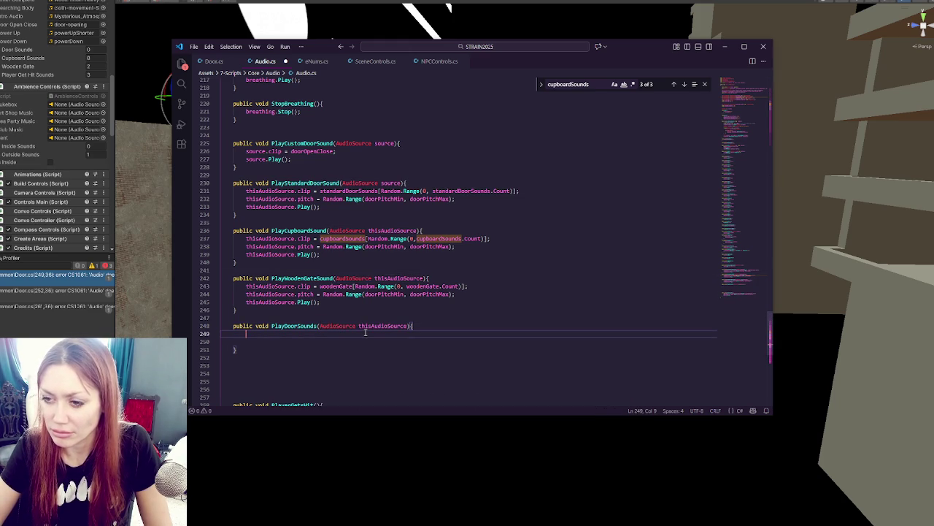
pyautogui.write('swit')
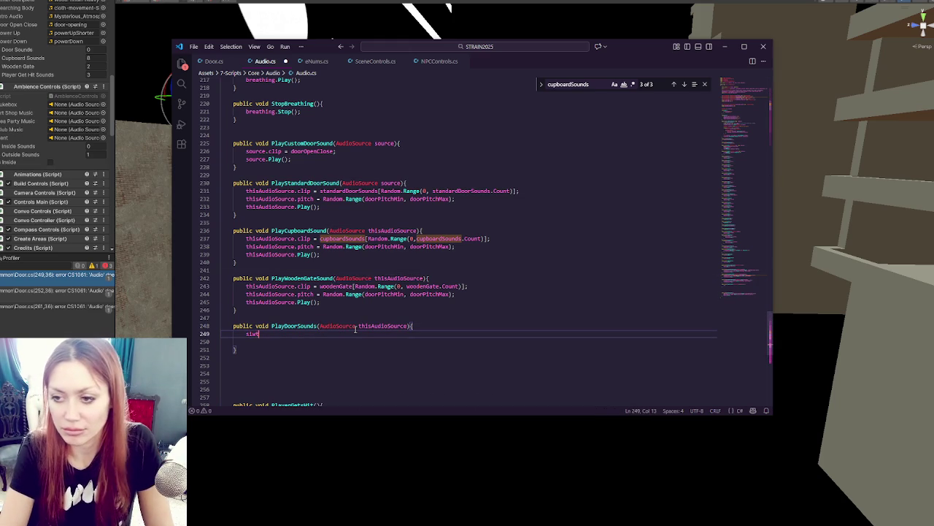
pyautogui.write('ch(){')
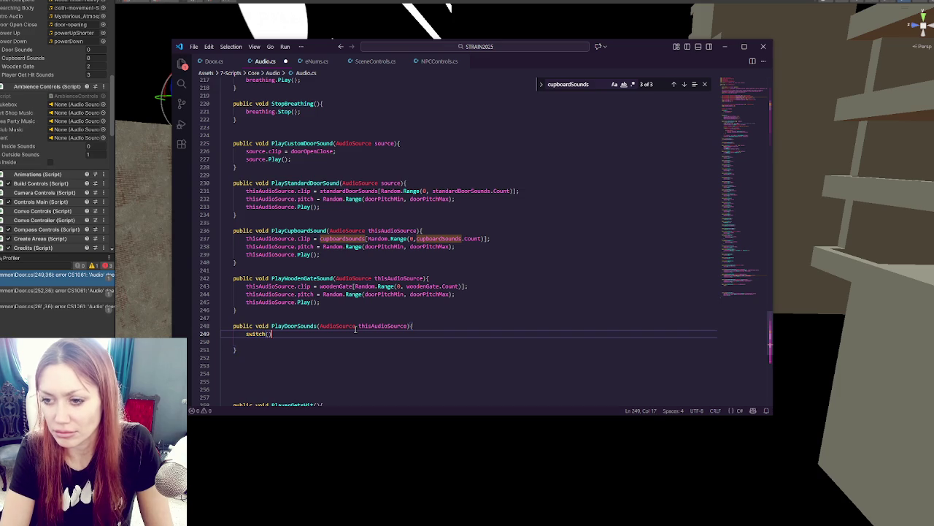
pyautogui.press('Return')
pyautogui.press('Return')
pyautogui.write('}')
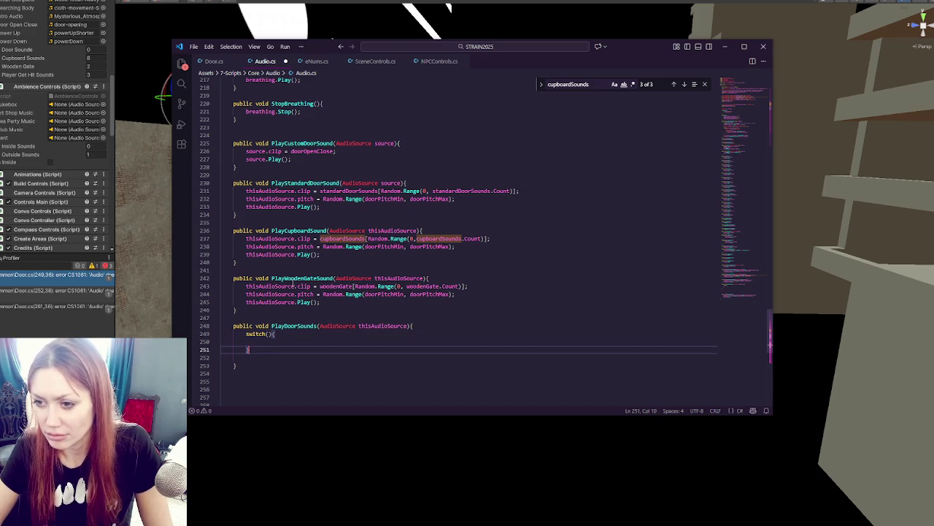
pyautogui.doubleClick(340, 286)
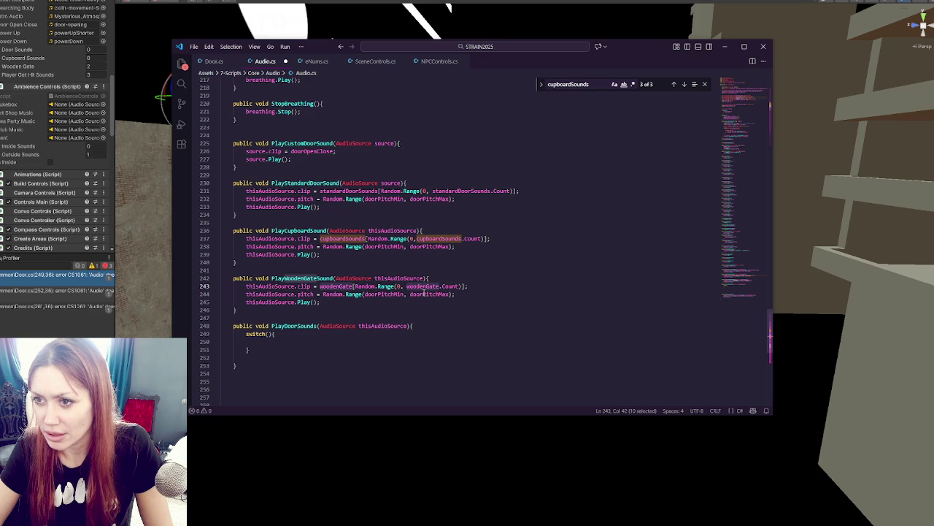
pyautogui.click(409, 326)
pyautogui.write(',')
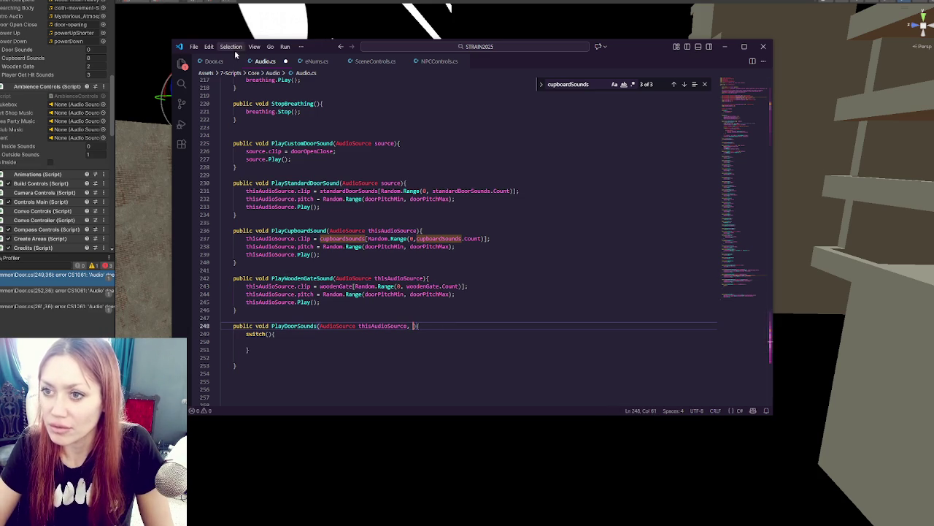
# - Check DoorAudioType in Door.cs, add a DoorAudioType audioType parameter, and switch on audioType
pyautogui.click(214, 61)
pyautogui.scroll(3, 467, 219)
pyautogui.moveTo(750, 261); pyautogui.dragTo(723, 83)
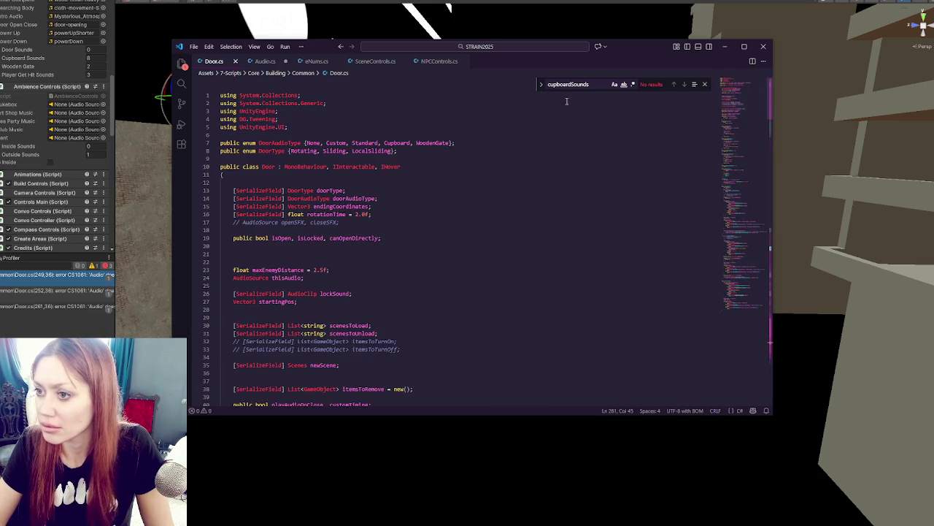
pyautogui.click(265, 61)
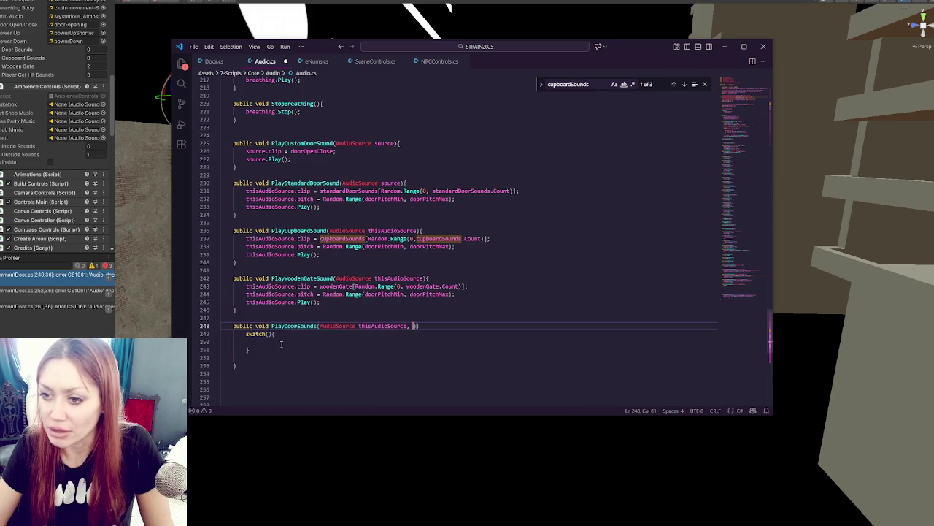
pyautogui.click(411, 325)
pyautogui.write('DoorAudioType audioType')
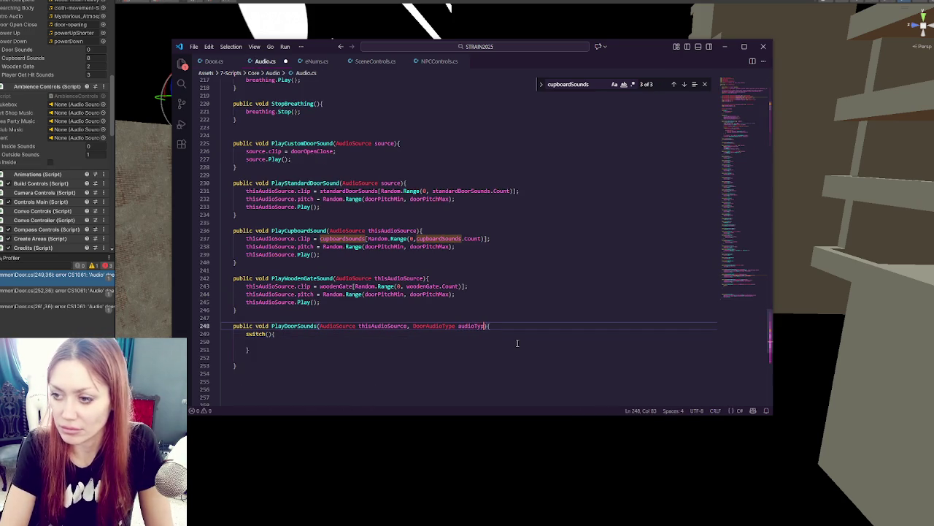
pyautogui.click(270, 334)
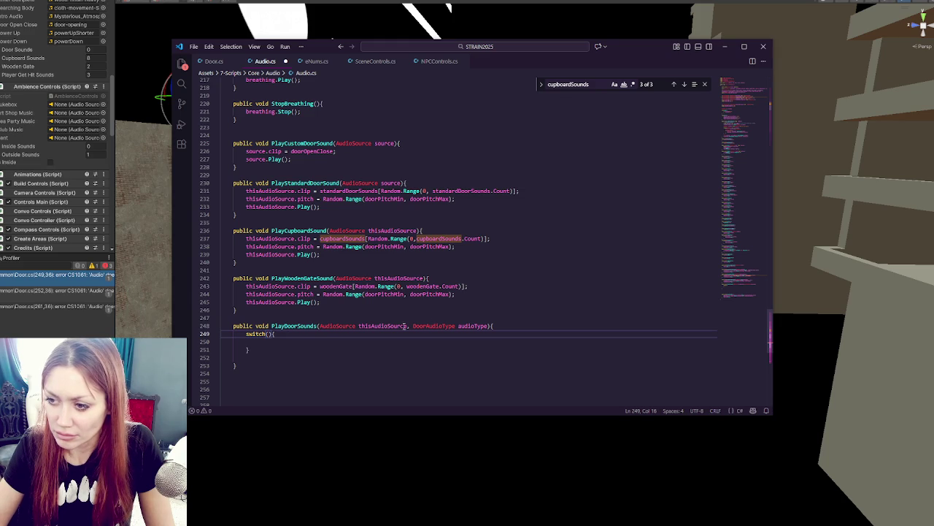
pyautogui.write('audioType')
# - Add a bool isOpening parameter, save, and nest the switch under if(isOpening)
pyautogui.click(295, 340)
pyautogui.write('if')
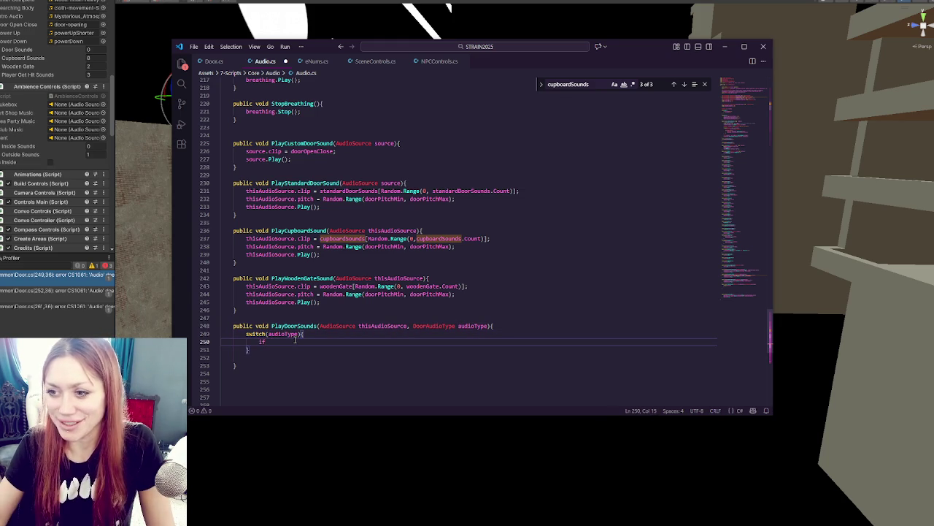
pyautogui.click(489, 326)
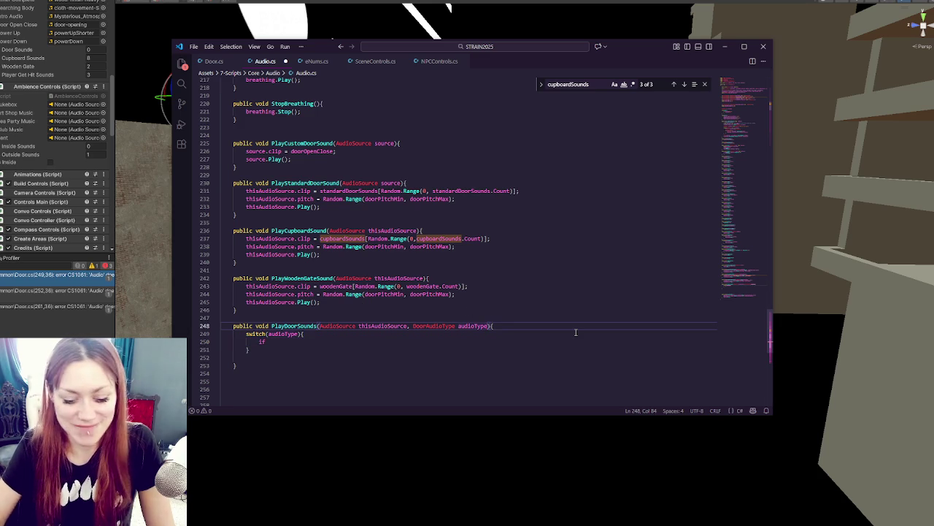
pyautogui.write(', ')
pyautogui.write('bool isOpen')
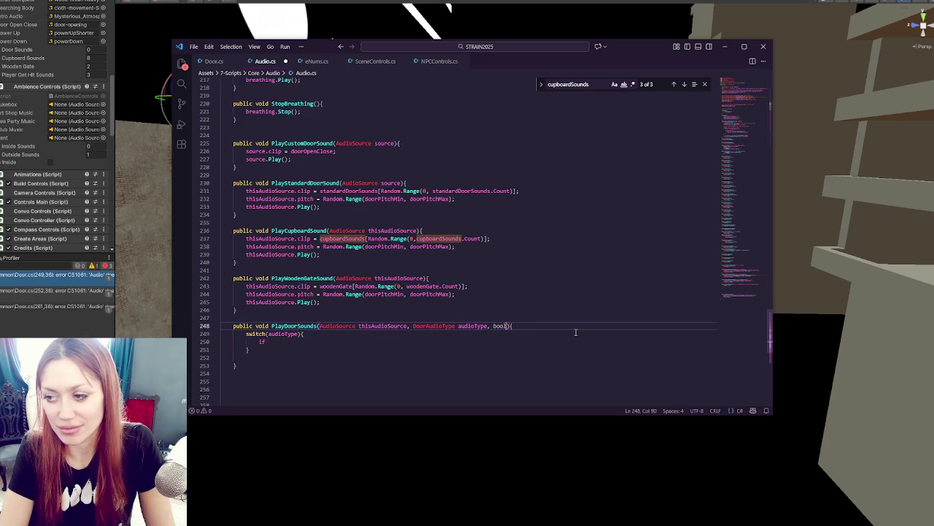
pyautogui.write('ing')
pyautogui.hotkey('ctrl', 's')
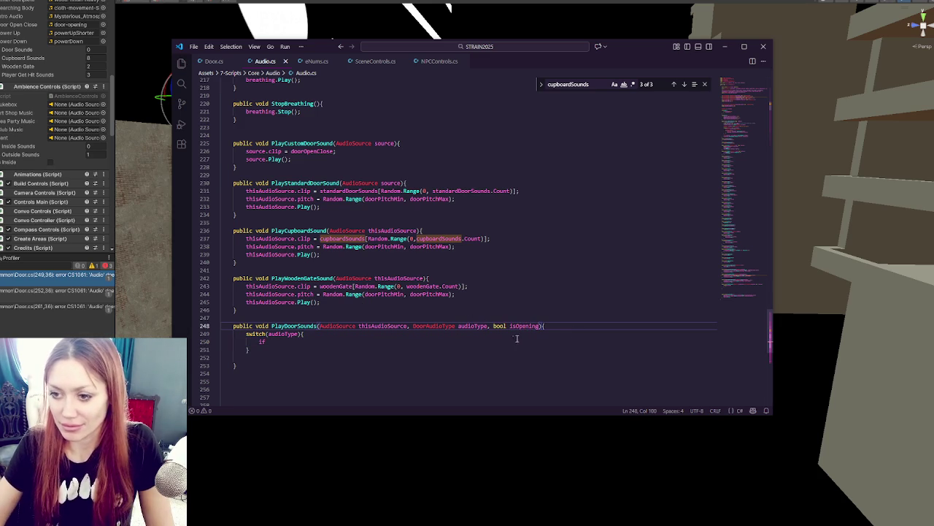
pyautogui.click(571, 326)
pyautogui.press('Return')
pyautogui.write('if(isOpening){')
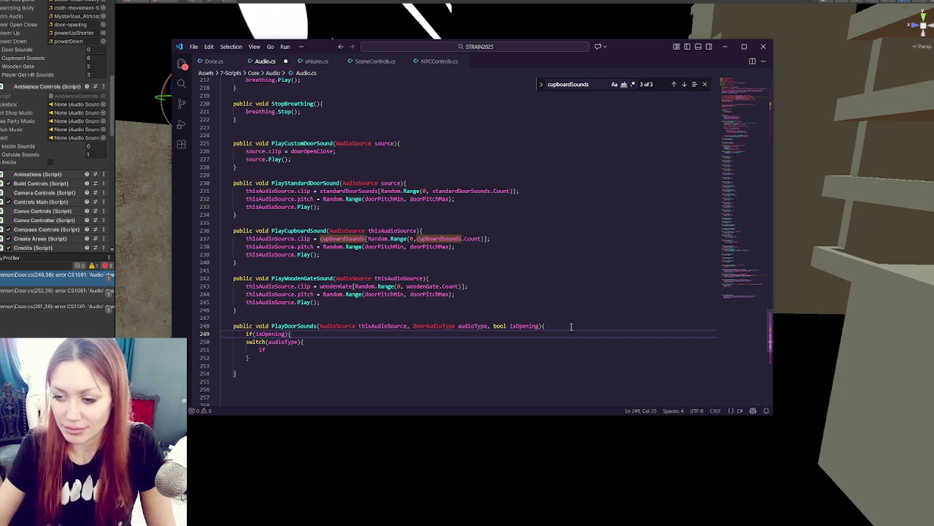
pyautogui.moveTo(290, 342); pyautogui.dragTo(304, 359)
pyautogui.press('Tab')
# - Add an empty else branch after the isOpening block in PlayDoorSounds
pyautogui.click(305, 365)
pyautogui.write('} else {')
pyautogui.press('Return')
pyautogui.press('Return')
pyautogui.write('}')
# - Write a case DoorAudioType.Standard label inside the switch with an indented break;
pyautogui.click(293, 342)
pyautogui.scroll(-4, 318, 291)
pyautogui.click(282, 245)
pyautogui.write('case')
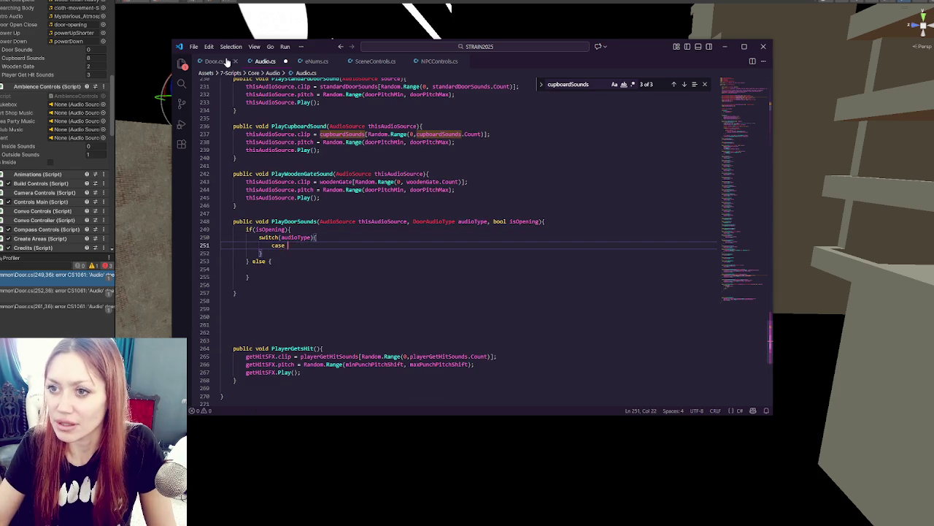
pyautogui.click(217, 61)
pyautogui.click(264, 61)
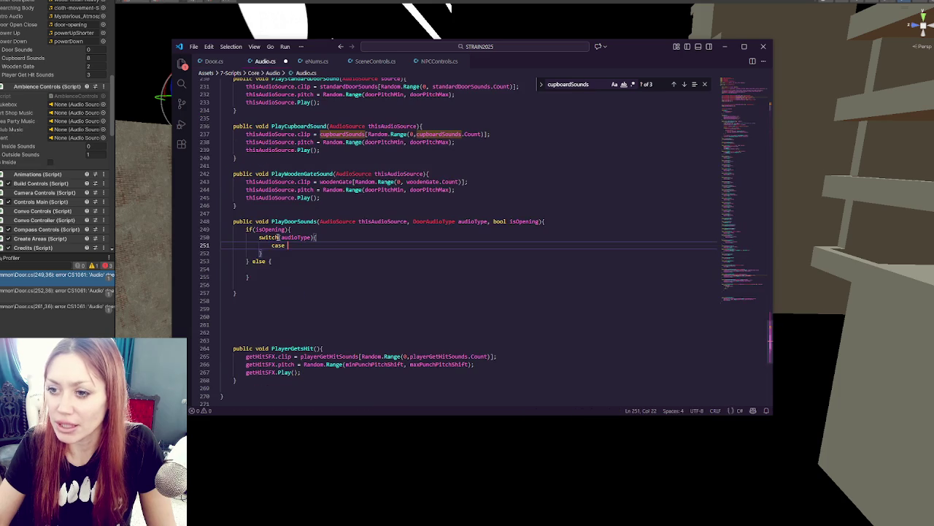
pyautogui.write('DoorAudioType.Standard:')
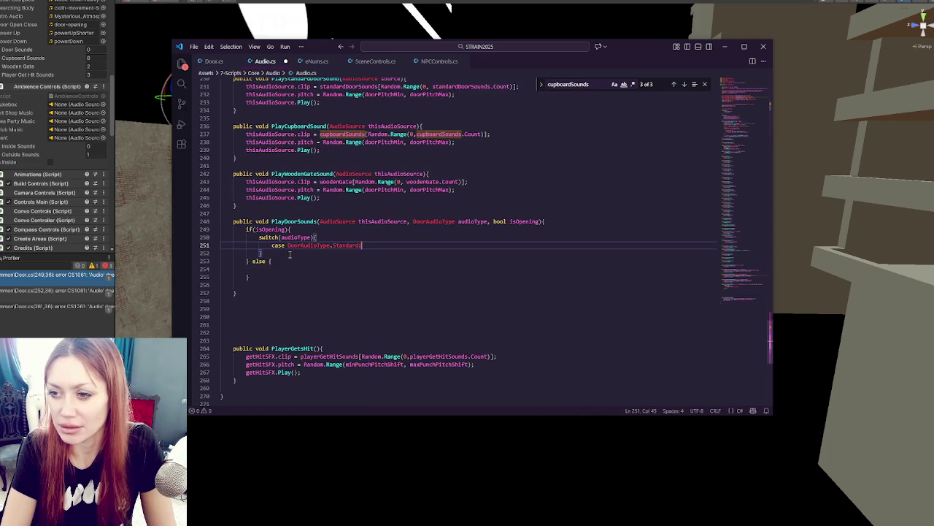
pyautogui.press('Return')
pyautogui.write('break;')
pyautogui.press('Return')
pyautogui.click(219, 62)
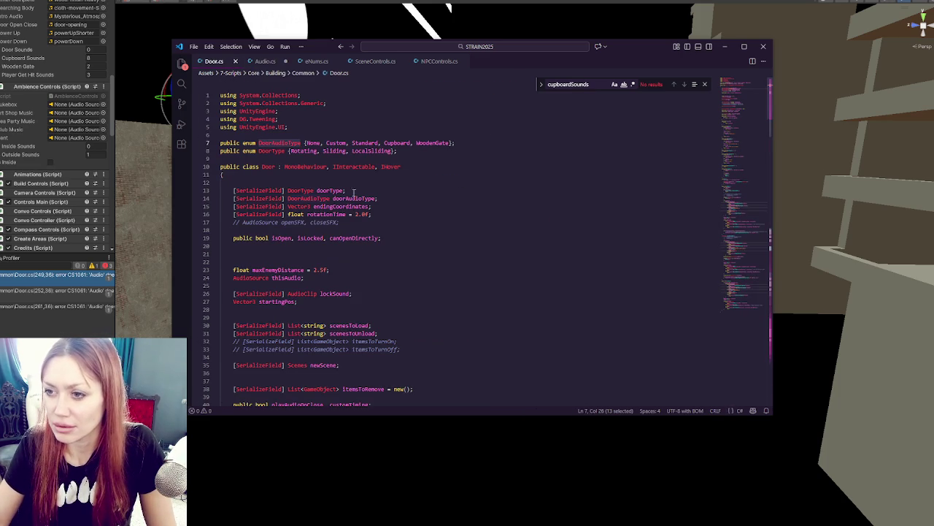
pyautogui.click(265, 63)
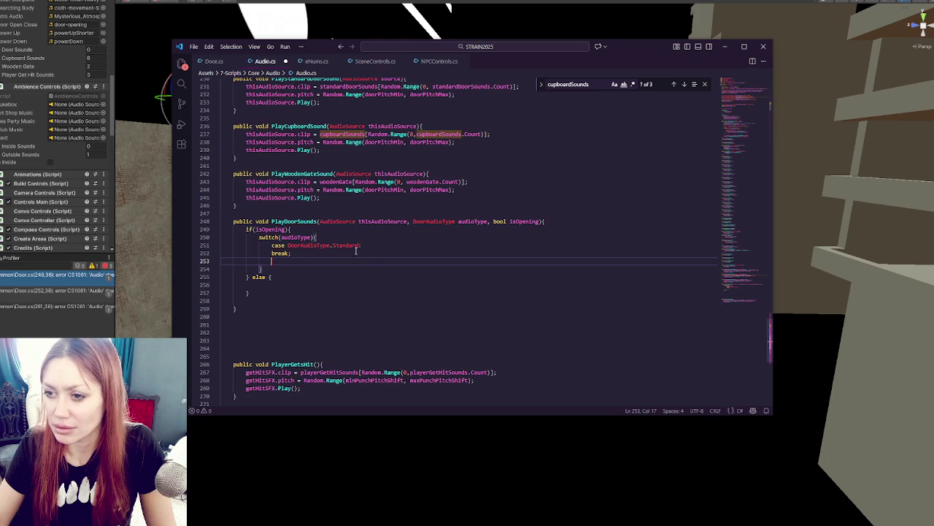
pyautogui.press('Up')
pyautogui.press('Tab')
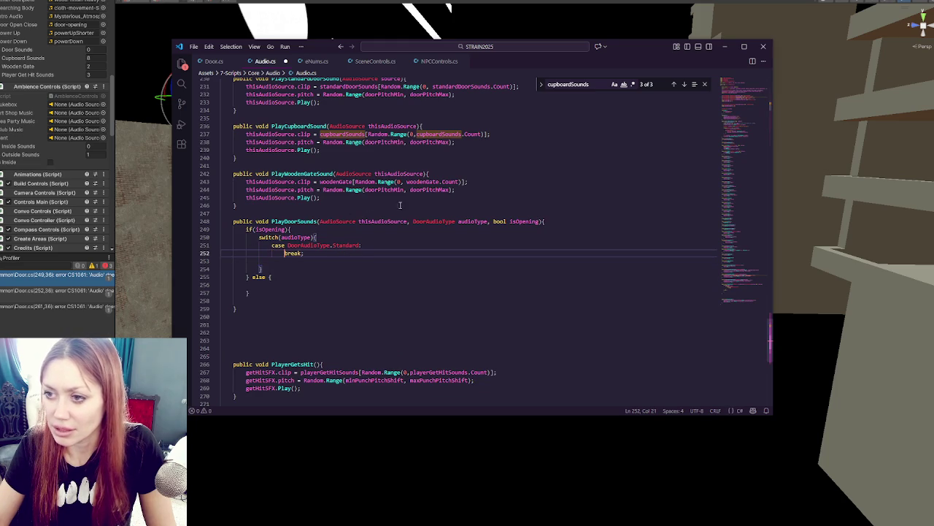
# - Copy the standardDoorSounds clip assignment line from PlayStandardDoorSound
pyautogui.scroll(3, 467, 183)
pyautogui.moveTo(397, 166); pyautogui.dragTo(431, 142)
pyautogui.moveTo(549, 157); pyautogui.dragTo(538, 140)
pyautogui.hotkey('ctrl', 'c')
pyautogui.click(360, 308)
# - Paste the standardDoorSounds clip line, indented, under the Standard case label
pyautogui.write(':')
pyautogui.press('Return')
pyautogui.hotkey('ctrl', 'v')
pyautogui.keyDown('shift'); pyautogui.click(249, 321); pyautogui.keyUp('shift')
pyautogui.press('Tab')
pyautogui.press('Tab')
pyautogui.press('Tab')
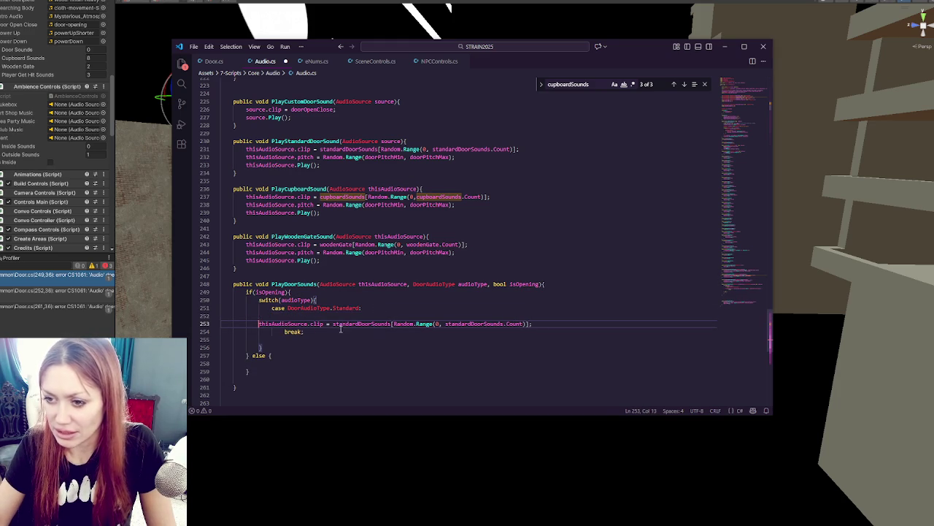
pyautogui.click(420, 316)
pyautogui.moveTo(421, 315); pyautogui.dragTo(430, 308)
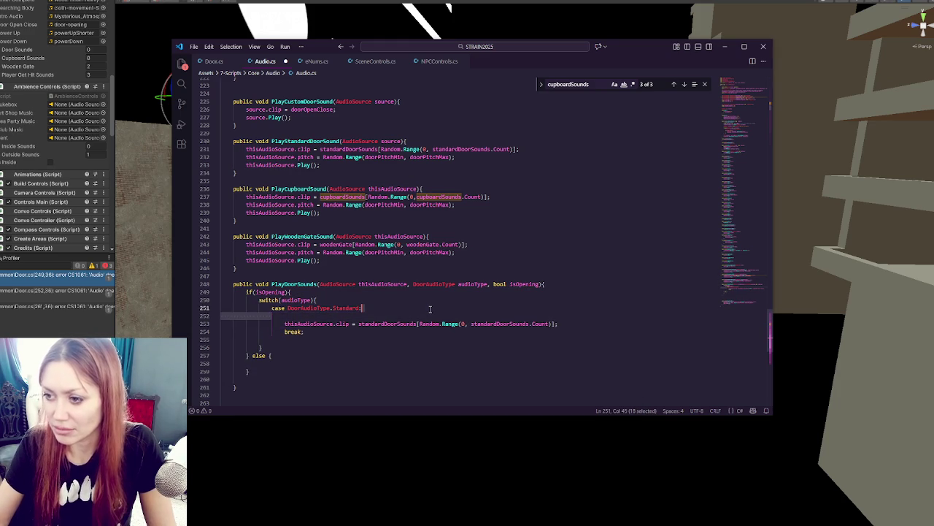
pyautogui.press('BackSpace')
# - Copy the random pitch and Play() lines to just after the switch's closing brace
pyautogui.click(276, 340)
pyautogui.click(271, 335)
pyautogui.press('Delete')
pyautogui.click(270, 335)
pyautogui.press('Return')
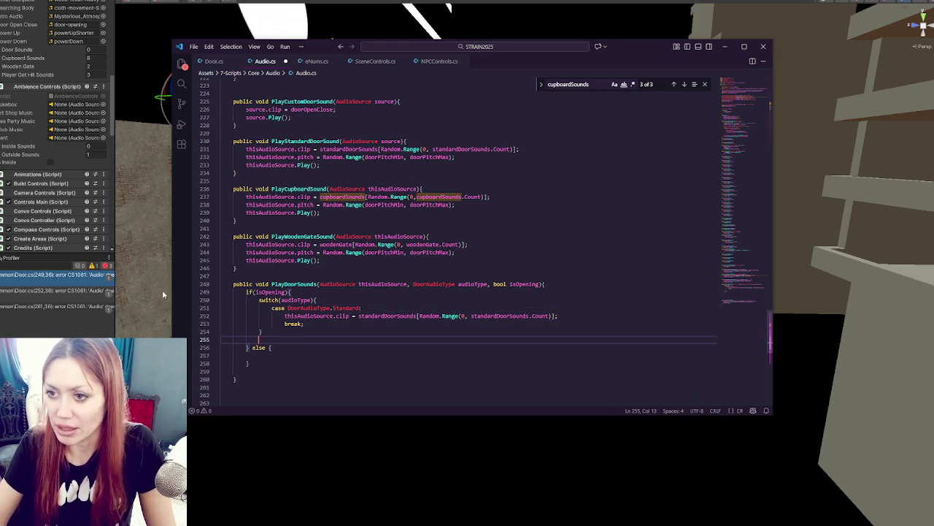
pyautogui.moveTo(512, 150); pyautogui.dragTo(537, 162)
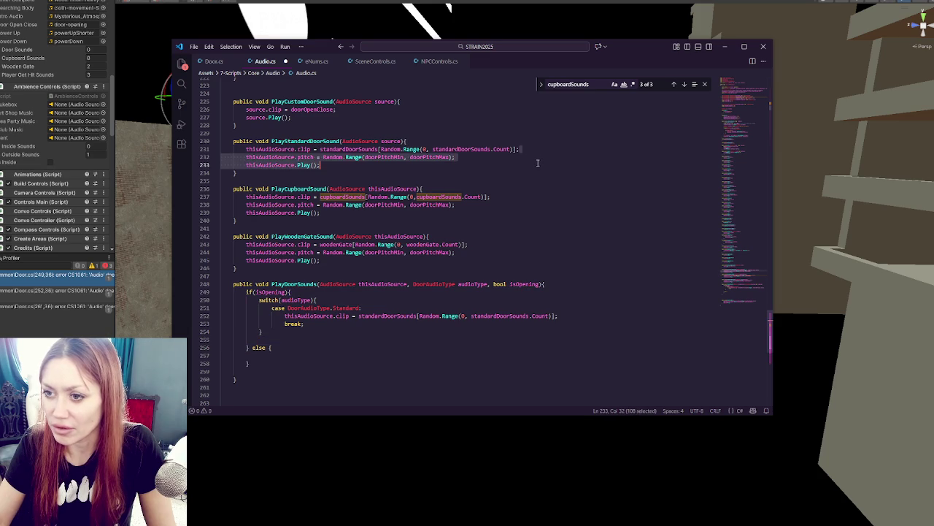
pyautogui.hotkey('ctrl', 'c')
pyautogui.click(272, 335)
pyautogui.hotkey('ctrl', 'v')
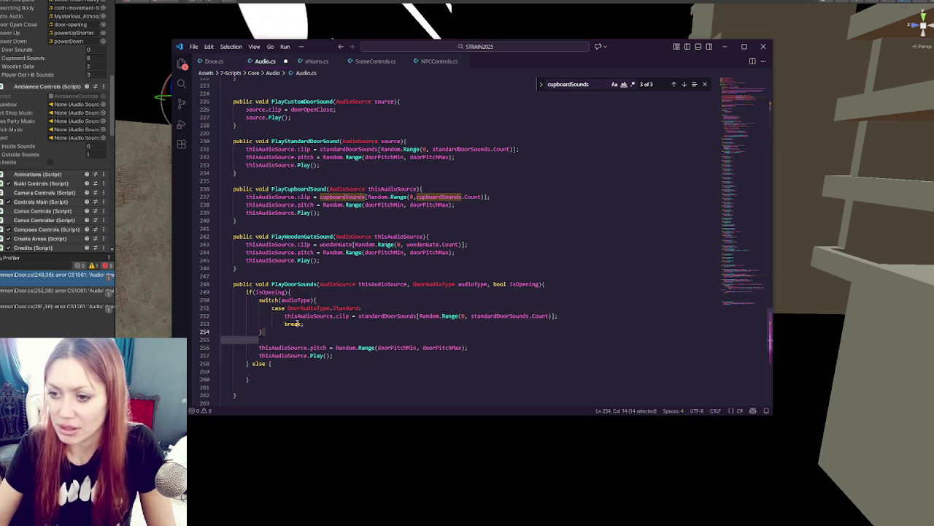
pyautogui.press('BackSpace')
pyautogui.scroll(-3, 292, 313)
pyautogui.press('Up')
pyautogui.press('End')
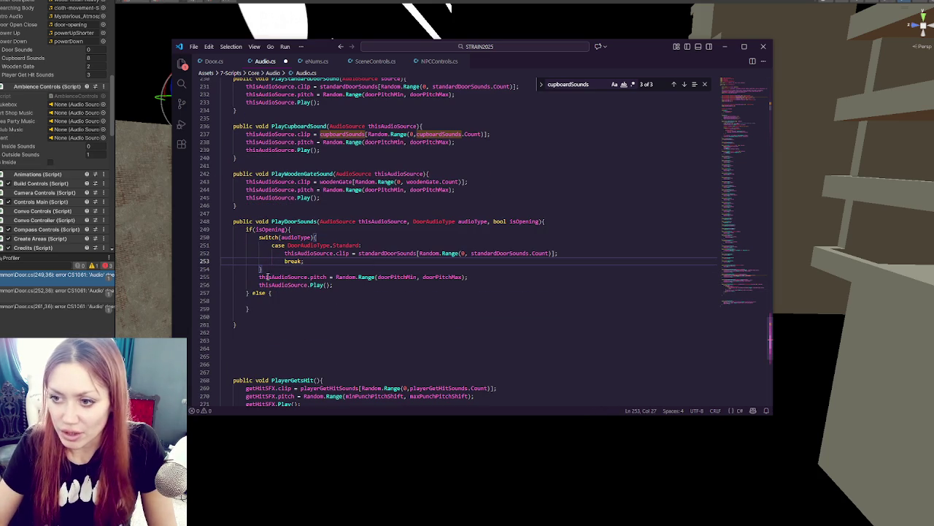
# - Move the else block so it directly follows the closed switch
pyautogui.click(296, 270)
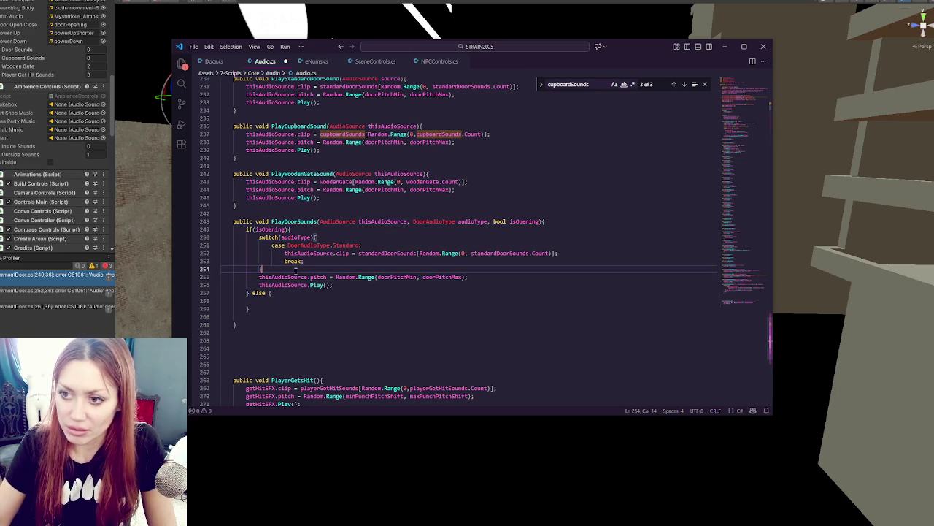
pyautogui.press('Return')
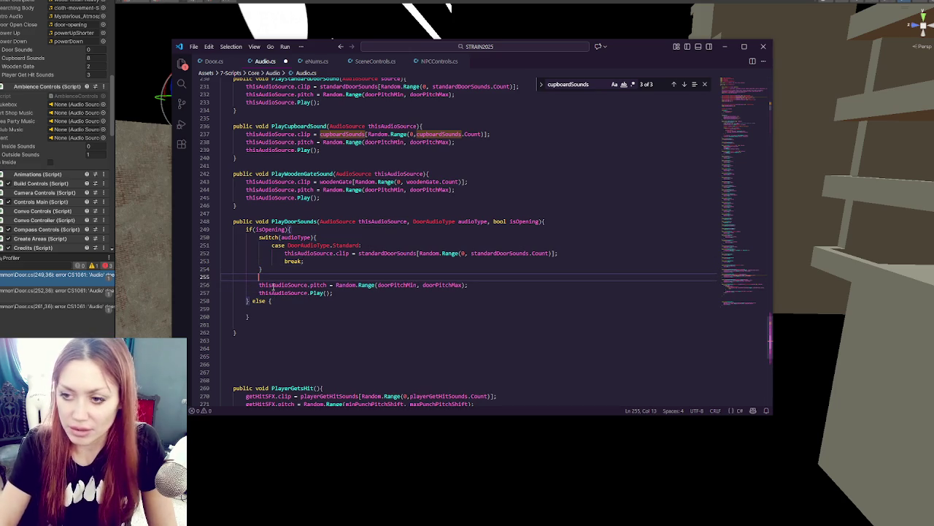
pyautogui.moveTo(247, 301); pyautogui.dragTo(251, 318)
pyautogui.press('BackSpace')
pyautogui.click(261, 279)
pyautogui.hotkey('ctrl', 'v')
pyautogui.click(218, 277)
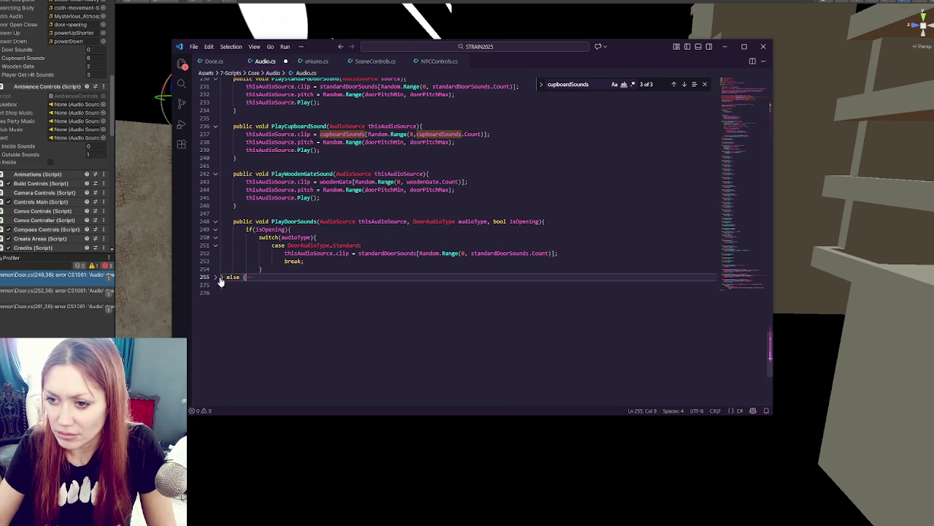
# - Paste a copy of the Standard switch block into the else branch and indent it
pyautogui.click(218, 278)
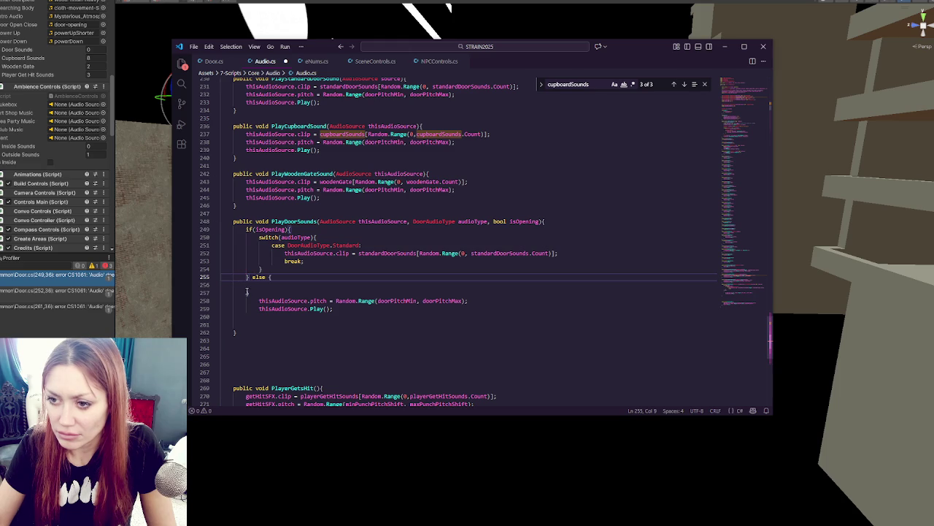
pyautogui.moveTo(260, 237)
pyautogui.mouseDown()
pyautogui.moveTo(321, 248)
pyautogui.moveTo(220, 284)
pyautogui.mouseUp()
pyautogui.hotkey('ctrl', 'c')
pyautogui.click(271, 285)
pyautogui.hotkey('ctrl', 'v')
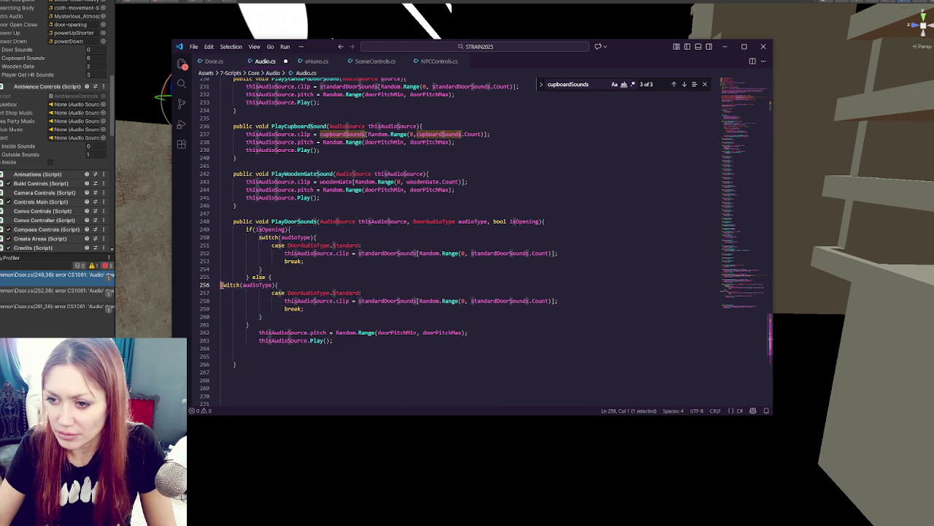
pyautogui.press('Tab')
pyautogui.press('Tab')
pyautogui.hotkey('ctrl', 'z')
pyautogui.hotkey('ctrl', 'z')
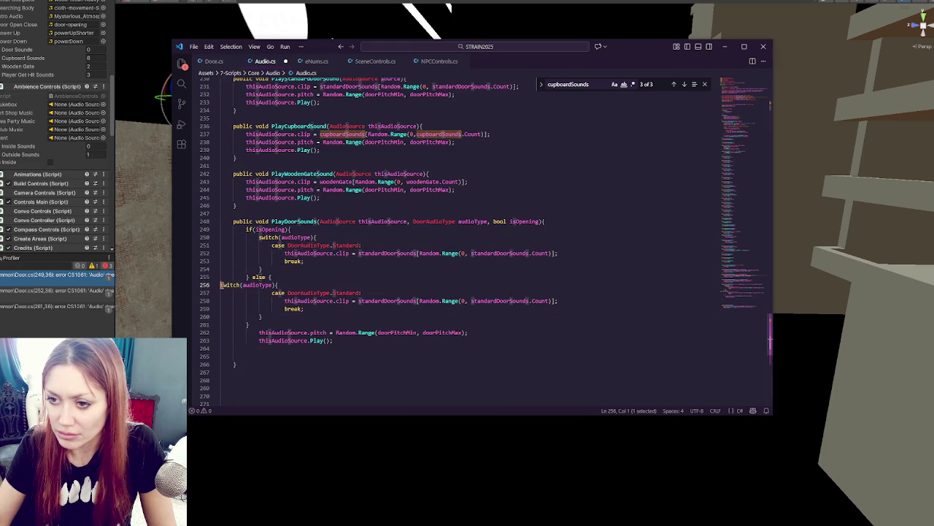
pyautogui.press('Tab')
pyautogui.press('Tab')
pyautogui.press('Tab')
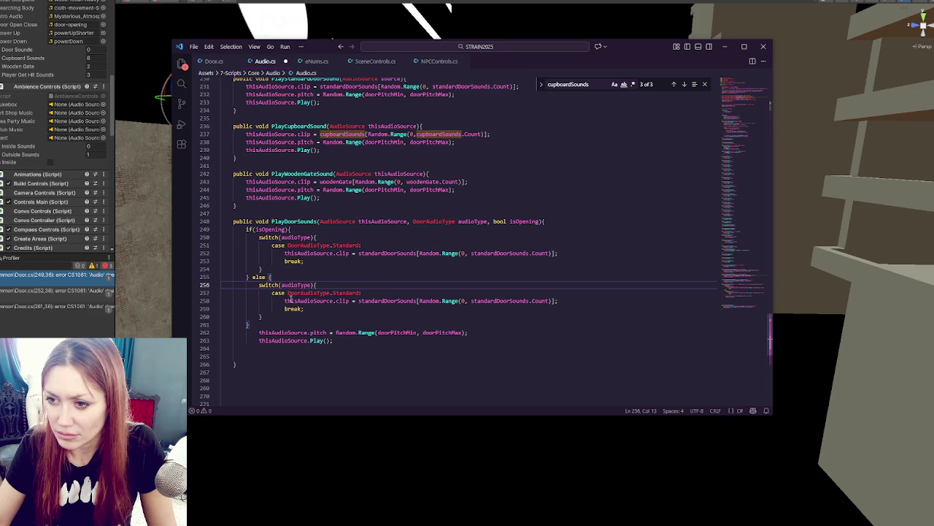
# - Outdent the pitch and Play lines out of the else branch
pyautogui.moveTo(276, 333); pyautogui.dragTo(336, 341)
pyautogui.hotkey('shift', 'Tab')
pyautogui.click(292, 316)
pyautogui.click(270, 229)
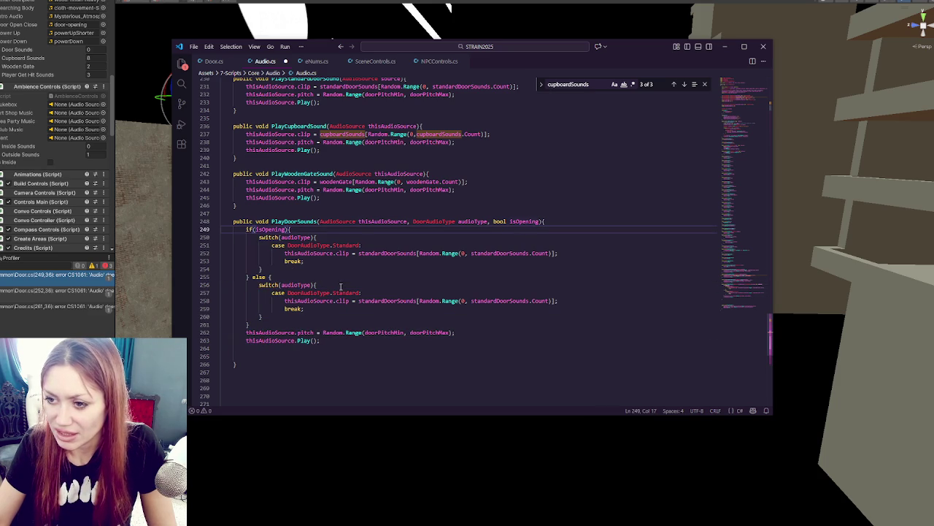
# - Change the else-branch case's clip list to standardDoorClosingSounds
pyautogui.click(397, 300)
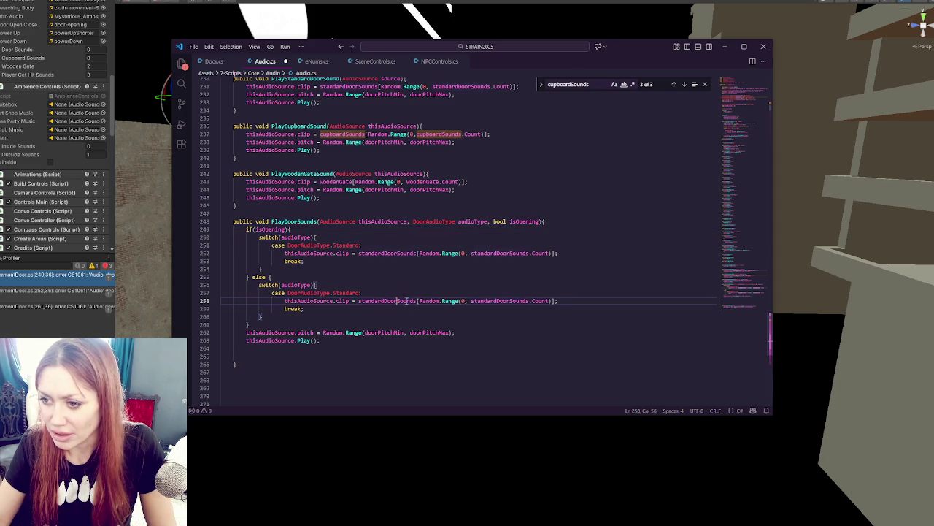
pyautogui.write('Closingg')
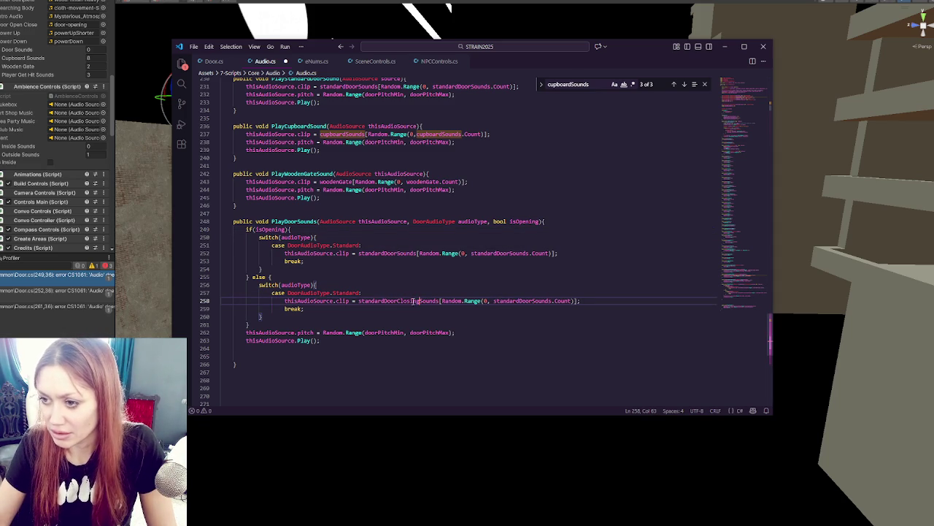
pyautogui.click(532, 301)
pyautogui.write('Closing')
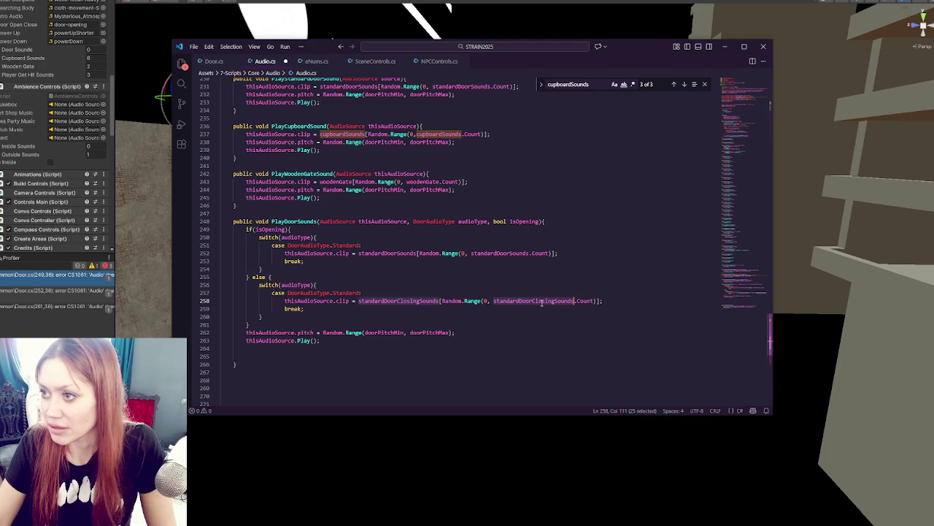
pyautogui.hotkey('ctrl', 'd')
# - Rename the list fields doorClosingSounds and doorSounds to standardDoorClosingSounds and standardDoorSounds
pyautogui.moveTo(743, 292); pyautogui.dragTo(743, 102)
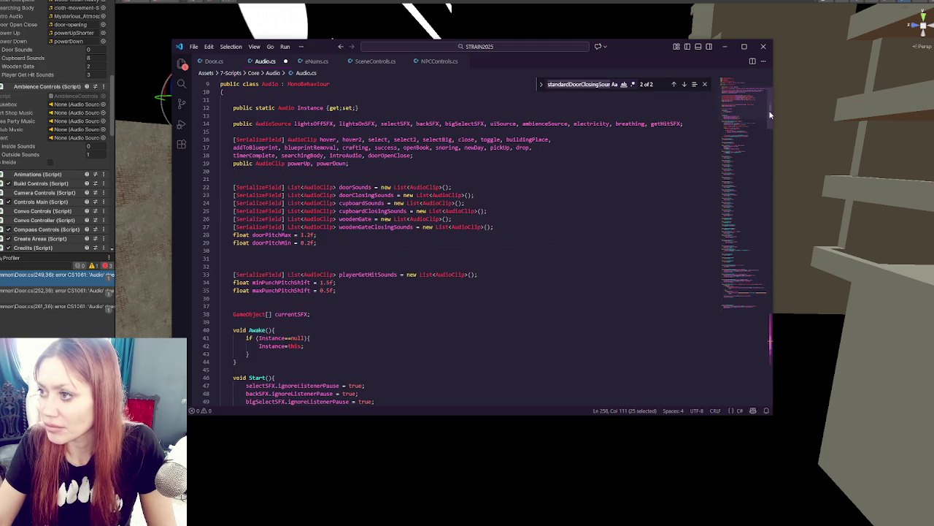
pyautogui.doubleClick(371, 196)
pyautogui.hotkey('ctrl', 'v')
pyautogui.click(684, 85)
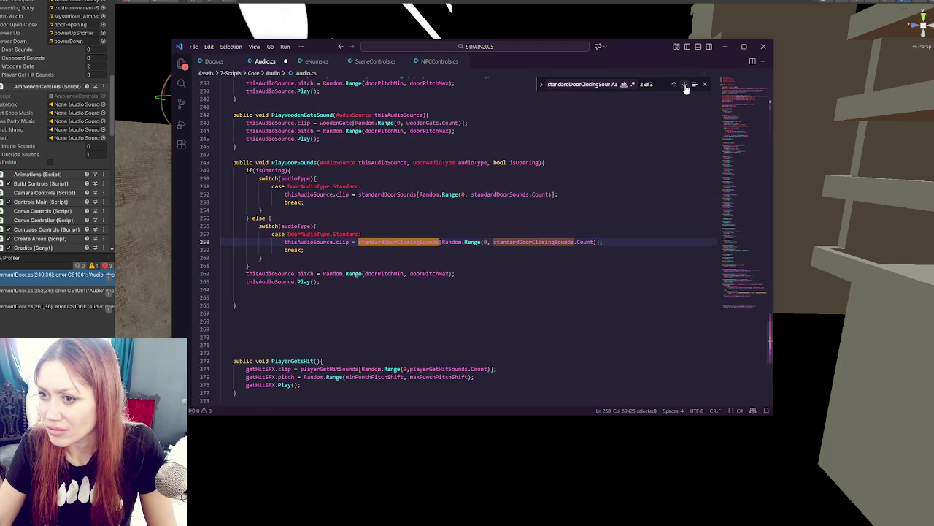
pyautogui.press('Return')
pyautogui.press('Return')
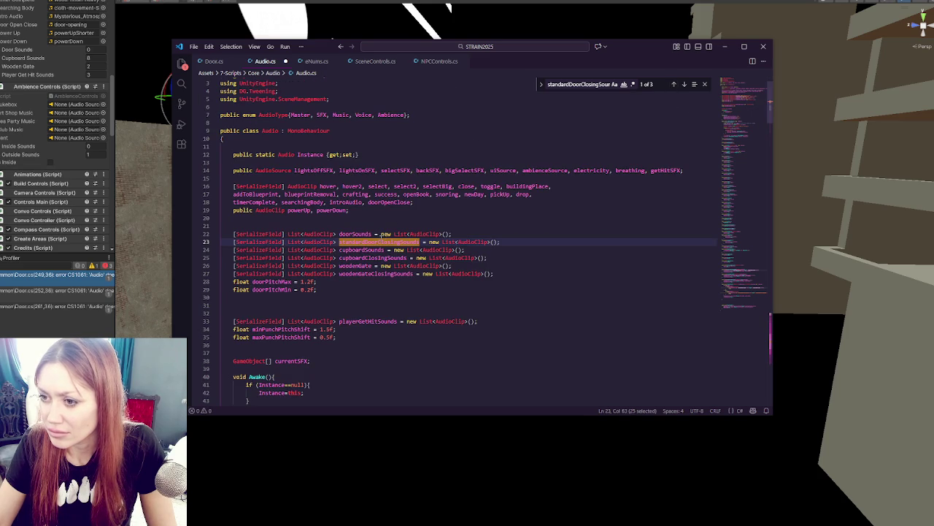
pyautogui.doubleClick(363, 234)
pyautogui.write('standardDoorSounds')
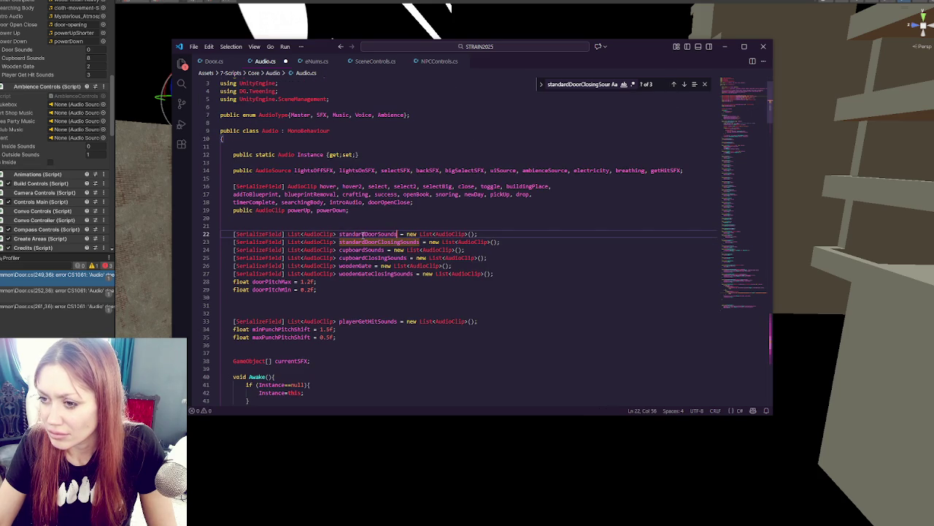
pyautogui.click(685, 84)
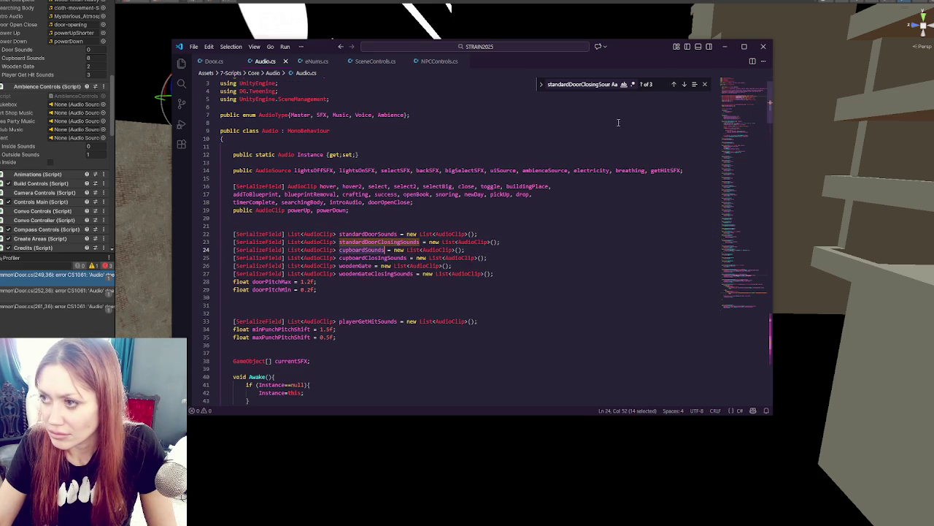
pyautogui.click(685, 85)
pyautogui.click(336, 202)
pyautogui.press('Return')
pyautogui.press('Return')
pyautogui.press('Return')
# - Type cupboardSounds and duplicate the Standard case below it
pyautogui.write('cupboardSounds')
pyautogui.moveTo(329, 202); pyautogui.dragTo(259, 186)
pyautogui.hotkey('ctrl', 'c')
pyautogui.click(292, 218)
pyautogui.hotkey('ctrl', 'v')
# - Turn the duplicate into a Cupboard case drawing clips from cupboardSounds
pyautogui.click(301, 250)
pyautogui.doubleClick(300, 250)
pyautogui.hotkey('ctrl', 'c')
pyautogui.doubleClick(387, 225)
pyautogui.hotkey('ctrl', 'v')
pyautogui.click(481, 226)
pyautogui.doubleClick(481, 226)
pyautogui.hotkey('ctrl', 'v')
pyautogui.doubleClick(341, 218)
pyautogui.write('Cupboard')
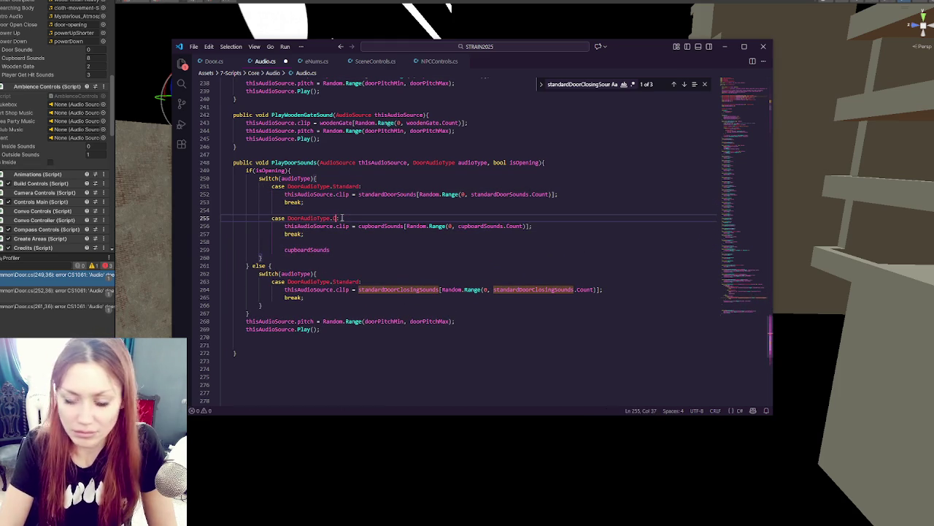
pyautogui.moveTo(340, 241)
pyautogui.mouseDown()
pyautogui.moveTo(340, 250)
pyautogui.moveTo(221, 217)
pyautogui.mouseUp()
pyautogui.press('BackSpace')
# - Duplicate the Cupboard case as a WoodenGate case
pyautogui.hotkey('shift', 'alt', 'Down')
pyautogui.doubleClick(340, 242)
pyautogui.write('Sl')
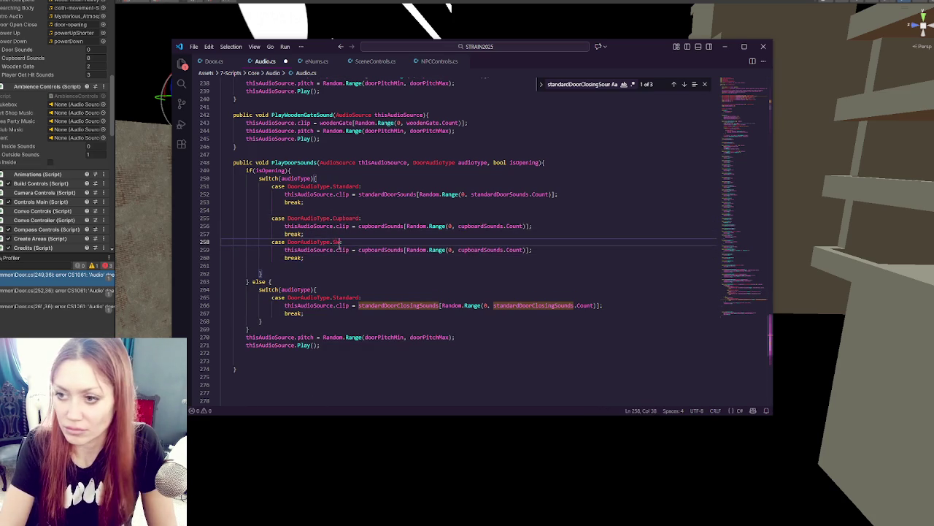
pyautogui.write('oodenGate')
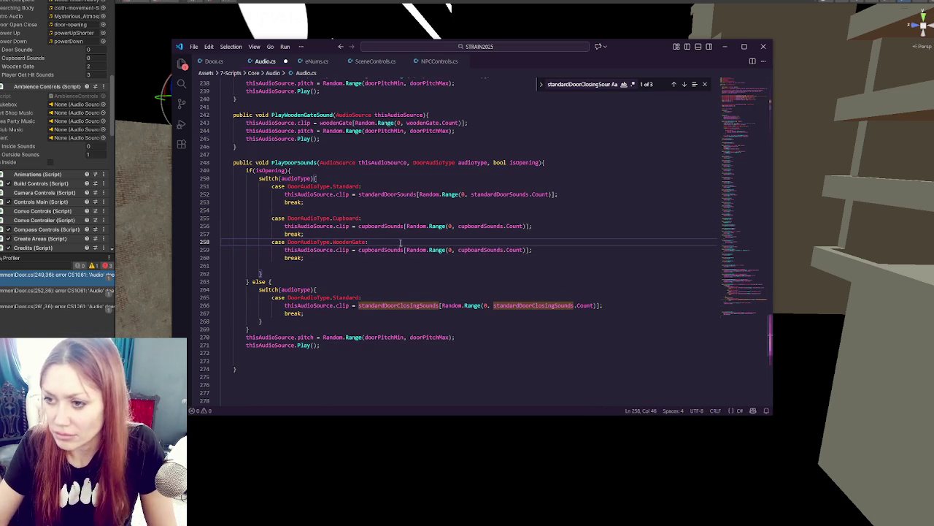
pyautogui.write(':')
pyautogui.doubleClick(389, 250)
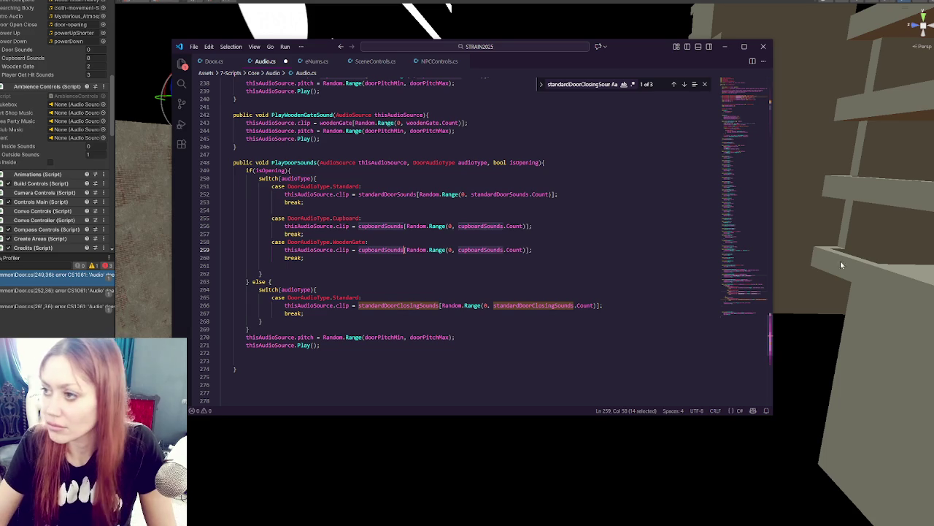
pyautogui.click(734, 86)
pyautogui.doubleClick(356, 293)
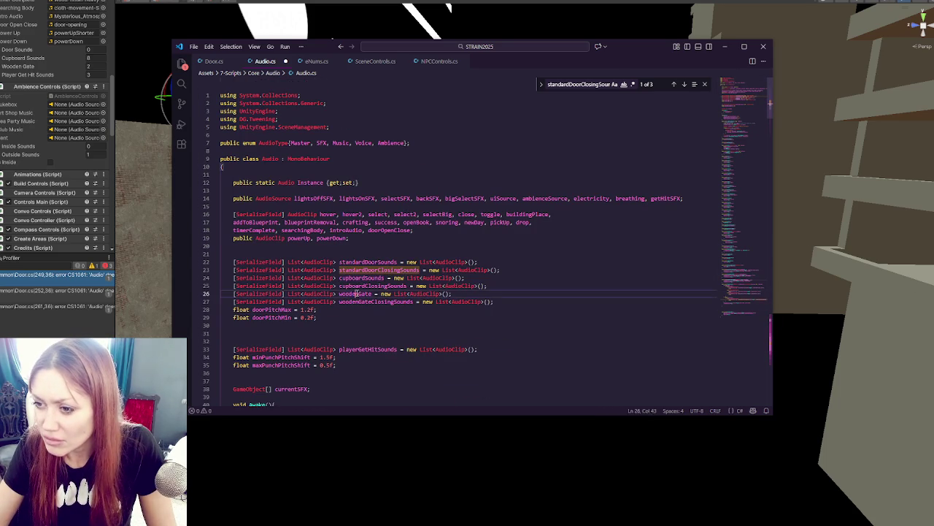
pyautogui.click(684, 84)
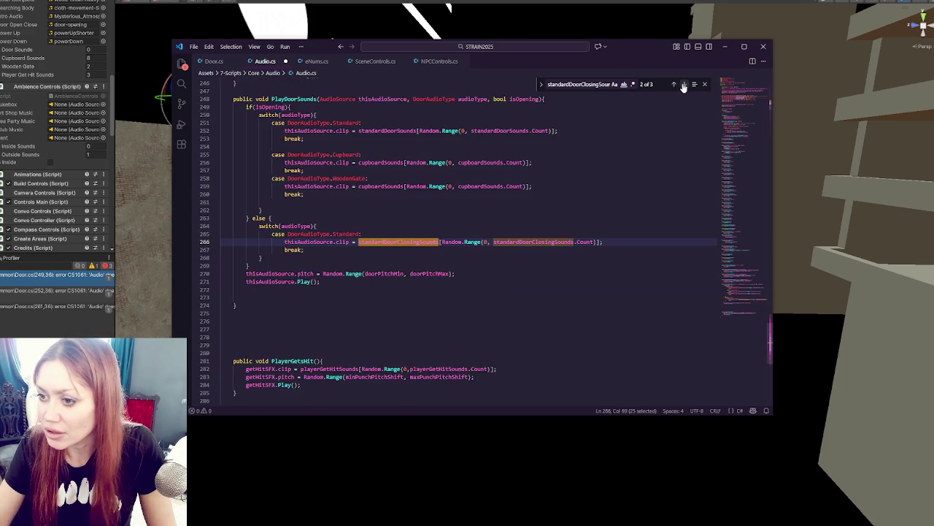
pyautogui.doubleClick(379, 186)
pyautogui.write('cupboardClosingSounds')
pyautogui.hotkey('ctrl', 'z')
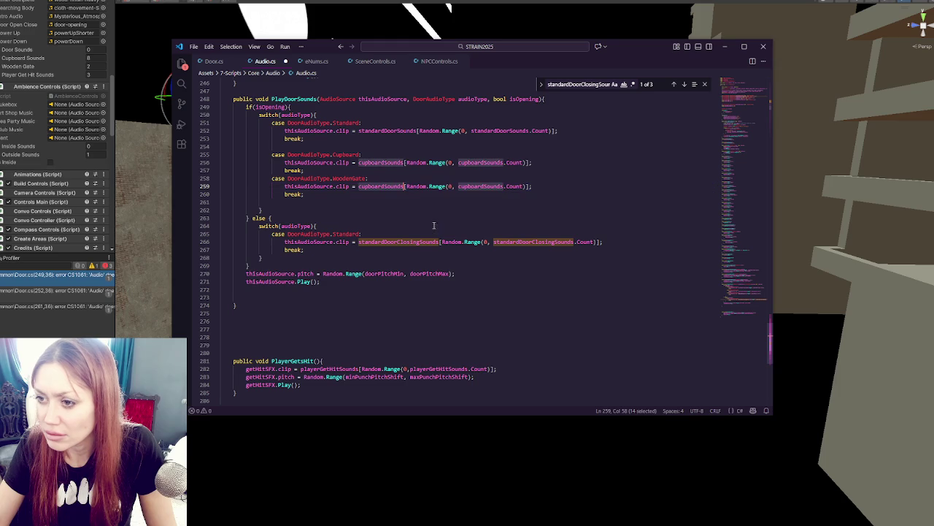
# - Add cupboardClosingSounds below the closing Standard case and switch WoodenGate's lists to woodenGate
pyautogui.click(404, 250)
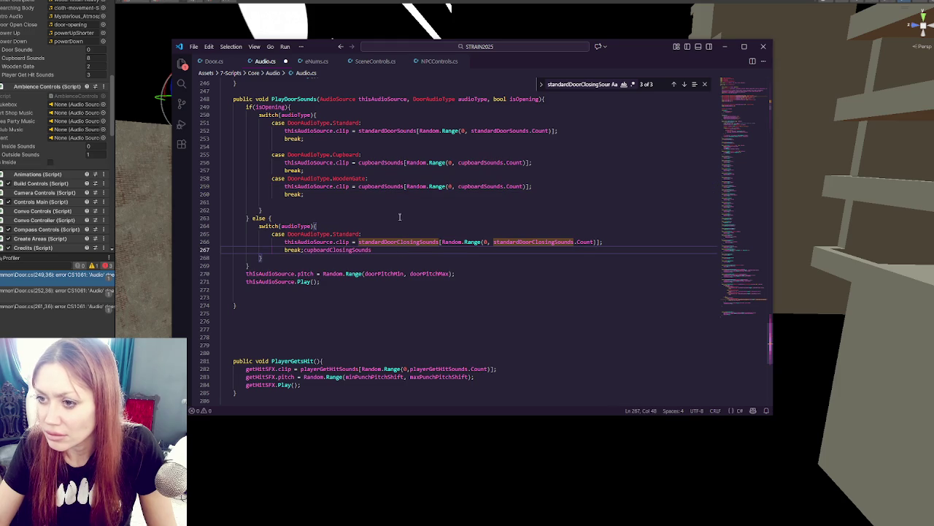
pyautogui.press('Return')
pyautogui.press('Return')
pyautogui.write('cupboardClosingSounds')
pyautogui.doubleClick(404, 185)
pyautogui.write('woodenGate')
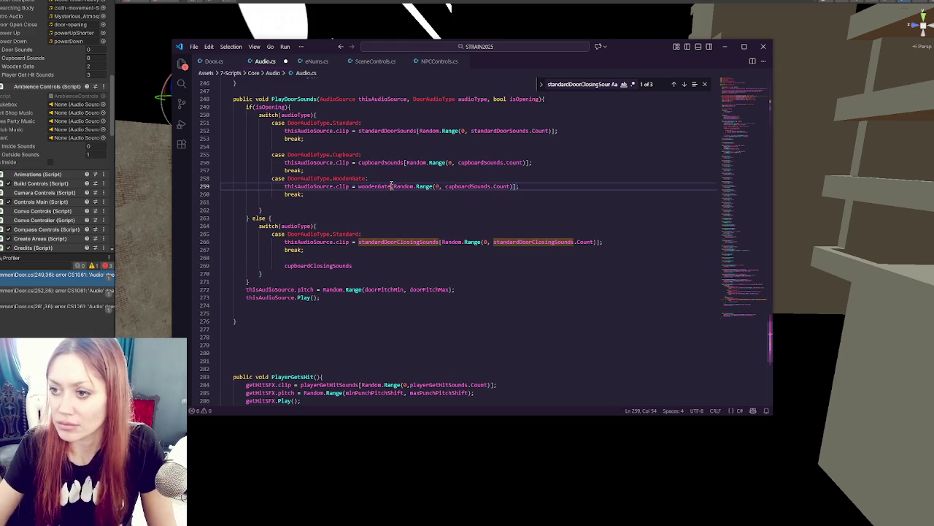
pyautogui.doubleClick(468, 185)
pyautogui.write('woodenGate')
# - Remove blank lines in the opening switch and paste its three cases over the closing branch's case
pyautogui.click(416, 162)
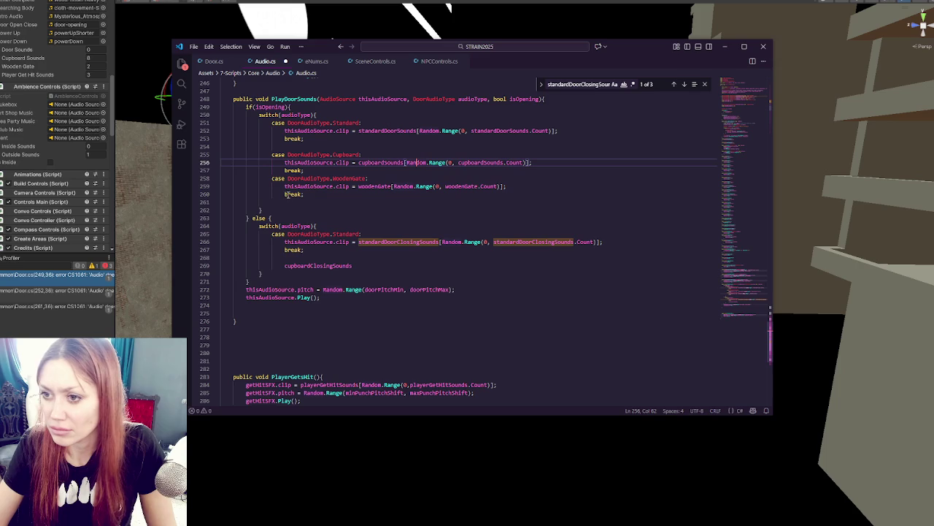
pyautogui.click(331, 145)
pyautogui.press('BackSpace')
pyautogui.click(314, 194)
pyautogui.press('BackSpace')
pyautogui.moveTo(314, 187); pyautogui.dragTo(348, 115)
pyautogui.hotkey('ctrl', 'c')
pyautogui.moveTo(303, 235)
pyautogui.mouseDown()
pyautogui.moveTo(220, 223)
pyautogui.moveTo(220, 215)
pyautogui.mouseUp()
pyautogui.hotkey('ctrl', 'v')
pyautogui.doubleClick(335, 297)
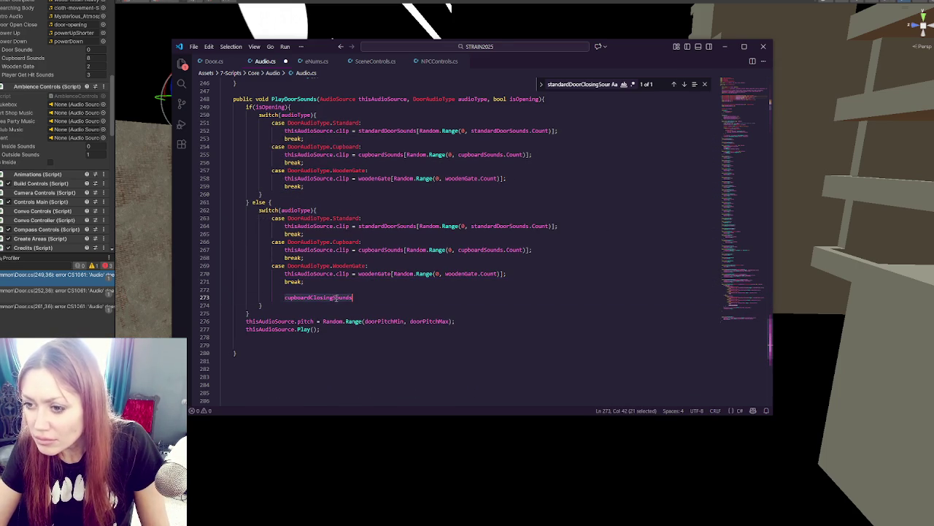
# - Replace both cupboard list names on line 267 with cupboardClosingSounds
pyautogui.hotkey('ctrl', 'c')
pyautogui.doubleClick(379, 250)
pyautogui.hotkey('ctrl', 'v')
pyautogui.doubleClick(496, 249)
pyautogui.hotkey('ctrl', 'v')
# - Add 'Closing' to both Standard closing list names and delete the leftover placeholder line
pyautogui.click(399, 226)
pyautogui.write('Closing')
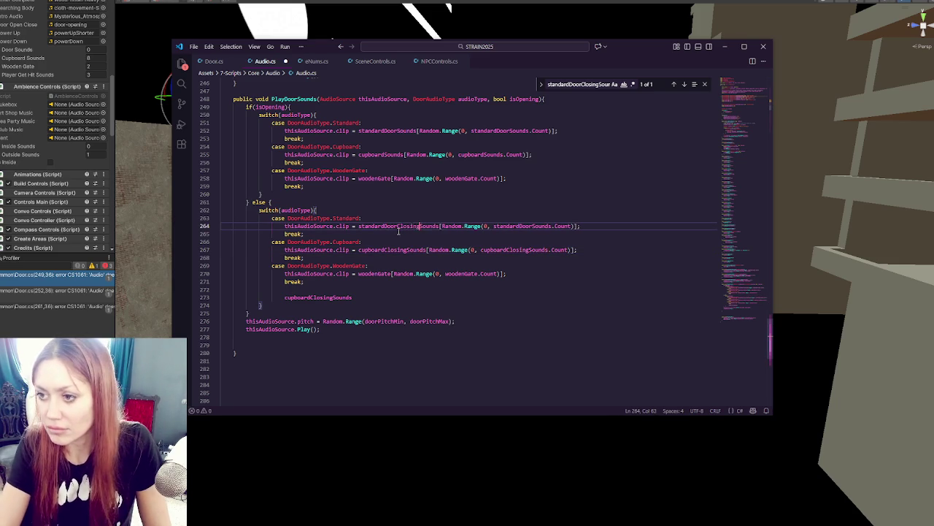
pyautogui.click(391, 273)
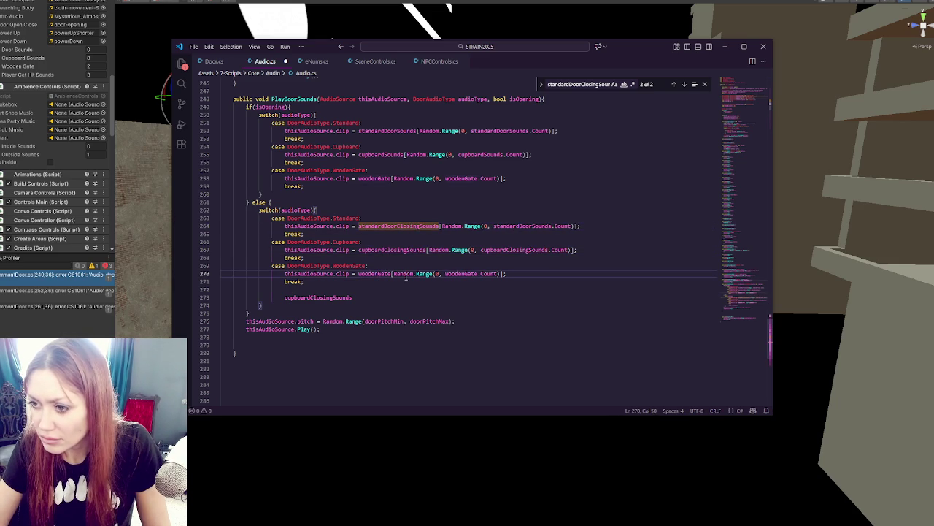
pyautogui.click(533, 226)
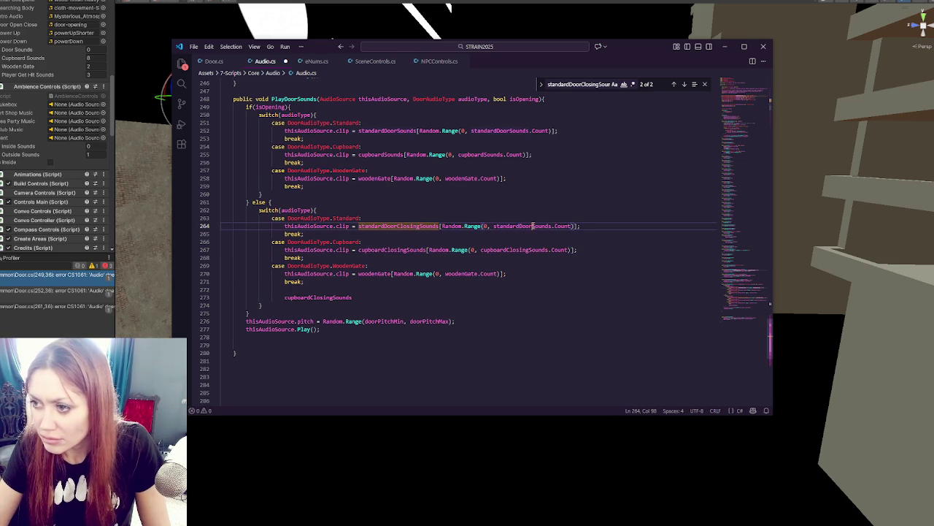
pyautogui.write('Closing')
pyautogui.moveTo(436, 287); pyautogui.dragTo(446, 294)
pyautogui.press('BackSpace')
# - Rename the woodenGate declaration and opening reference to woodenGateSounds; use woodenGateClosingSounds for closing
pyautogui.click(750, 120)
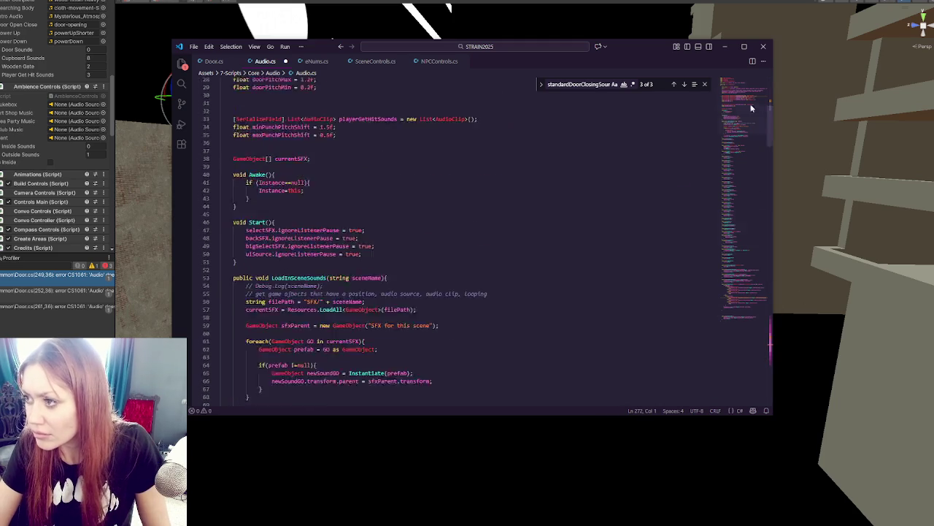
pyautogui.click(435, 293)
pyautogui.write('Sounds = new List<AudioClip>();')
pyautogui.click(738, 307)
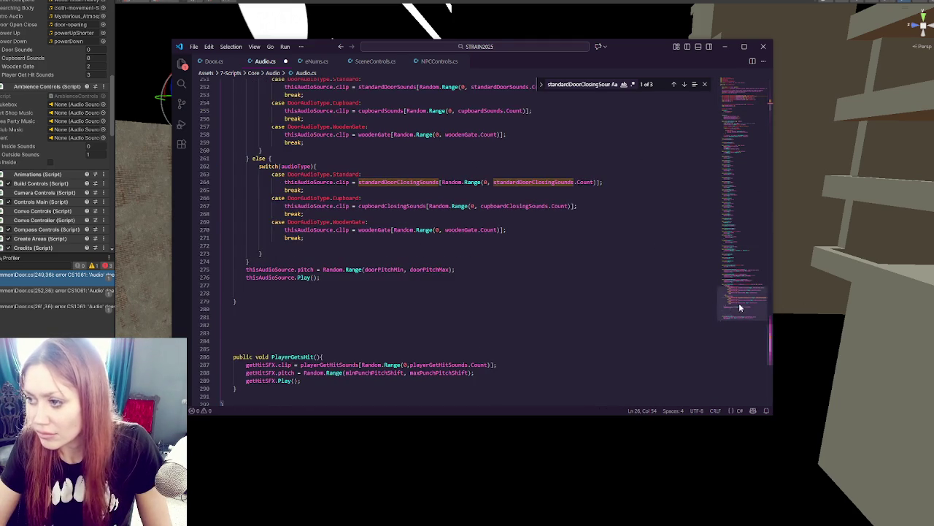
pyautogui.doubleClick(461, 229)
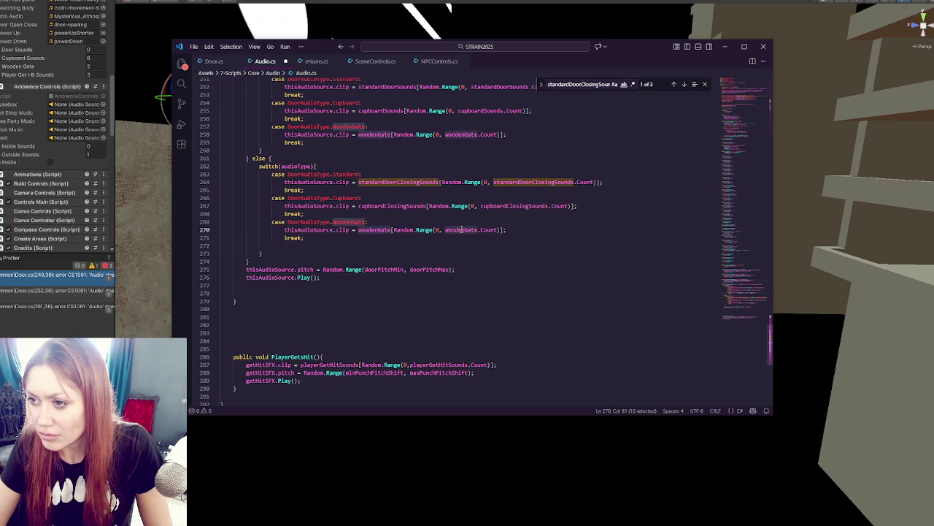
pyautogui.hotkey('ctrl', 'v')
pyautogui.doubleClick(371, 229)
pyautogui.hotkey('ctrl', 'v')
pyautogui.click(390, 135)
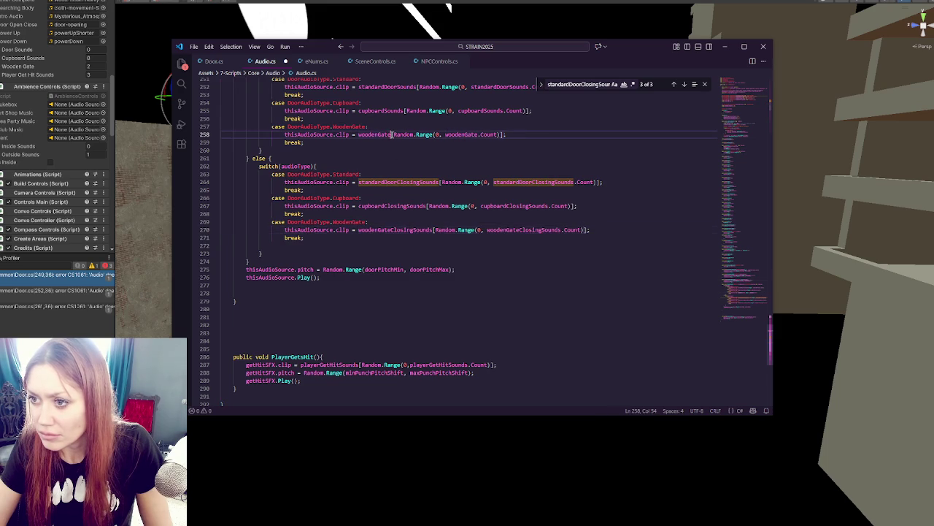
pyautogui.write('Sounds')
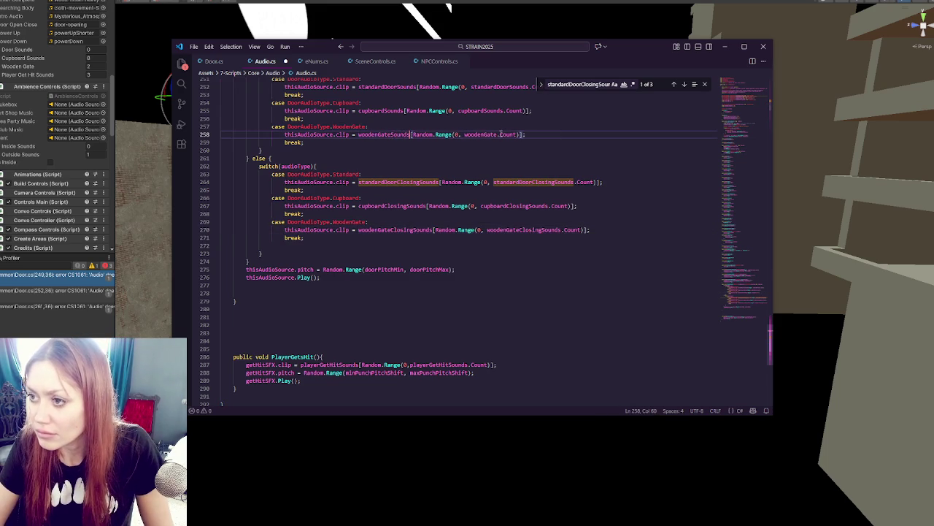
pyautogui.write('Sounds')
# - Remove the empty line after the last case and save Audio.cs
pyautogui.hotkey('ctrl', 's')
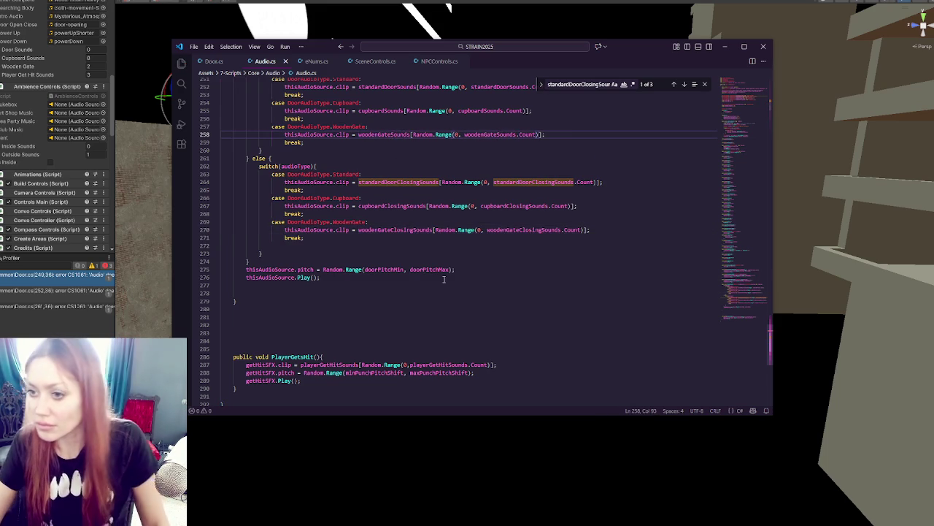
pyautogui.click(332, 248)
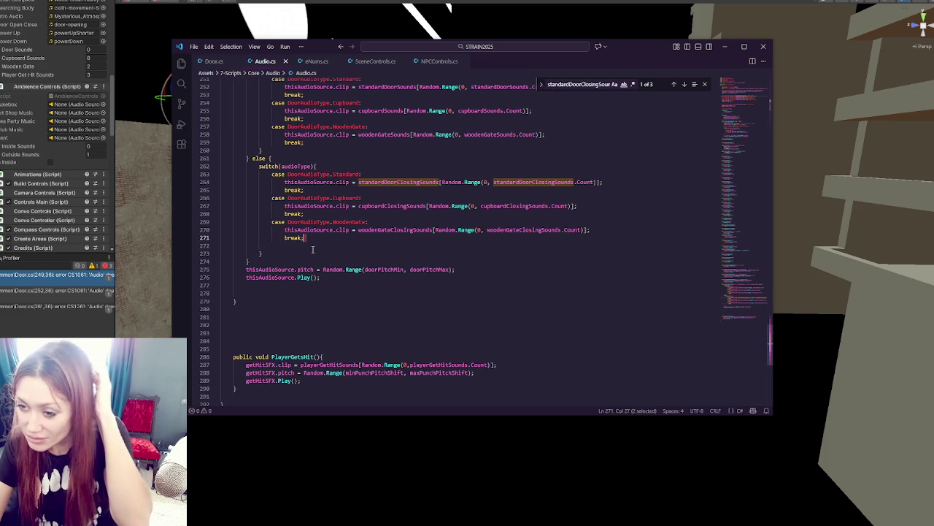
pyautogui.press('BackSpace')
pyautogui.hotkey('ctrl', 's')
pyautogui.scroll(6, 313, 249)
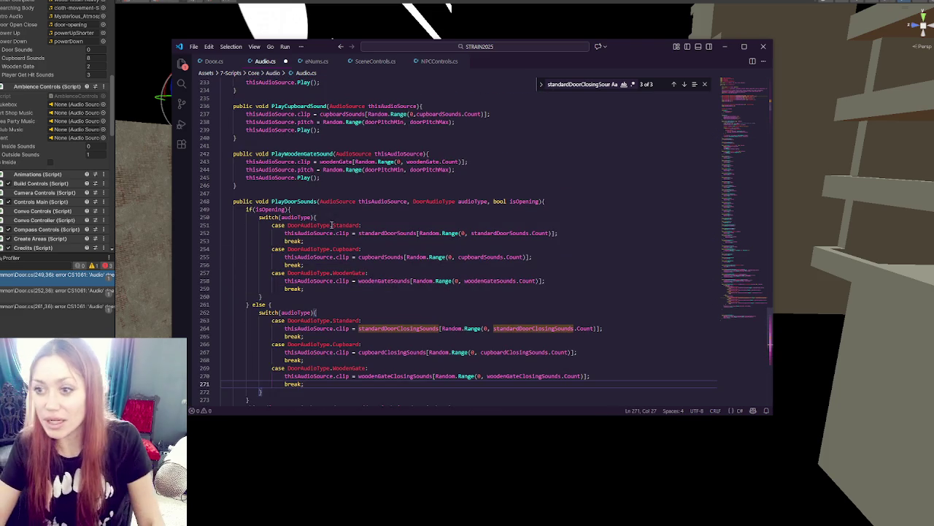
# - Comment out the old standard, cupboard, wooden gate and custom door sound functions, then save
pyautogui.click(360, 194)
pyautogui.scroll(3, 353, 208)
pyautogui.scroll(2, 353, 208)
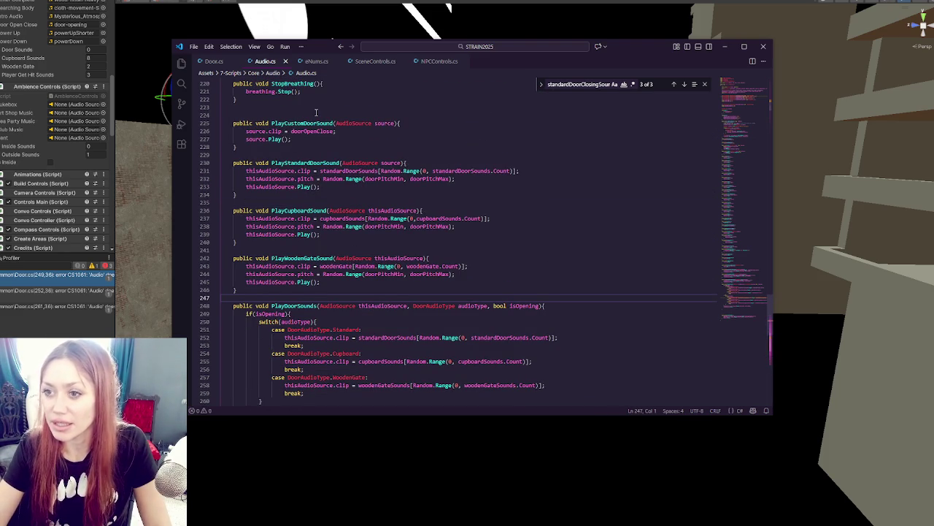
pyautogui.moveTo(223, 155)
pyautogui.mouseDown()
pyautogui.moveTo(241, 187)
pyautogui.moveTo(347, 281)
pyautogui.moveTo(341, 294)
pyautogui.mouseUp()
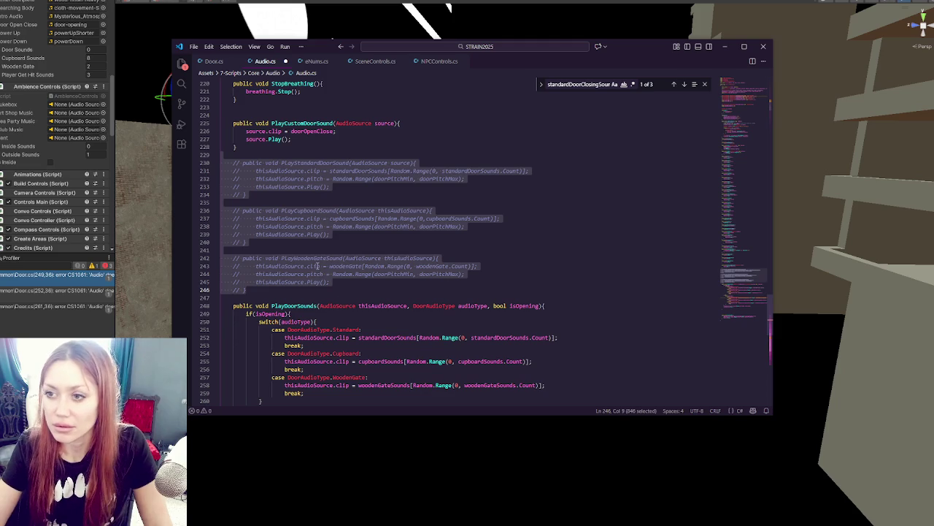
pyautogui.hotkey('ctrl', '/')
pyautogui.click(319, 179)
pyautogui.moveTo(233, 115); pyautogui.dragTo(241, 147)
pyautogui.hotkey('ctrl', '/')
pyautogui.hotkey('ctrl', 's')
# - Rename PlayDoorSounds to PlayDoorSound and save Audio.cs
pyautogui.scroll(-4, 290, 157)
pyautogui.scroll(-4, 289, 159)
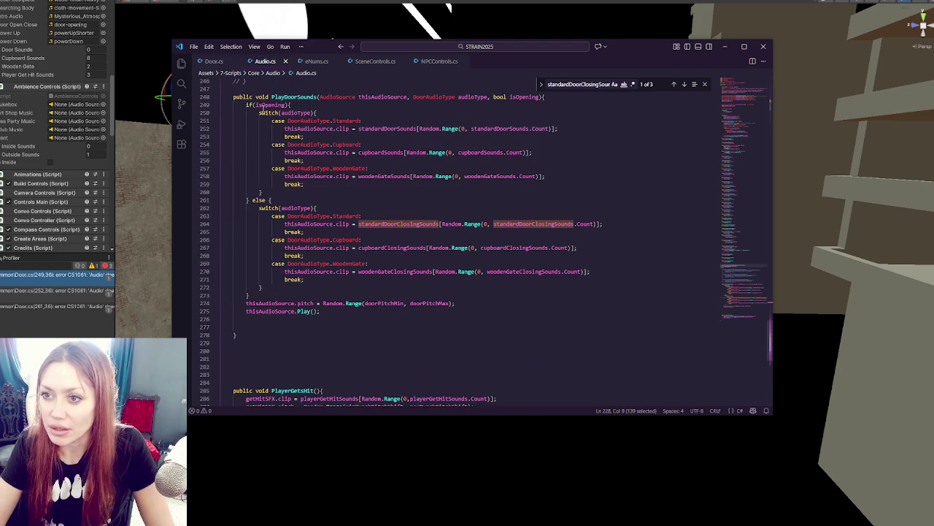
pyautogui.scroll(4, 311, 124)
pyautogui.doubleClick(295, 202)
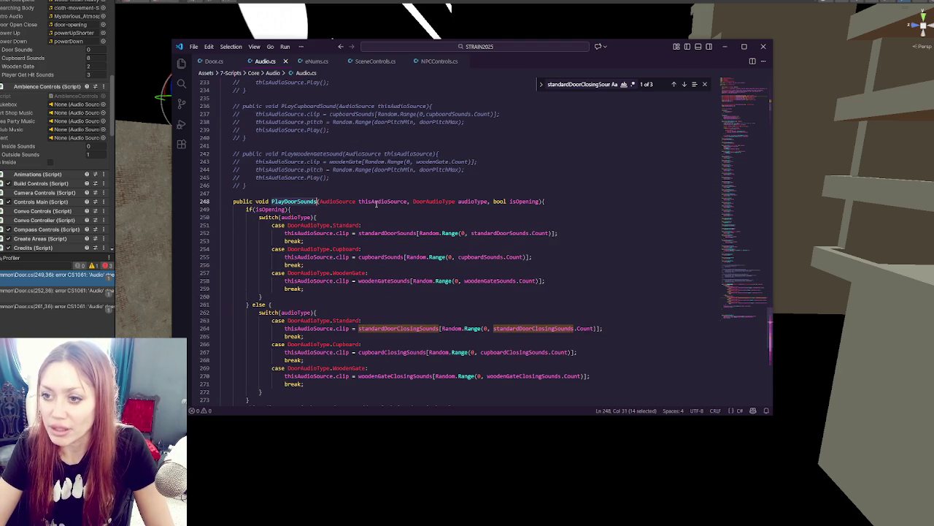
pyautogui.click(316, 202)
pyautogui.press('BackSpace')
pyautogui.hotkey('ctrl', 's')
# - Switch to Door.cs and move down to the door opening code
pyautogui.doubleClick(314, 202)
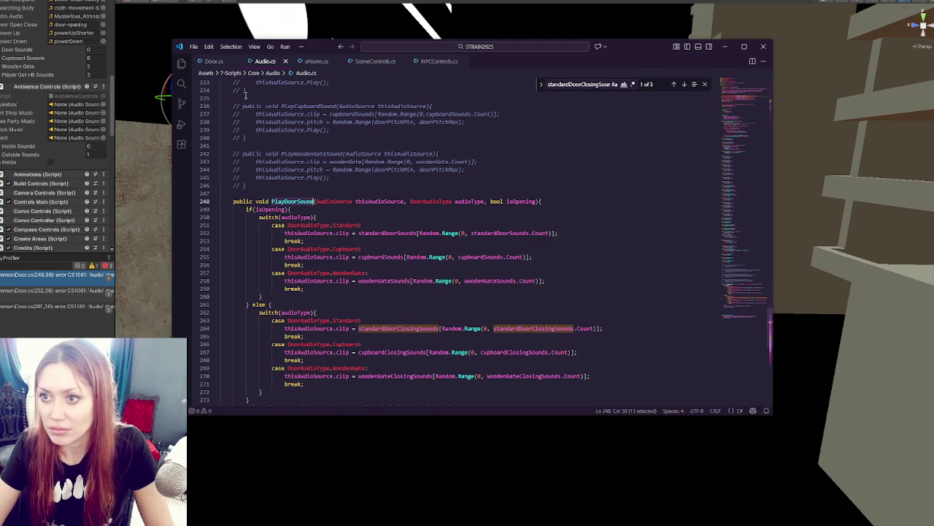
pyautogui.click(213, 63)
pyautogui.click(742, 275)
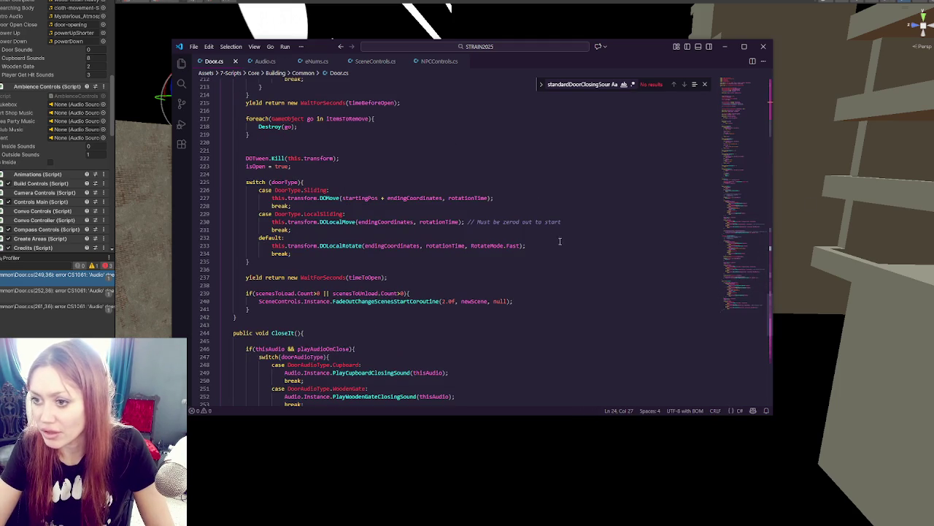
# - Add a new if(thisAudio) check with a PlayDoorSound line above CustomTimingOpen's existing audio block
pyautogui.click(302, 183)
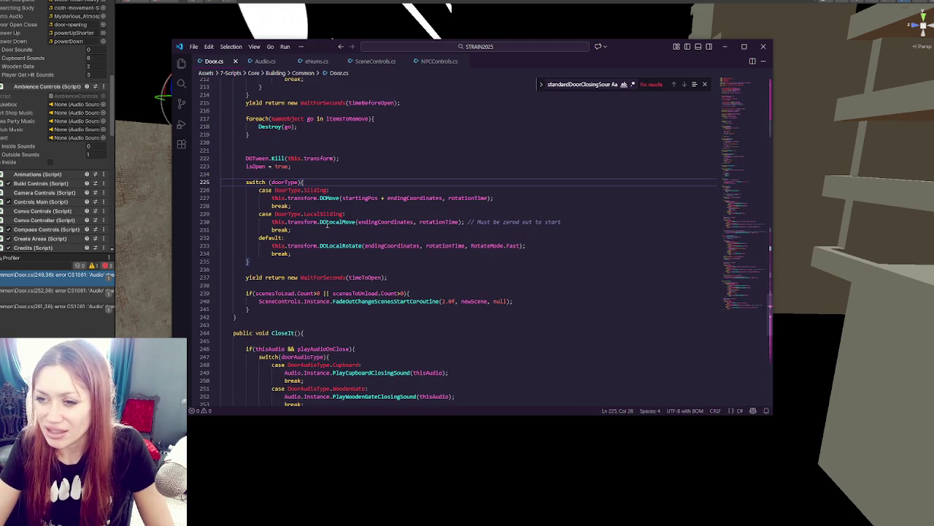
pyautogui.press('Up')
pyautogui.scroll(5, 308, 175)
pyautogui.scroll(6, 340, 187)
pyautogui.click(305, 196)
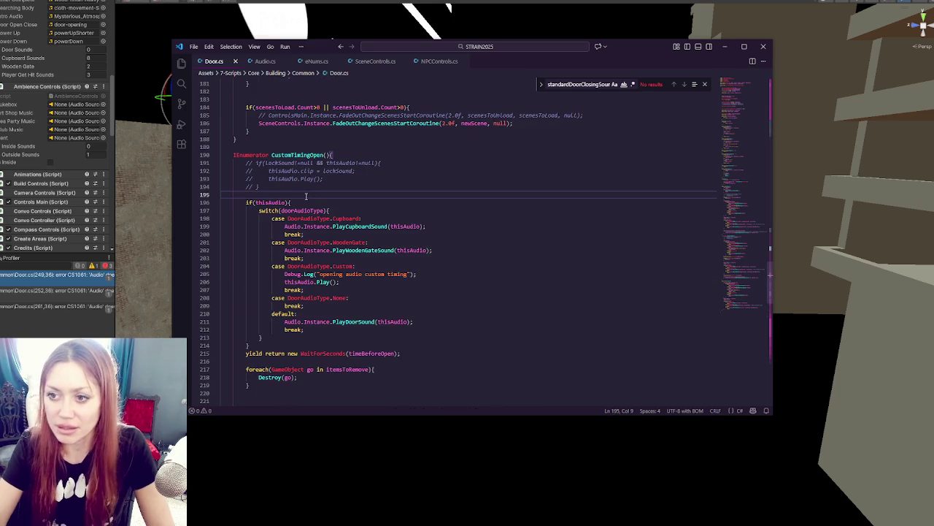
pyautogui.press('Return')
pyautogui.press('Return')
pyautogui.press('Return')
pyautogui.click(271, 205)
pyautogui.write('PlayDoorSound')
pyautogui.moveTo(249, 226)
pyautogui.mouseDown()
pyautogui.moveTo(293, 227)
pyautogui.moveTo(283, 194)
pyautogui.mouseUp()
pyautogui.press('Home')
pyautogui.press('BackSpace')
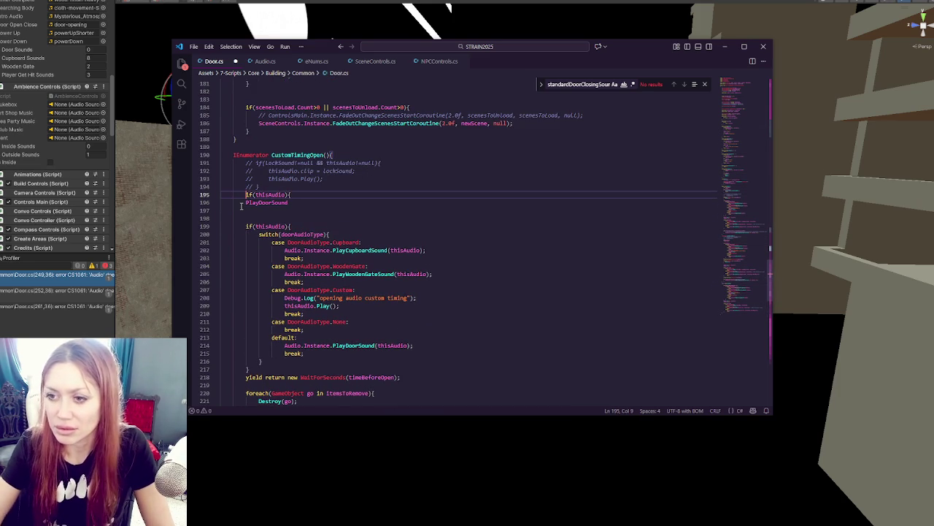
pyautogui.hotkey('ctrl', 'shift', 'Return')
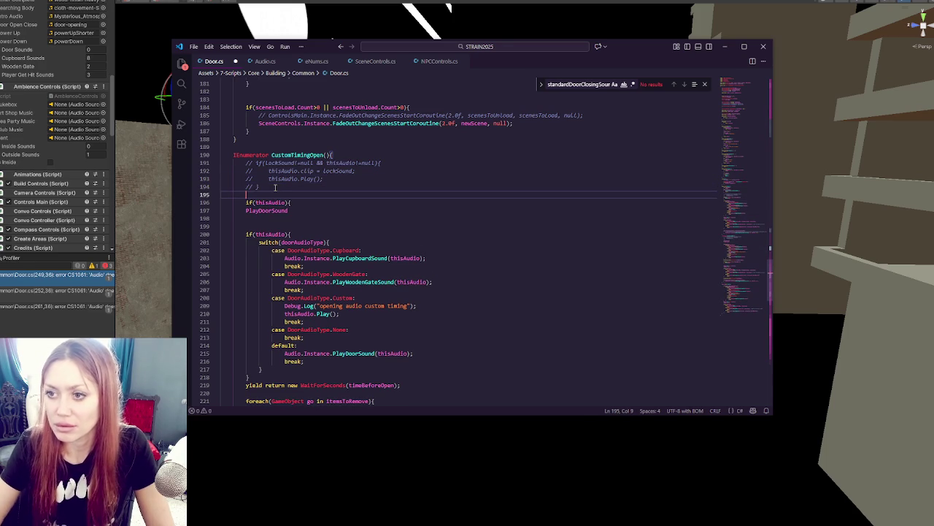
pyautogui.click(289, 202)
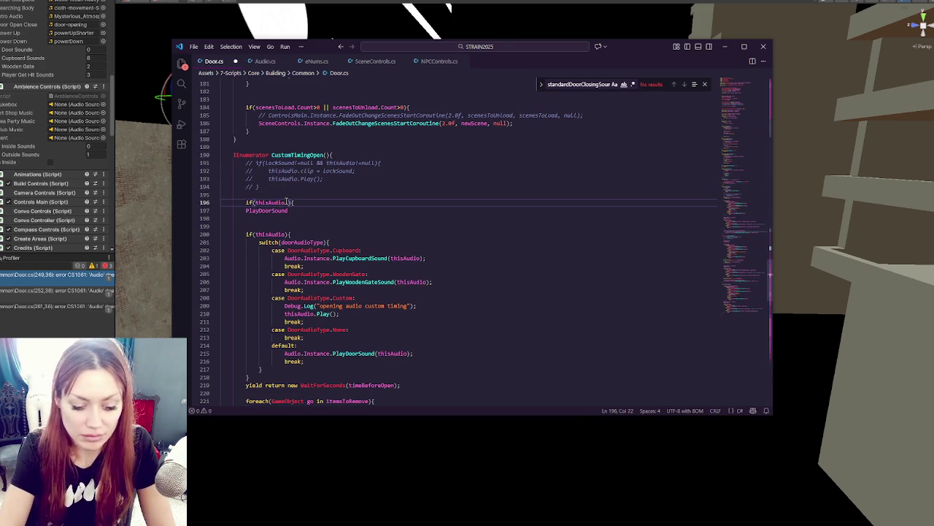
pyautogui.click(300, 235)
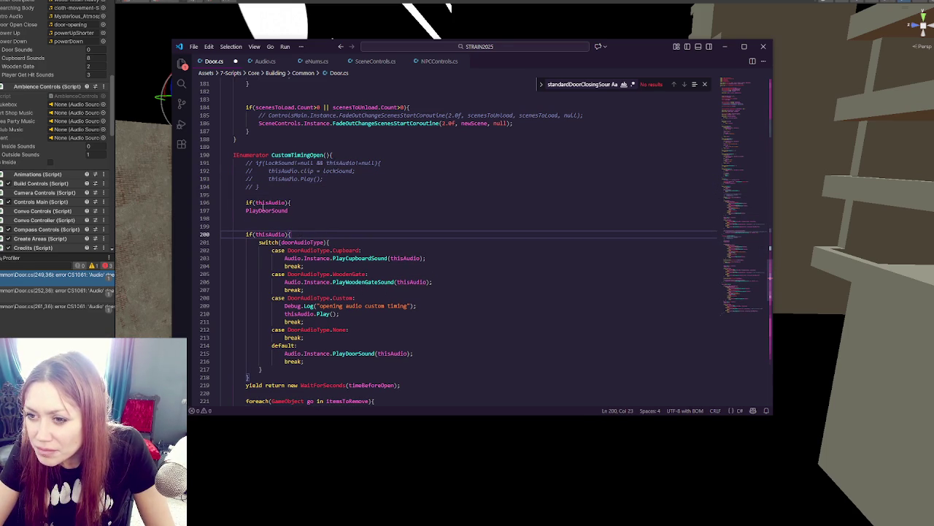
# - Turn the line into an indented Audio.Instance.PlayDoorSound(); call and close the if block with a brace
pyautogui.click(247, 210)
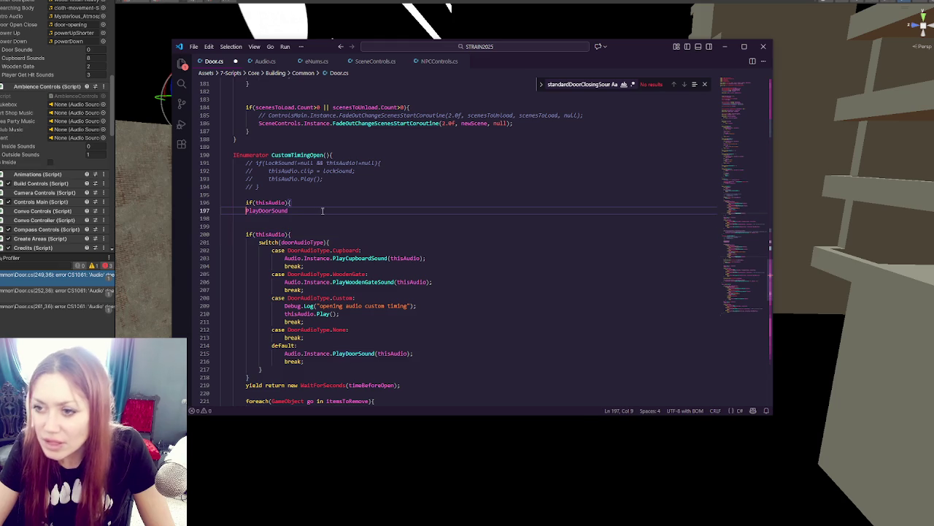
pyautogui.press('Tab')
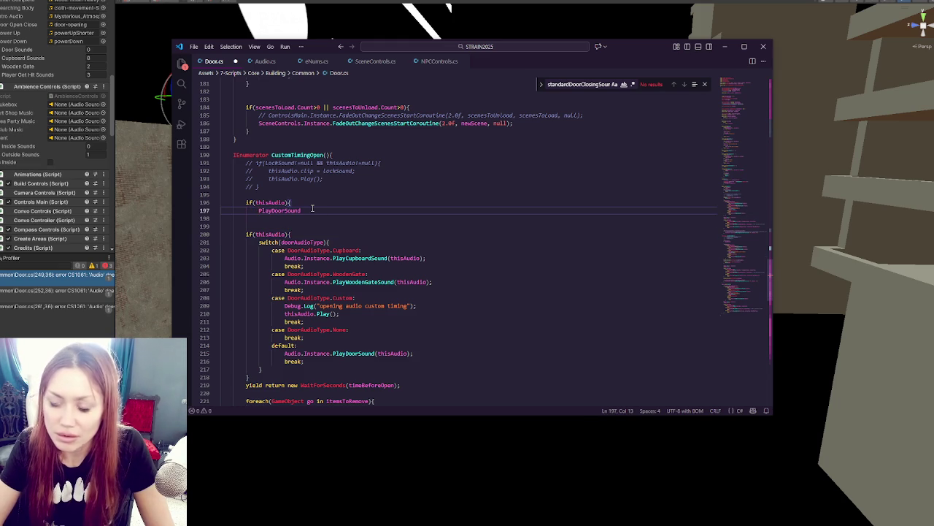
pyautogui.write('Aud')
pyautogui.write('io.Instance.')
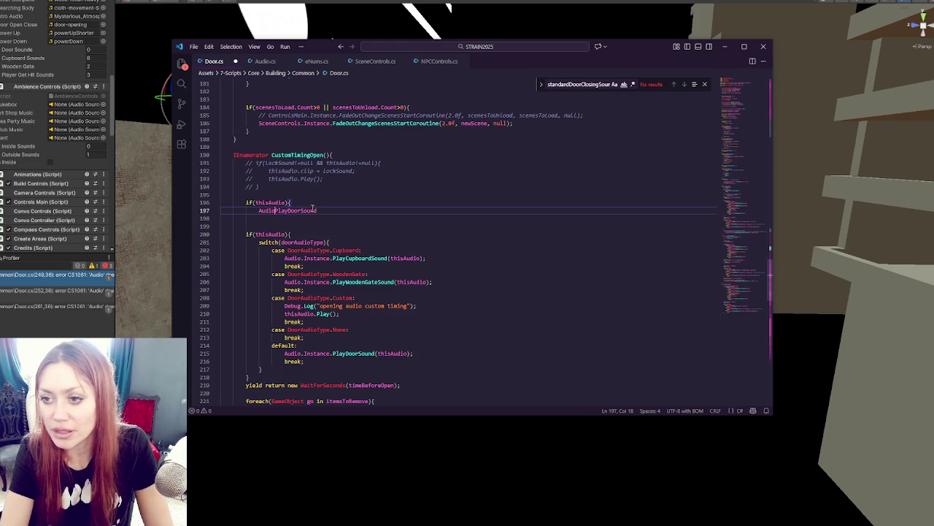
pyautogui.click(355, 210)
pyautogui.write('();')
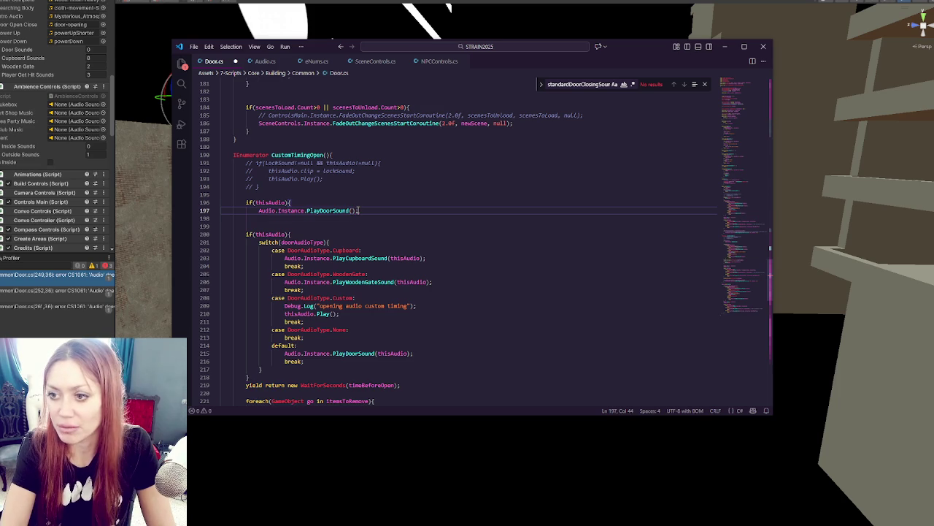
pyautogui.press('Return')
pyautogui.press('Home')
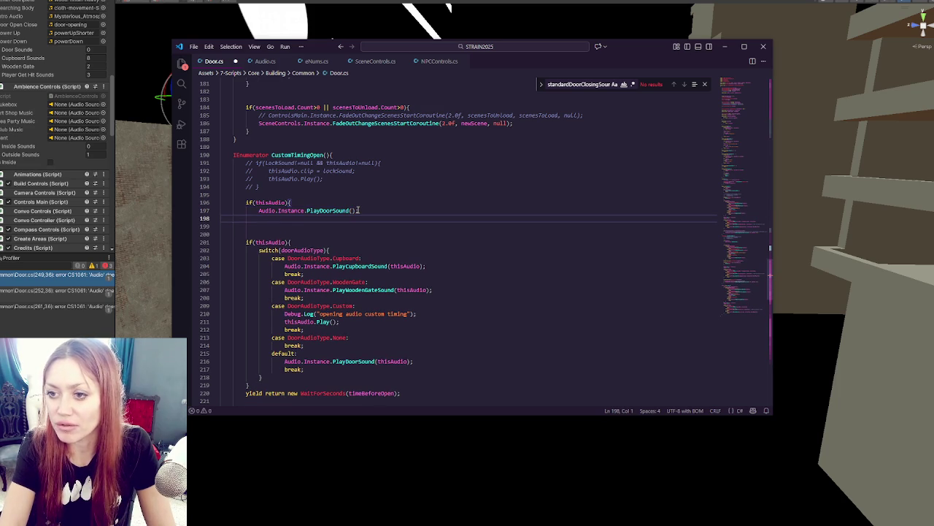
pyautogui.write('}')
# - Pass thisAudio and doorAudioType as the first two PlayDoorSound arguments
pyautogui.doubleClick(403, 266)
pyautogui.hotkey('ctrl', 'c')
pyautogui.click(352, 210)
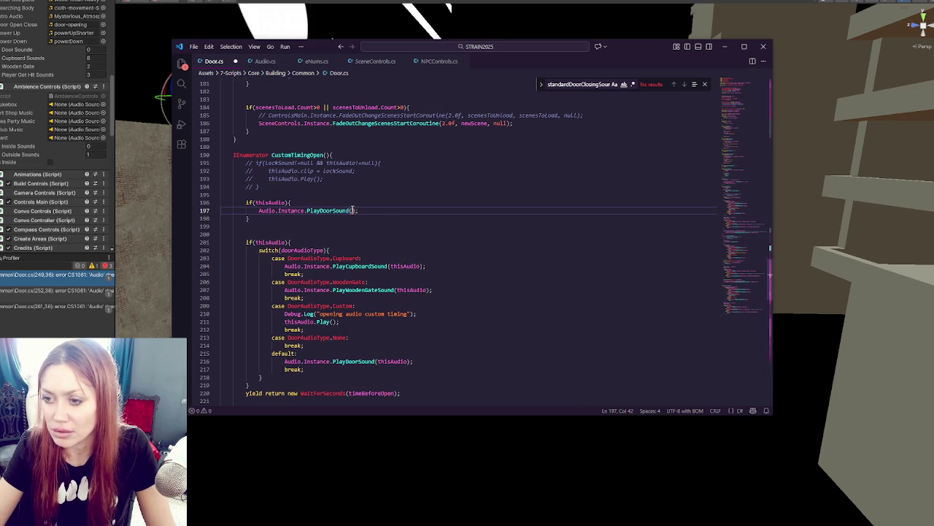
pyautogui.hotkey('ctrl', 'v')
pyautogui.write(',')
pyautogui.moveTo(288, 258); pyautogui.dragTo(361, 257)
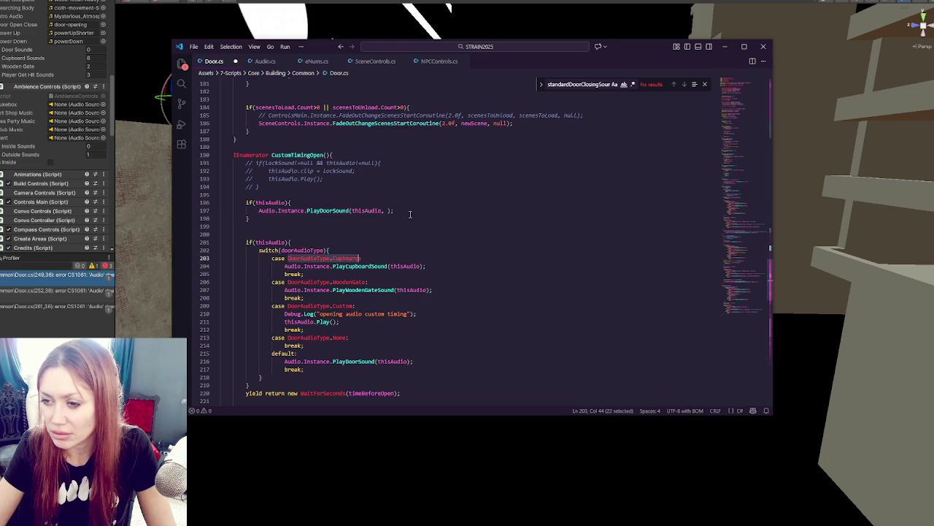
pyautogui.doubleClick(300, 250)
pyautogui.hotkey('ctrl', 'c')
pyautogui.click(387, 210)
pyautogui.hotkey('ctrl', 'v')
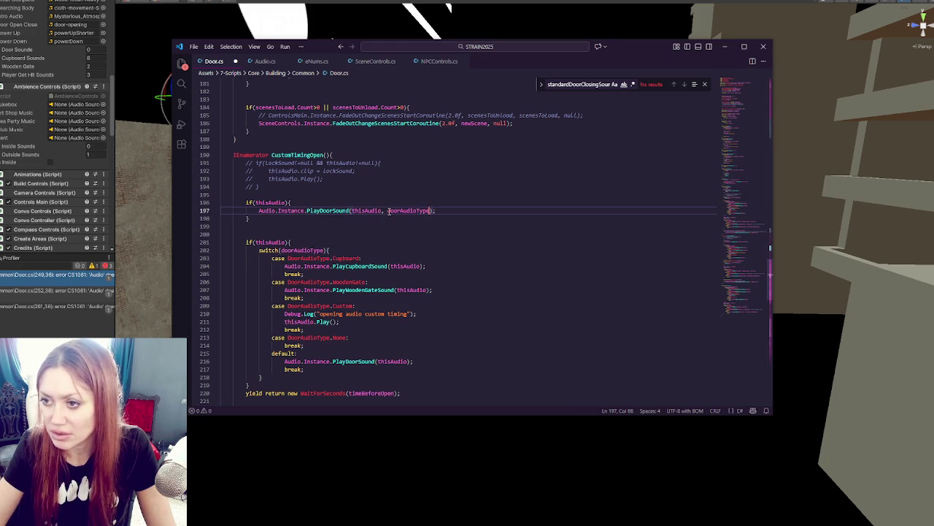
pyautogui.write(',')
pyautogui.scroll(5, 387, 210)
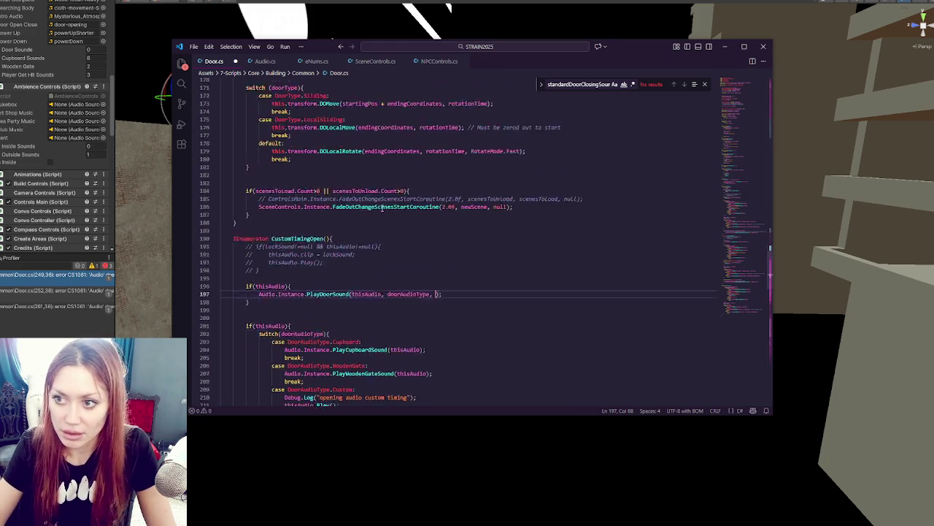
# - Pass true as the third argument, then add a Custom case copied from Cupboard in PlayDoorSound
pyautogui.write('true')
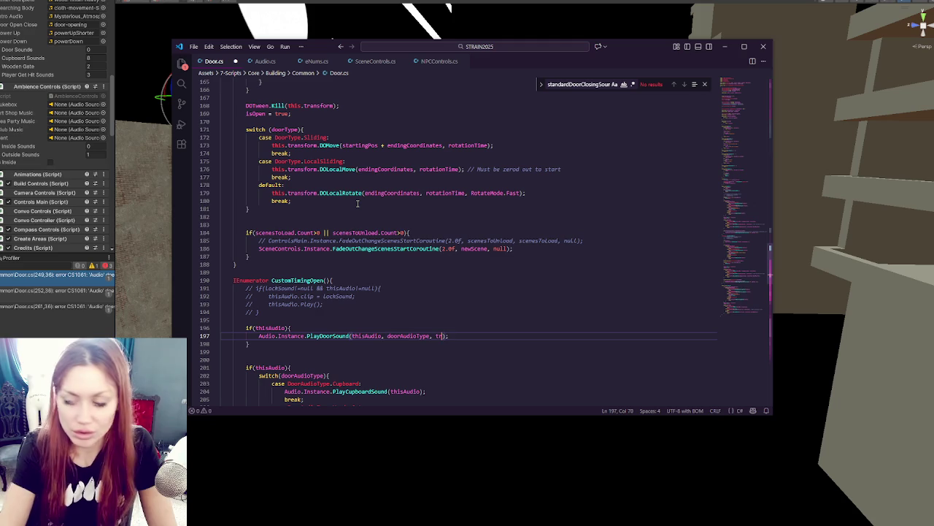
pyautogui.click(275, 63)
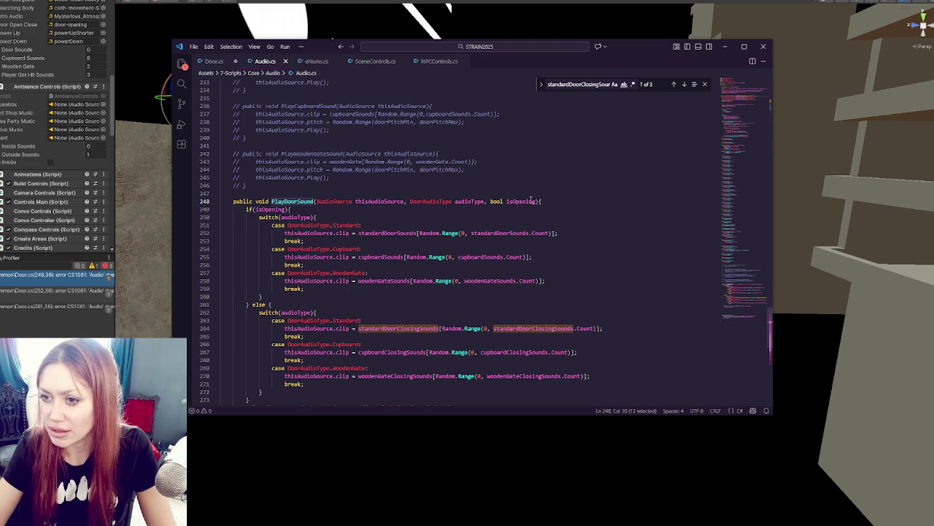
pyautogui.scroll(-4, 531, 200)
pyautogui.click(306, 160)
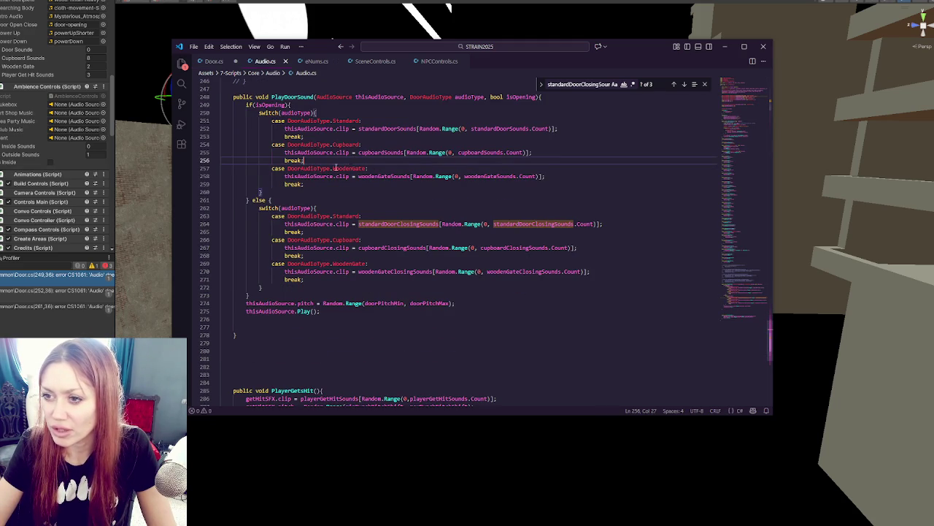
pyautogui.moveTo(307, 160); pyautogui.dragTo(322, 138)
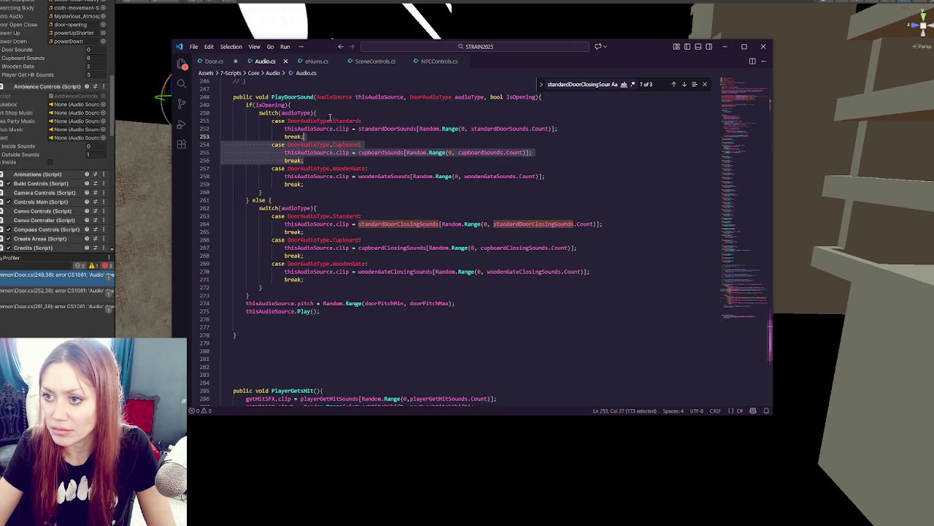
pyautogui.click(330, 116)
pyautogui.press('Return')
pyautogui.hotkey('ctrl', 'v')
pyautogui.press('BackSpace')
pyautogui.press('BackSpace')
pyautogui.press('BackSpace')
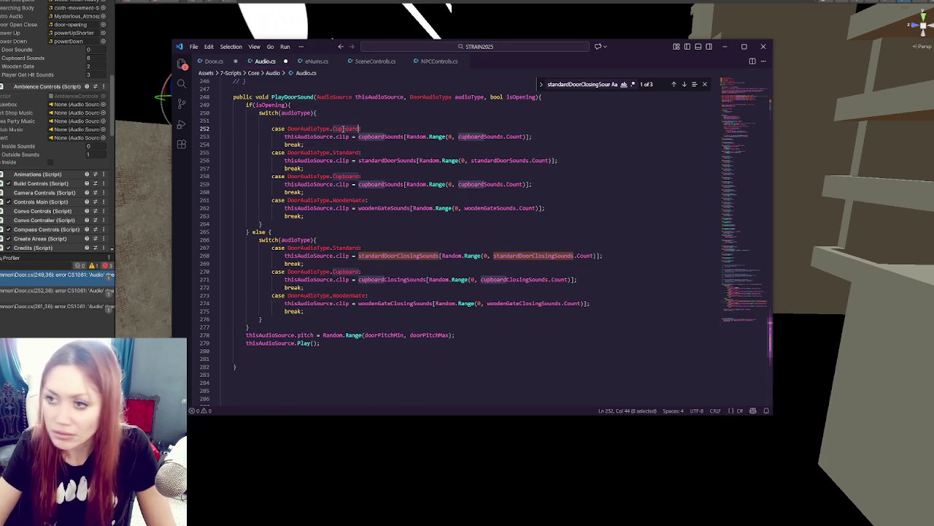
pyautogui.write('ustom')
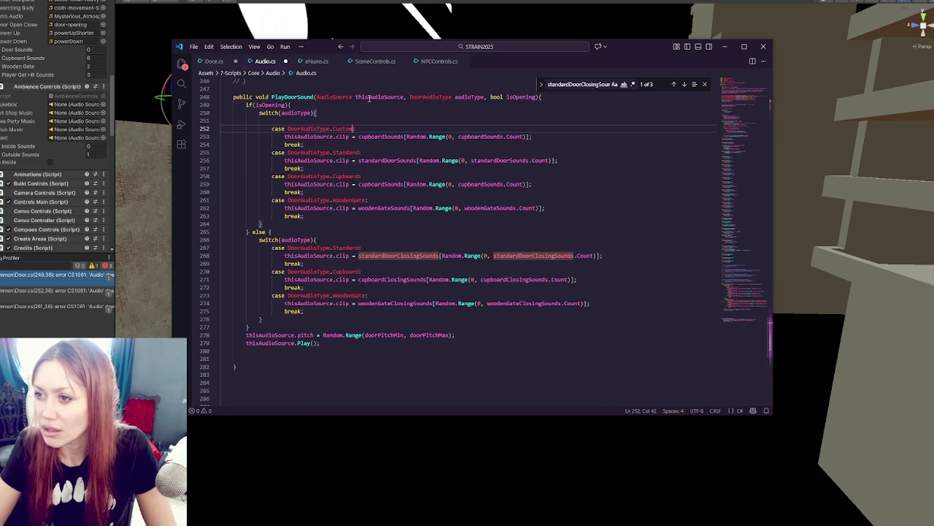
# - Delete the Custom case again and save Audio.cs with only Standard, Cupboard and WoodenGate cases
pyautogui.doubleClick(521, 96)
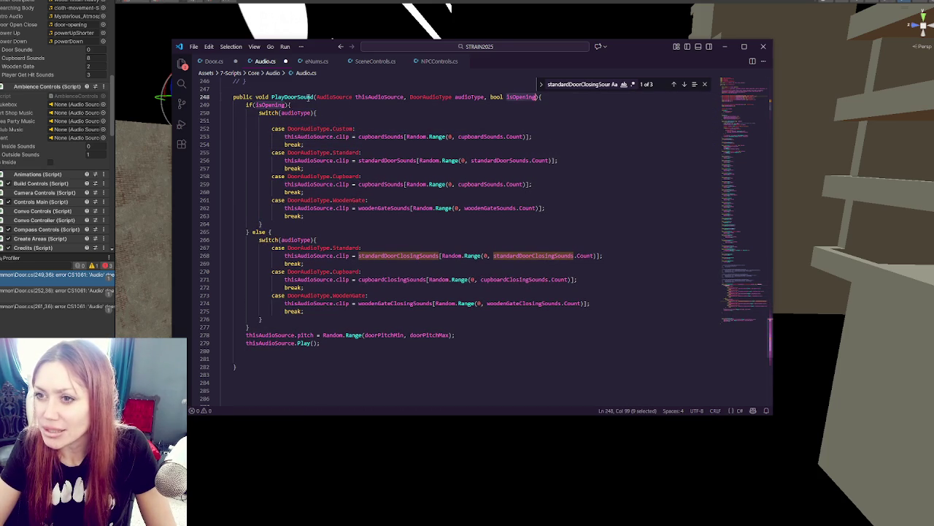
pyautogui.click(484, 160)
pyautogui.click(505, 136)
pyautogui.moveTo(317, 145); pyautogui.dragTo(319, 113)
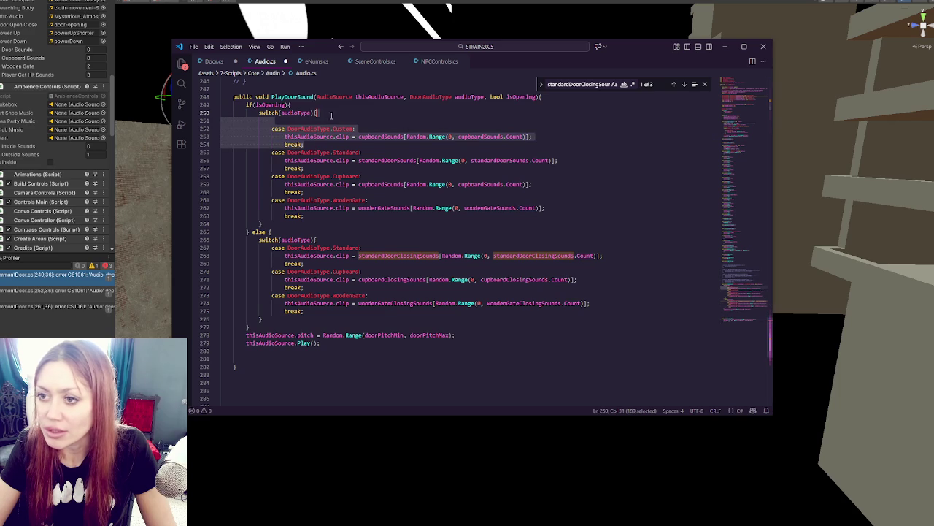
pyautogui.press('Delete')
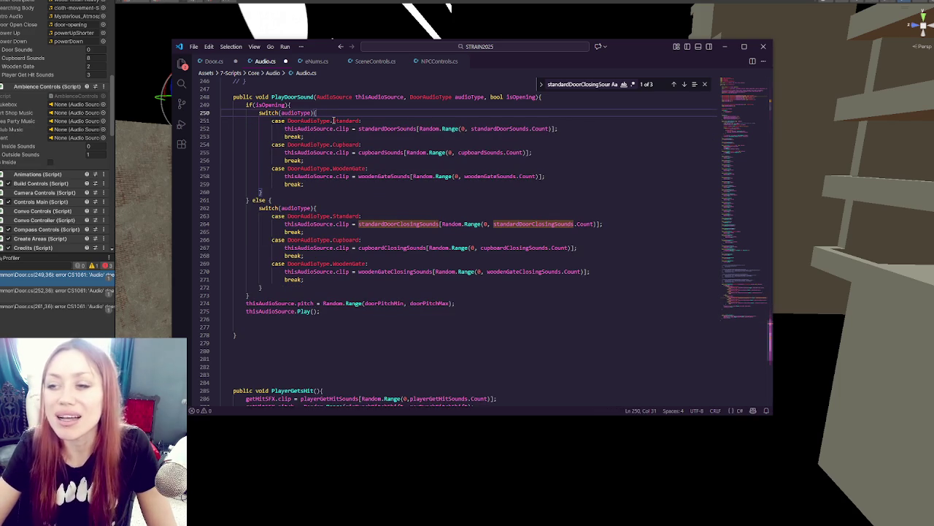
pyautogui.hotkey('ctrl', 's')
pyautogui.click(216, 61)
# - Open blank lines inside OpenIt's if(thisAudio) block on line 148, above the switch(doorAudioType) code
pyautogui.click(346, 169)
pyautogui.scroll(8, 330, 144)
pyautogui.scroll(-5, 330, 145)
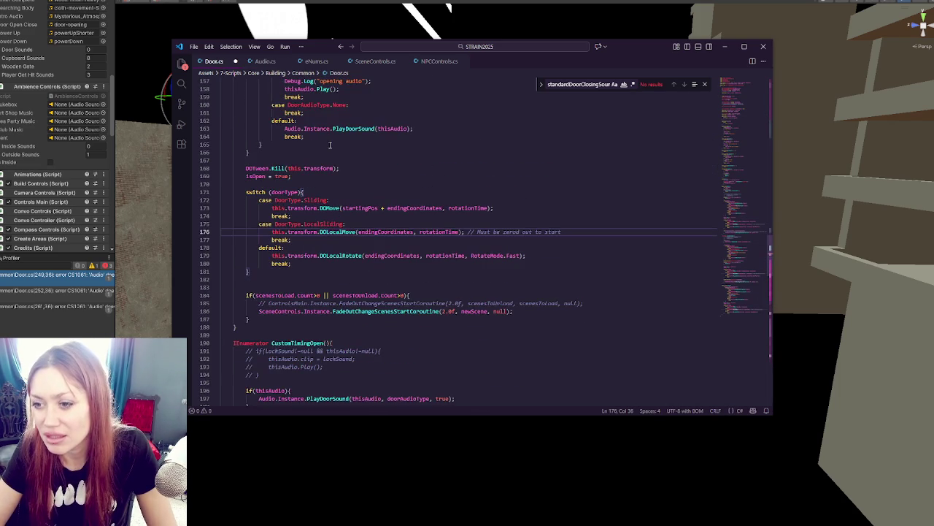
pyautogui.scroll(10, 330, 141)
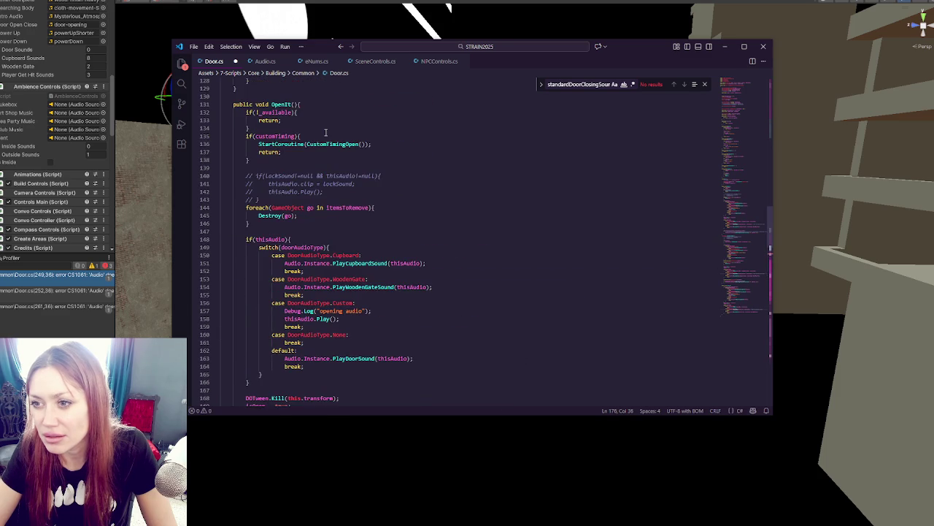
pyautogui.scroll(4, 325, 132)
pyautogui.scroll(-6, 328, 183)
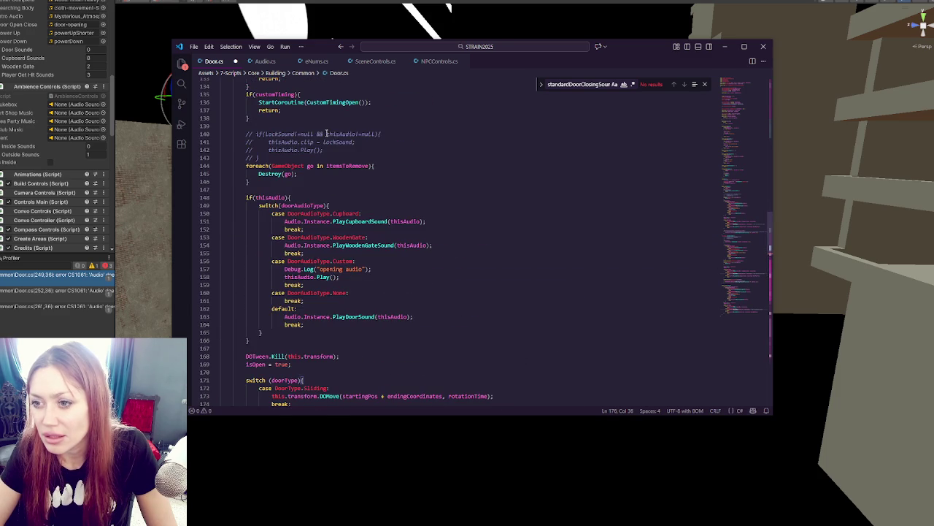
pyautogui.click(326, 195)
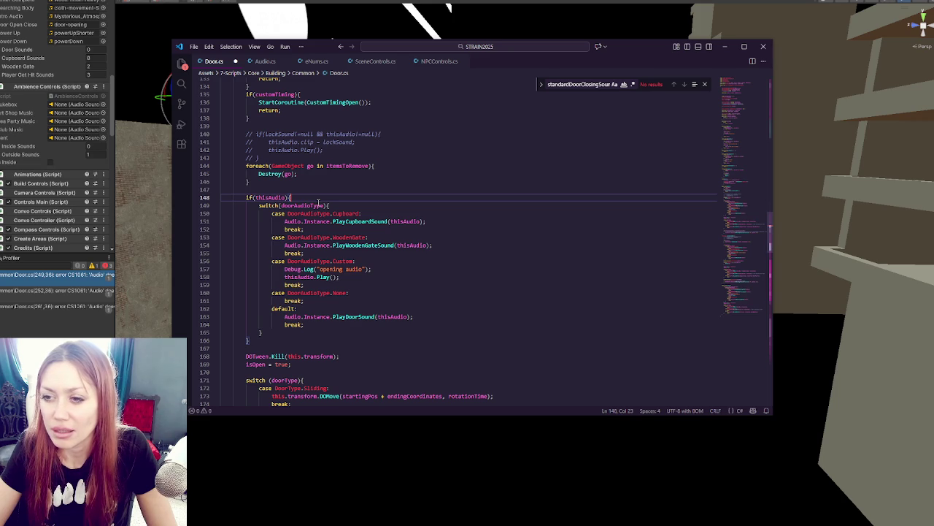
pyautogui.press('Left')
pyautogui.press('Left')
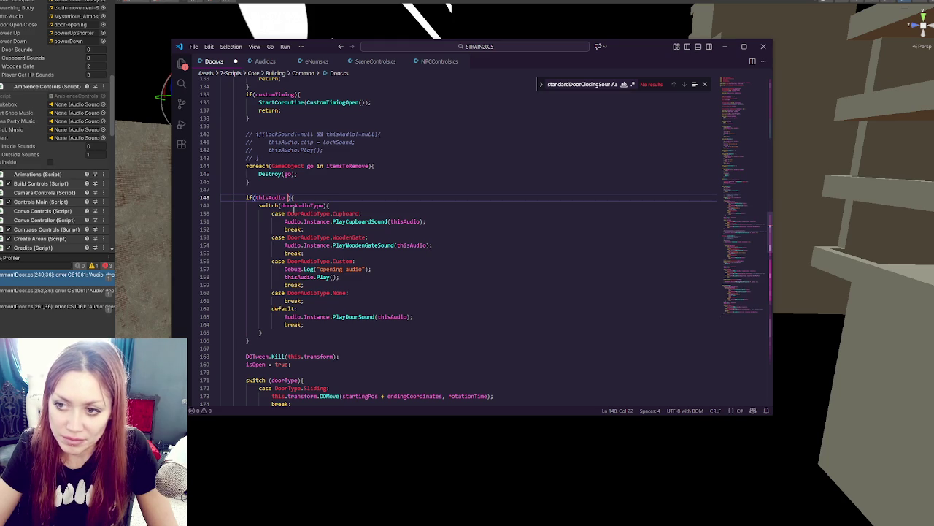
pyautogui.press('BackSpace')
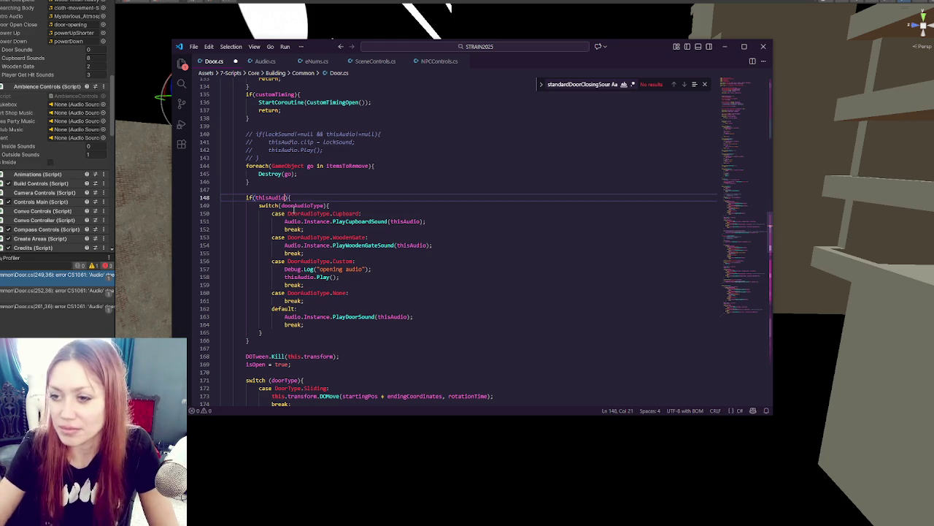
pyautogui.press('Return')
pyautogui.press('Return')
pyautogui.press('Return')
pyautogui.click(271, 210)
# - Close the if block with a brace and add an Audio.Instance.PlayDoorSound() call inside it
pyautogui.write('}')
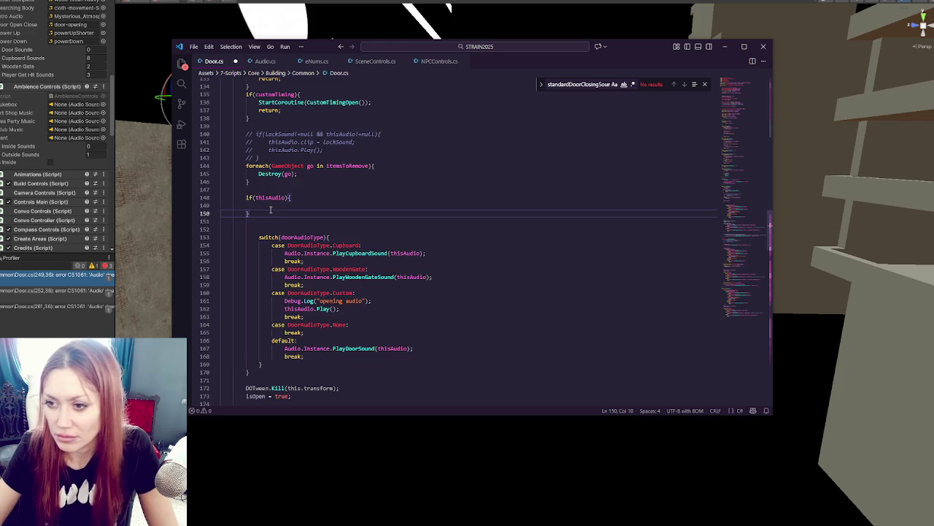
pyautogui.scroll(-5, 270, 209)
pyautogui.scroll(8, 270, 263)
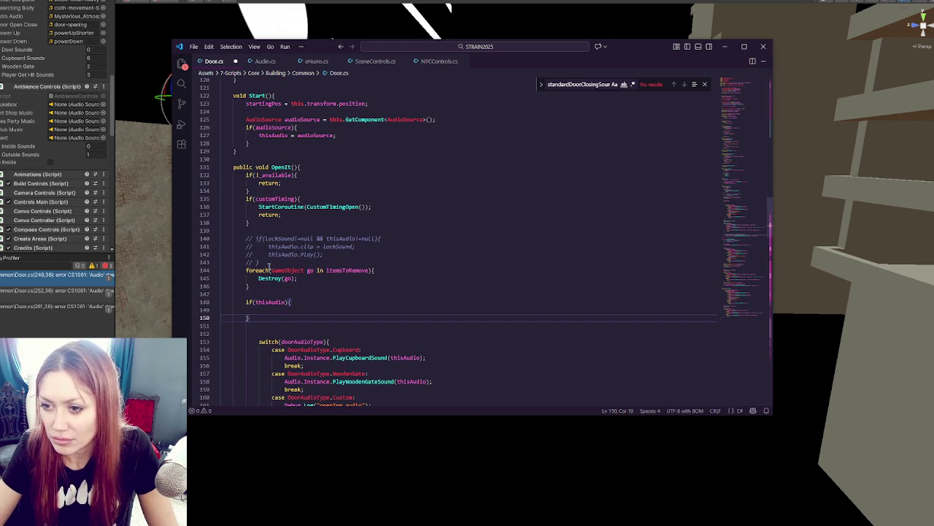
pyautogui.click(270, 308)
pyautogui.write('udio.Instance.')
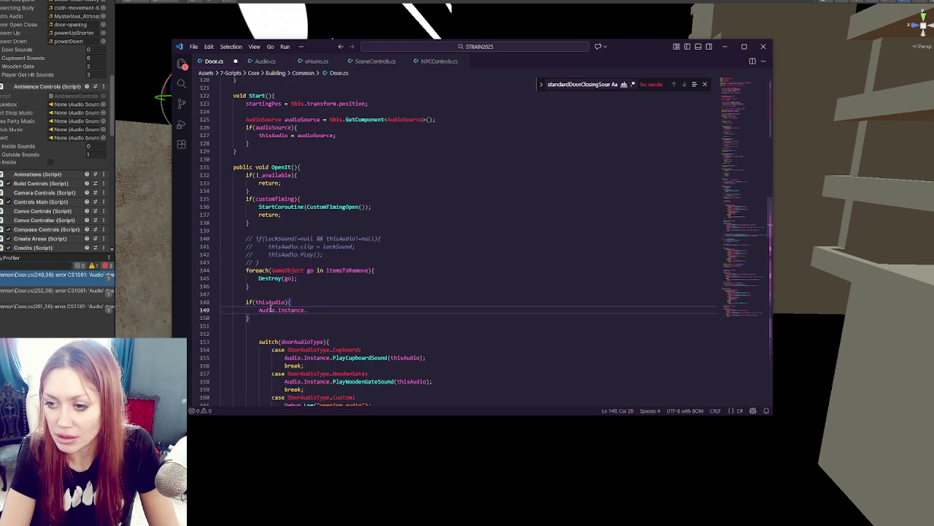
pyautogui.write('PlayDoorSound()')
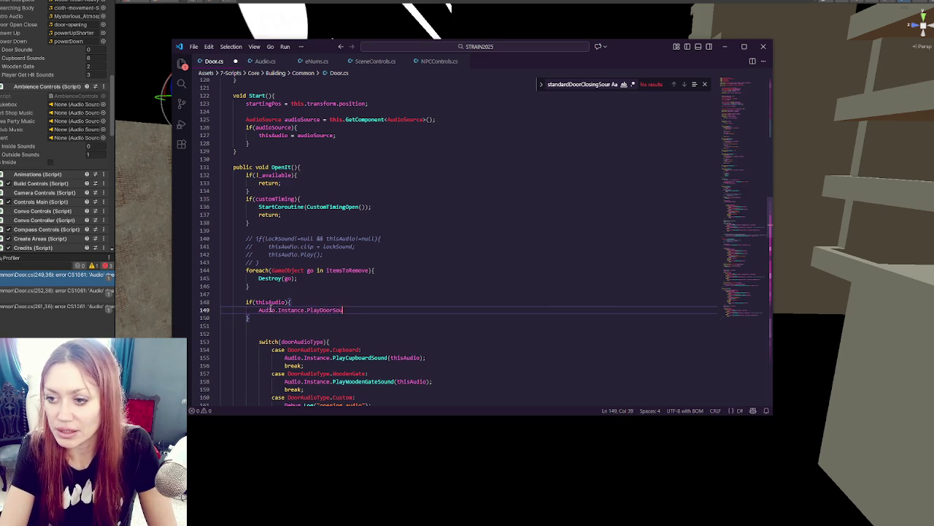
pyautogui.press('Return')
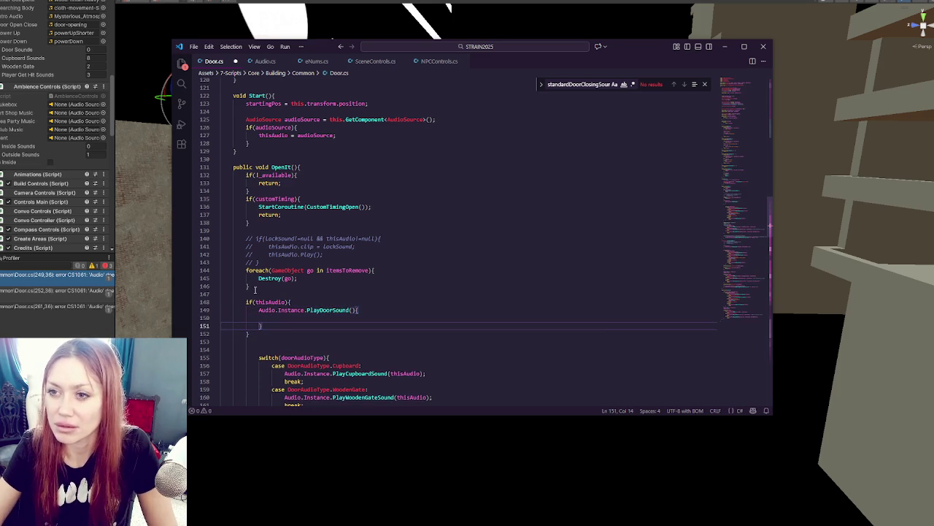
# - Check PlayDoorSound's parameters in Audio.cs and fill in the arguments thisAudio, doorAudioType, true
pyautogui.click(257, 63)
pyautogui.click(292, 96)
pyautogui.click(214, 61)
pyautogui.moveTo(260, 325); pyautogui.dragTo(356, 310)
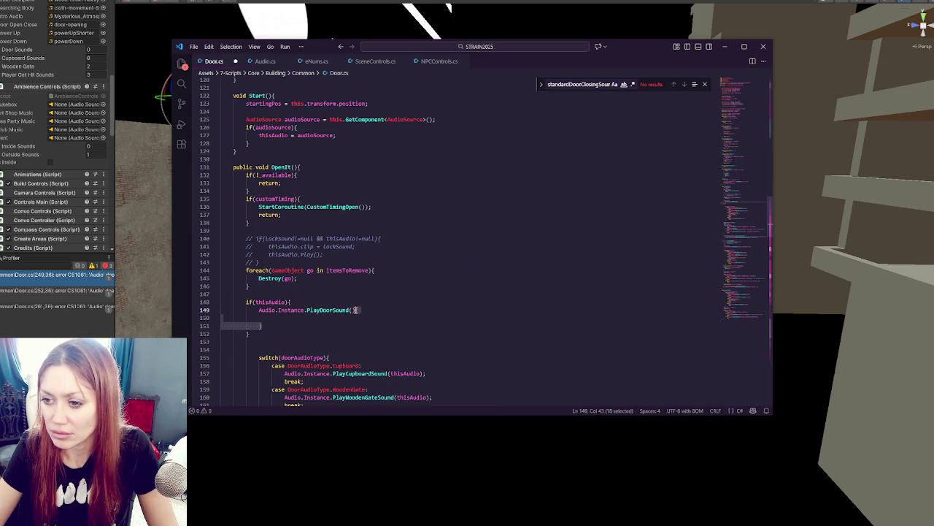
pyautogui.write(';')
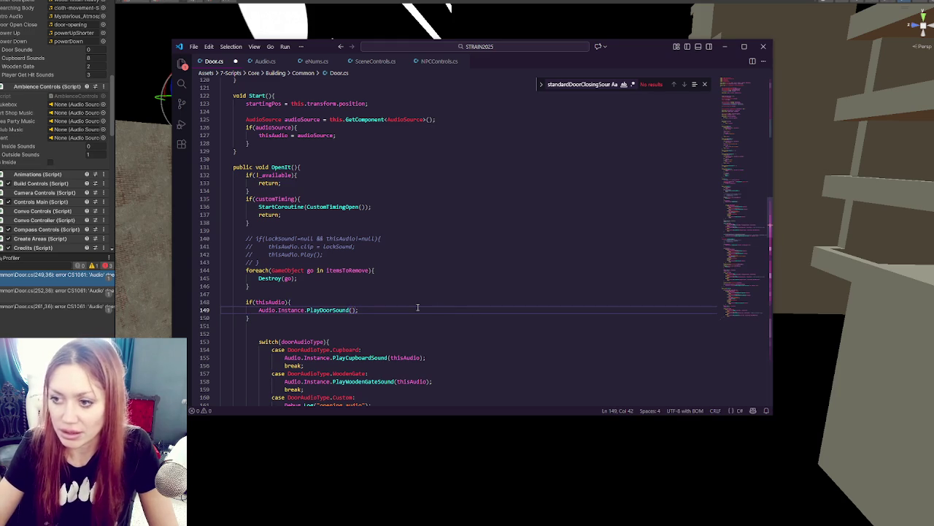
pyautogui.write('thisAudio')
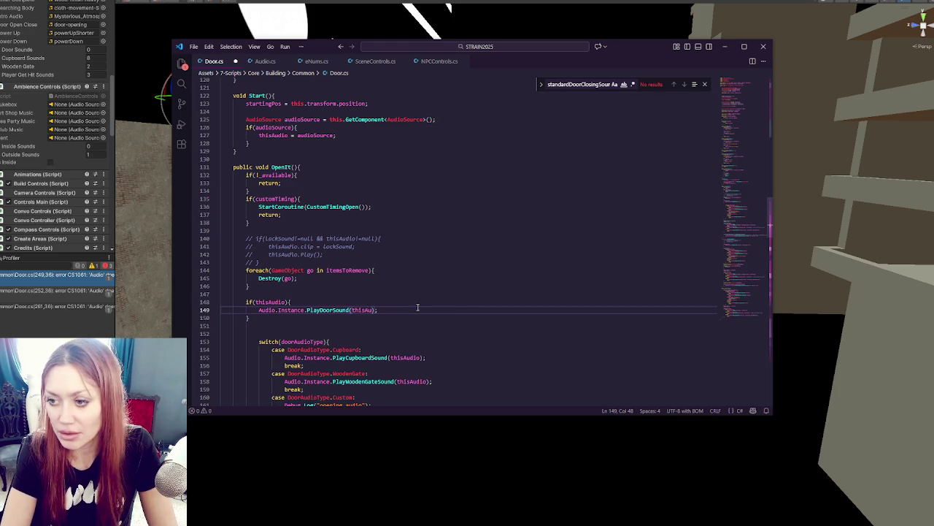
pyautogui.write(', ')
pyautogui.write('door')
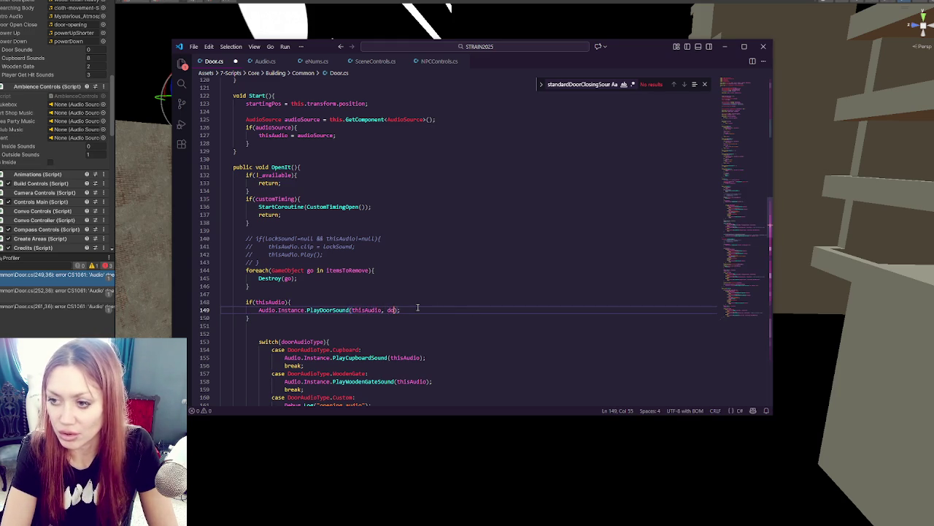
pyautogui.write('AudioTyp')
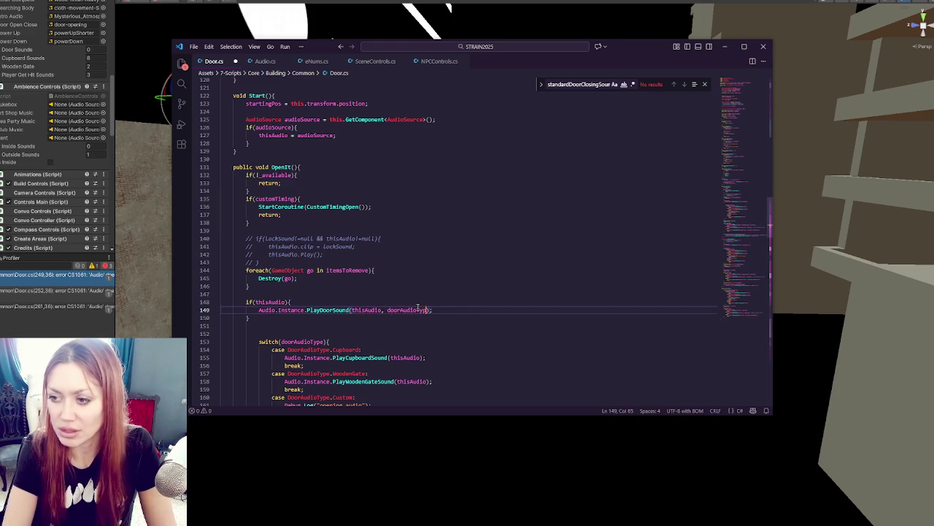
pyautogui.scroll(-10, 418, 307)
pyautogui.click(409, 297)
pyautogui.scroll(1, 405, 277)
pyautogui.scroll(14, 402, 245)
pyautogui.click(429, 247)
pyautogui.write('e')
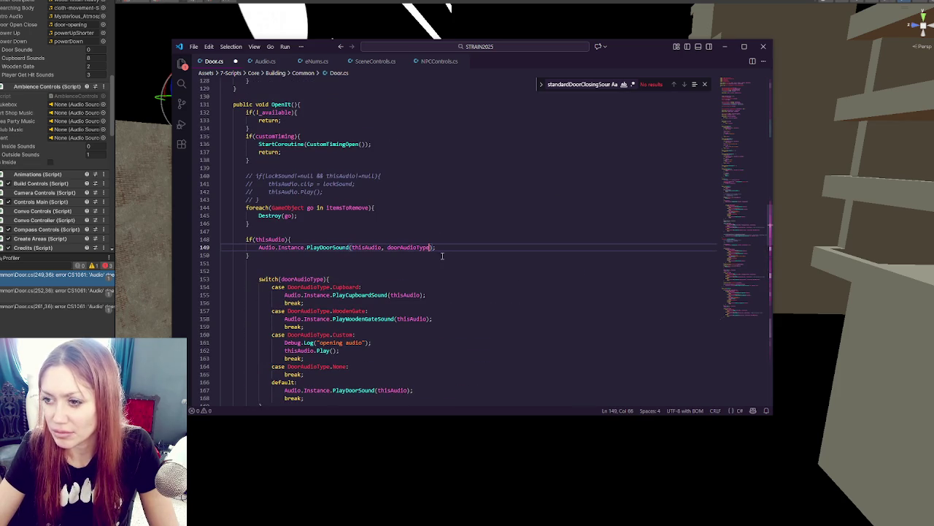
pyautogui.write(', true')
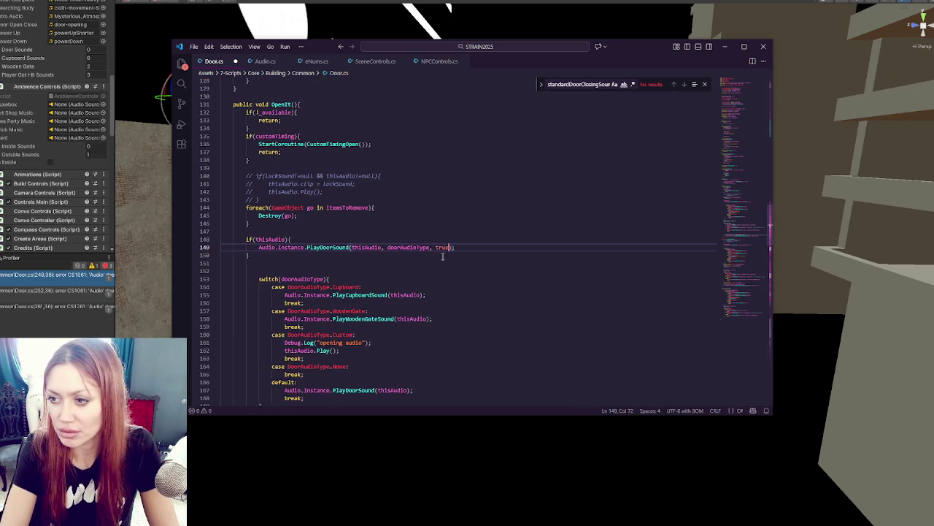
pyautogui.click(442, 256)
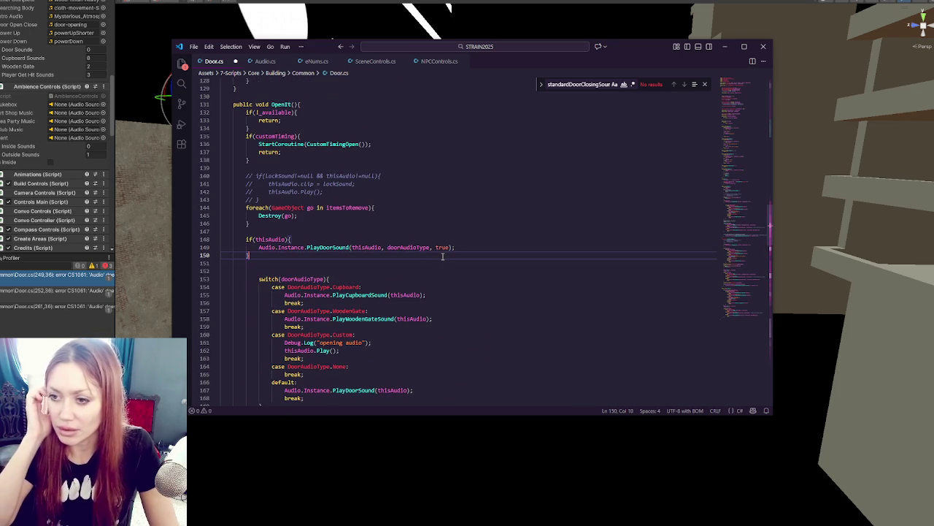
pyautogui.click(378, 239)
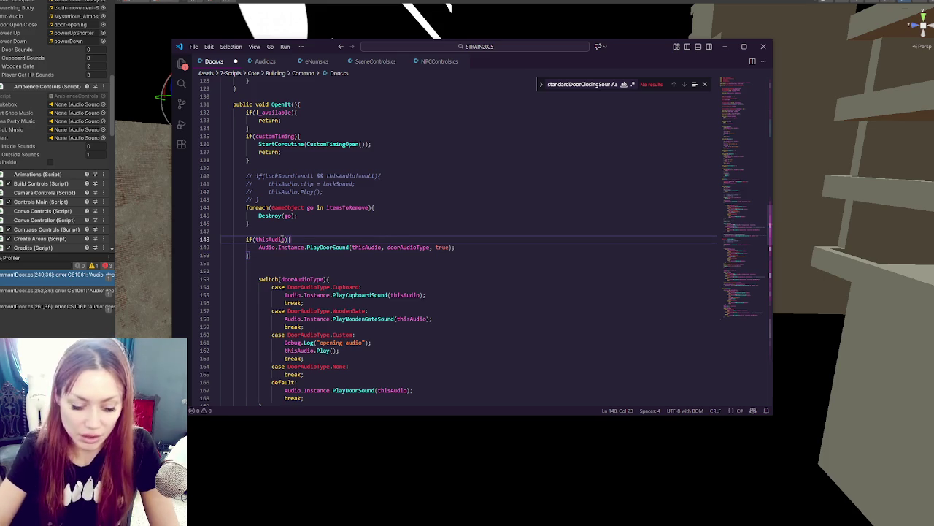
# - Inside if(thisAudio), add an if(doorAudioType == DoorAudioType.Custom) { } else { } skeleton
pyautogui.press('Return')
pyautogui.write('if(')
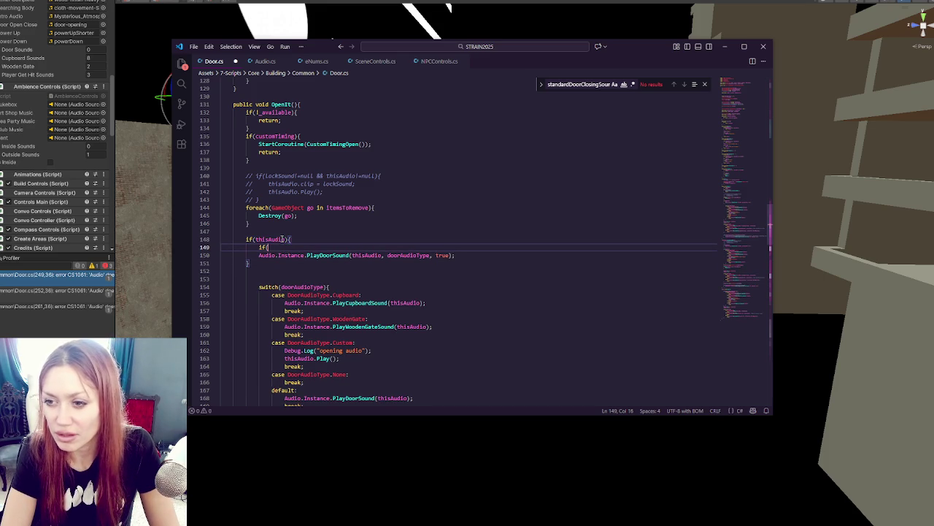
pyautogui.write('doorAudioType == ')
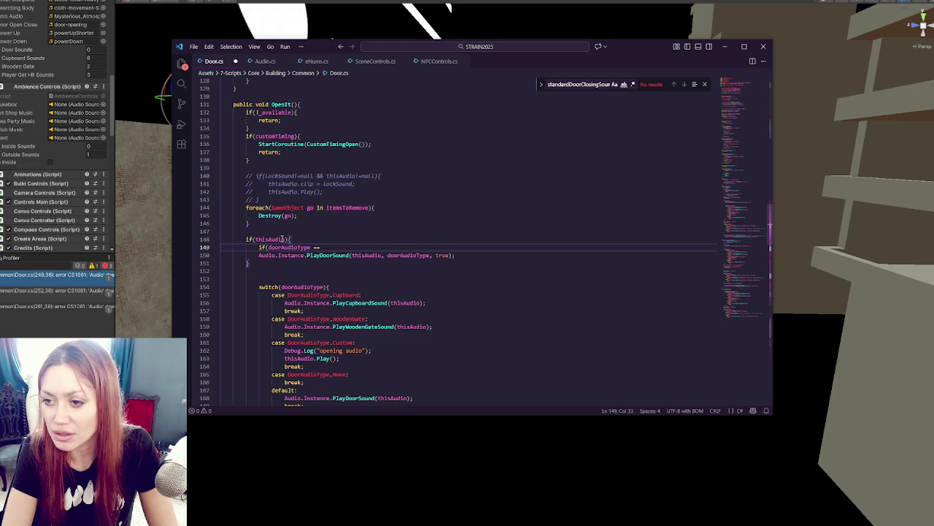
pyautogui.write('DoorAudioTy')
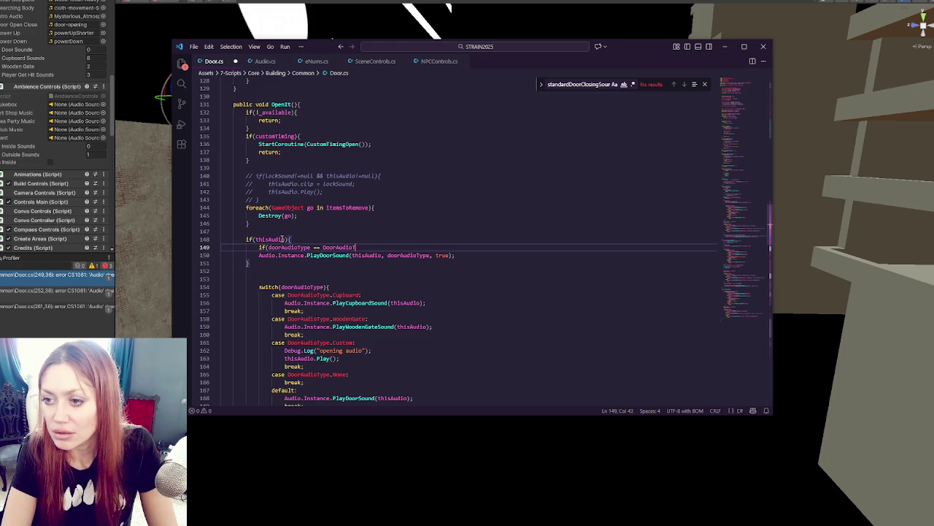
pyautogui.write('p')
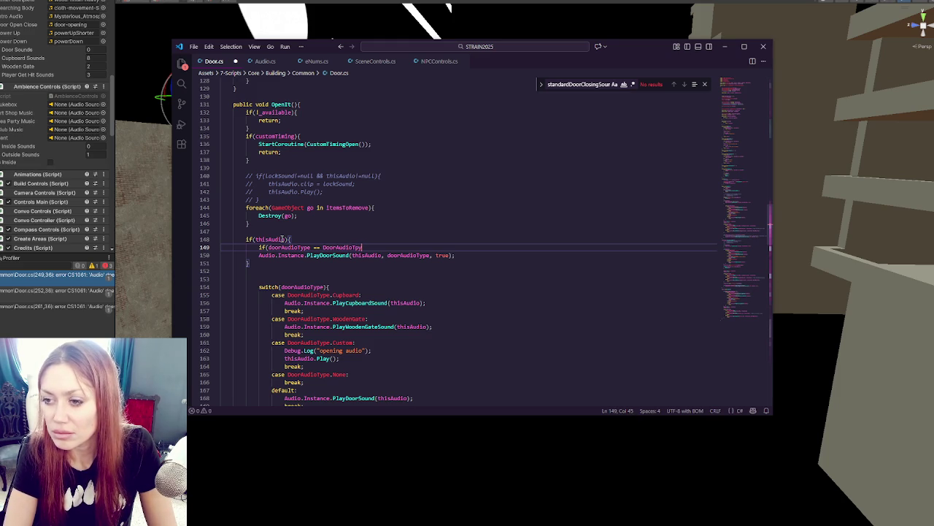
pyautogui.press('BackSpace')
pyautogui.press('BackSpace')
pyautogui.press('BackSpace')
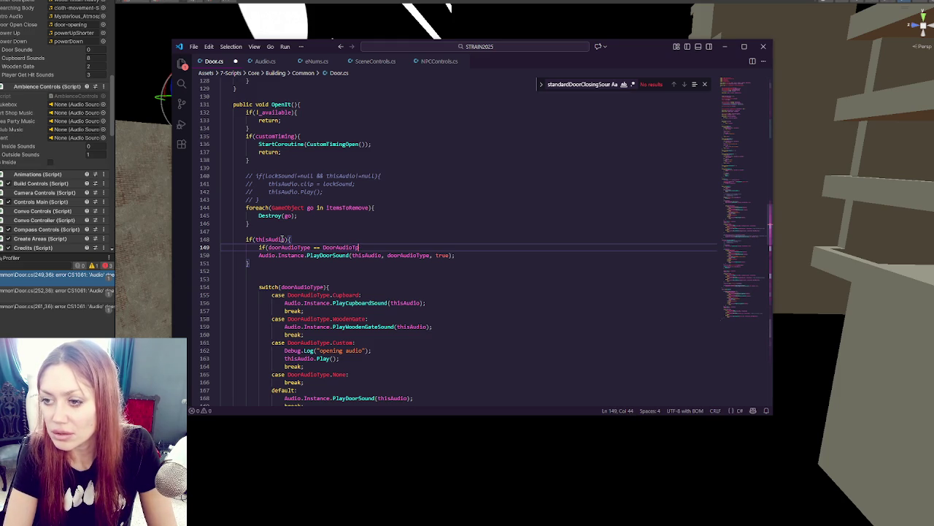
pyautogui.write('pe.Custom')
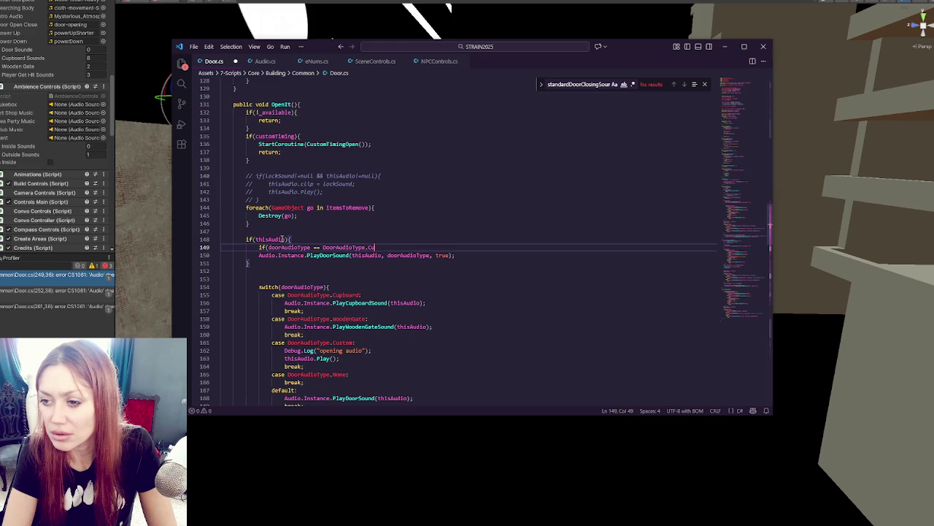
pyautogui.write('){')
pyautogui.press('Return')
pyautogui.press('Return')
pyautogui.write('}')
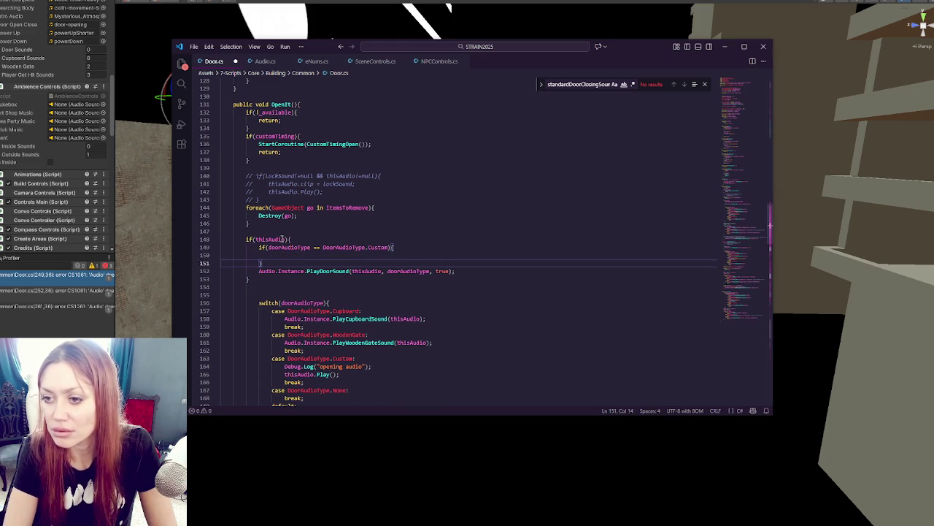
pyautogui.write(' else {')
pyautogui.press('Return')
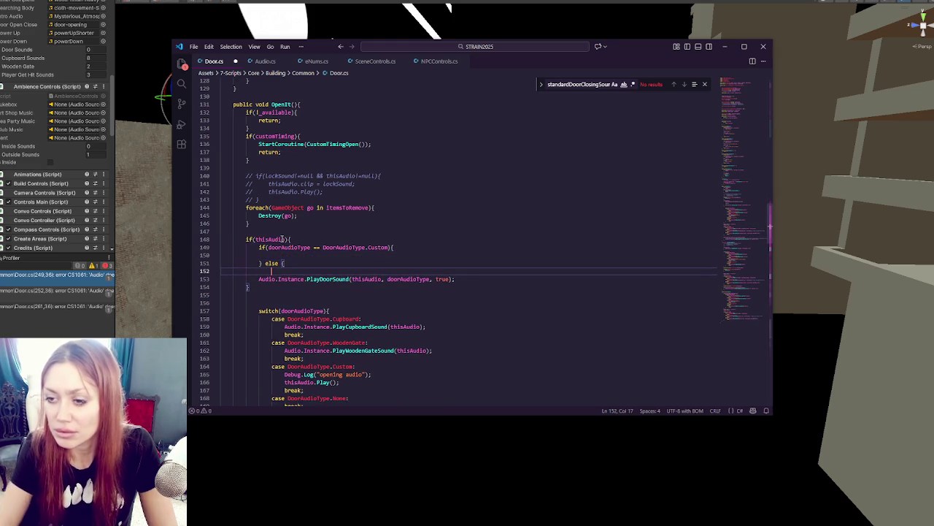
# - Move the PlayDoorSound call into the else branch, close it, and remove the leftover blank line
pyautogui.click(465, 280)
pyautogui.press('Return')
pyautogui.write('}')
pyautogui.press('Up')
pyautogui.press('Home')
pyautogui.press('Tab')
pyautogui.press('Up')
pyautogui.hotkey('ctrl', 'shift', 'k')
# - Put Play(thisAudio); in the Custom branch and save Door.cs
pyautogui.click(336, 253)
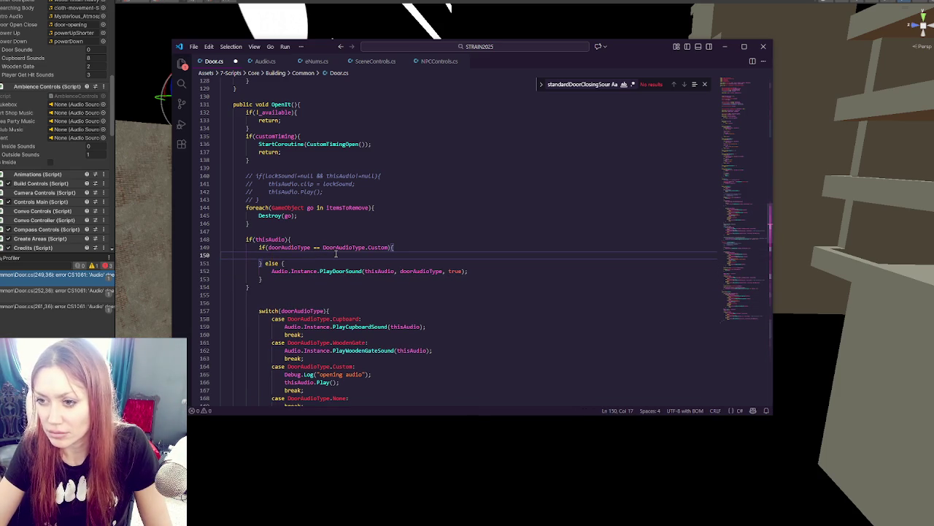
pyautogui.write('Play(thisA')
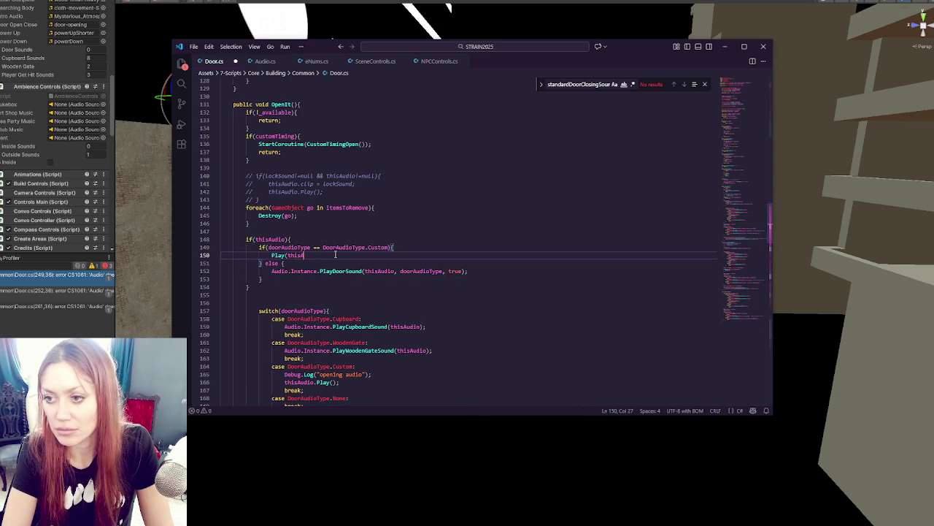
pyautogui.write('udio);')
pyautogui.hotkey('ctrl', 's')
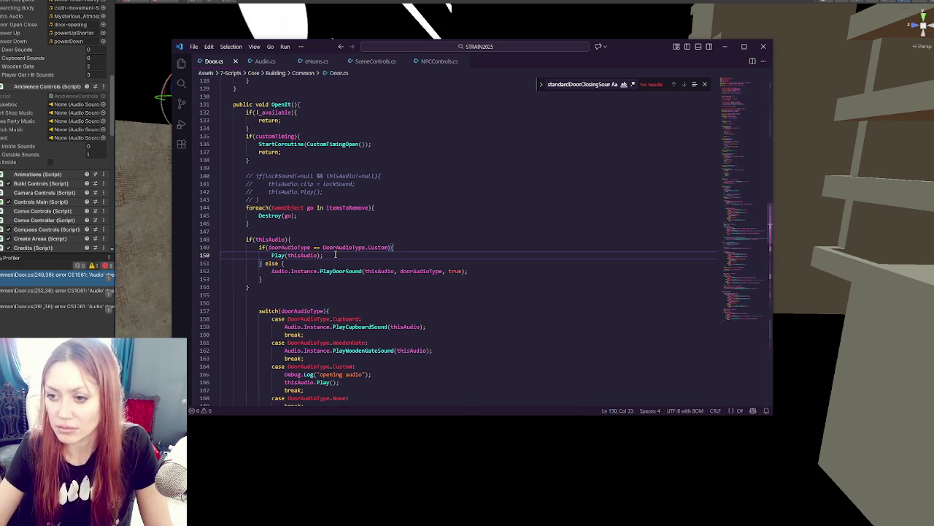
pyautogui.moveTo(314, 286); pyautogui.dragTo(292, 238)
pyautogui.hotkey('ctrl', 'c')
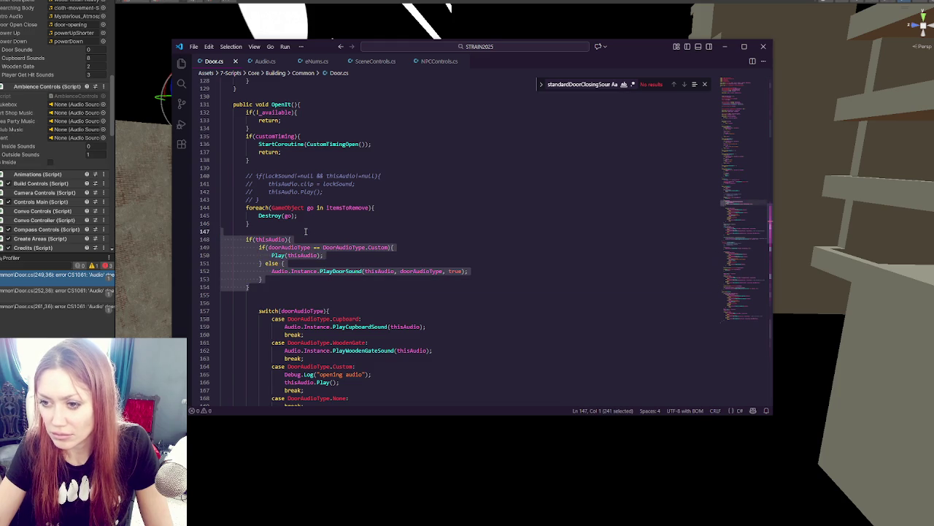
# - Comment out the old switch sound block in OpenIt
pyautogui.scroll(-5, 288, 195)
pyautogui.moveTo(283, 177); pyautogui.dragTo(298, 318)
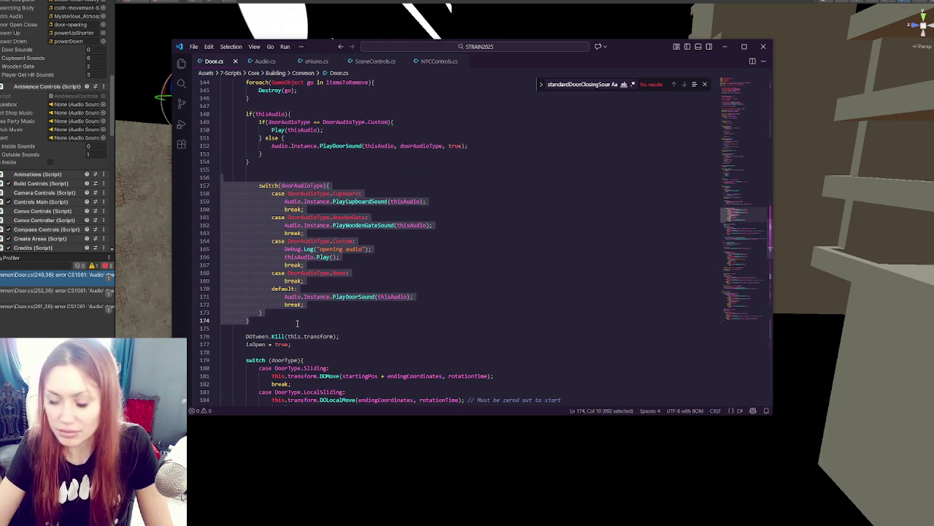
pyautogui.hotkey('ctrl', '/')
# - Replace CustomTimingOpen's old PlayDoorSound block with the pasted Custom/else version
pyautogui.scroll(-15, 297, 323)
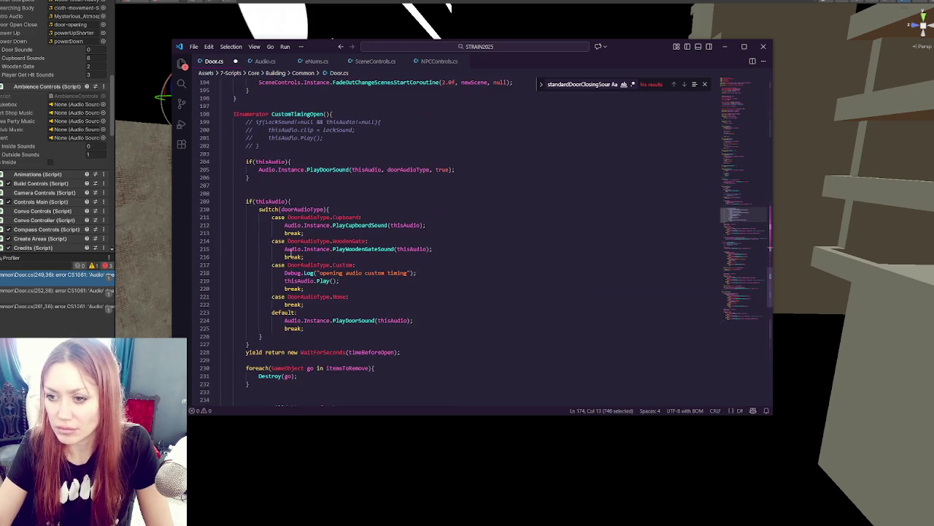
pyautogui.moveTo(258, 153); pyautogui.dragTo(257, 178)
pyautogui.hotkey('ctrl', 'v')
pyautogui.scroll(-2, 259, 183)
# - Comment out CustomTimingOpen's old switch block, keeping the closing brace on line 231 active
pyautogui.click(262, 182)
pyautogui.scroll(-1, 262, 183)
pyautogui.click(318, 315)
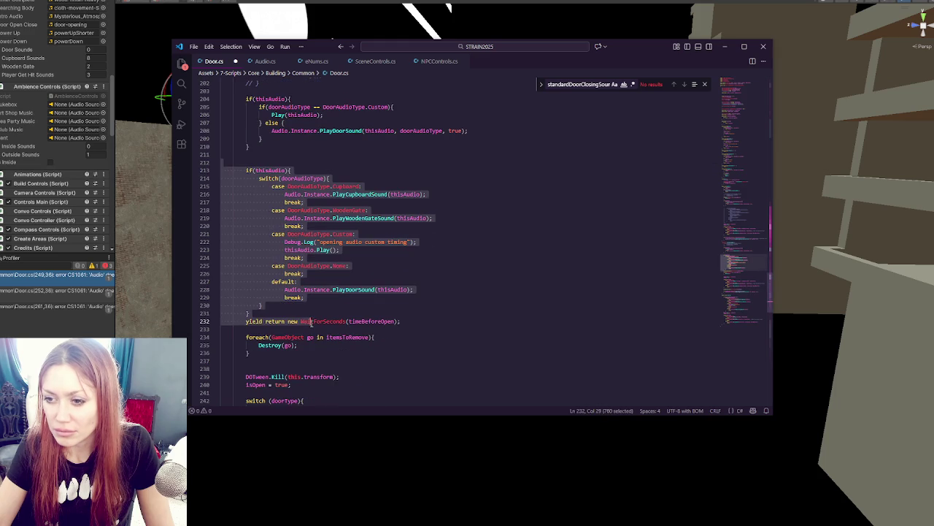
pyautogui.hotkey('ctrl', '/')
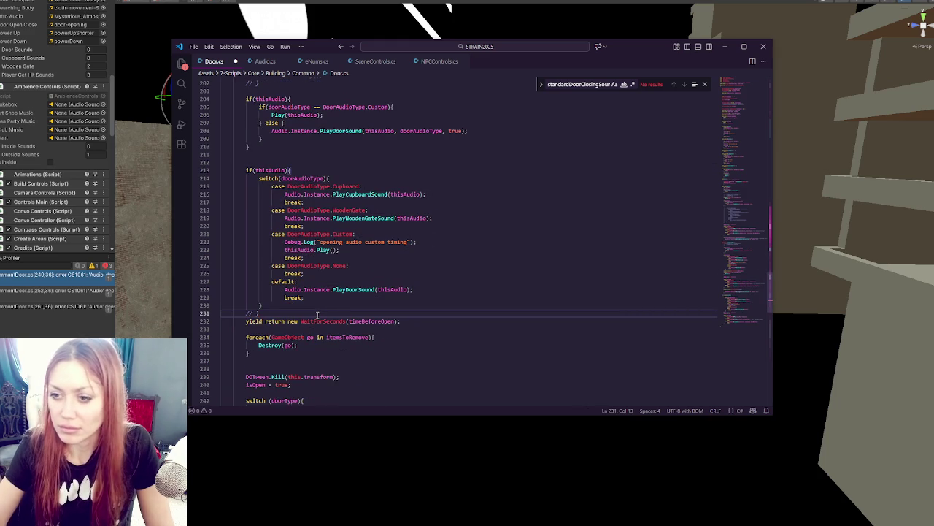
pyautogui.hotkey('ctrl', '/')
pyautogui.moveTo(269, 162); pyautogui.dragTo(289, 312)
pyautogui.hotkey('ctrl', '/')
# - Find CloseIt further down and select its old closing-sound block
pyautogui.scroll(4, 290, 312)
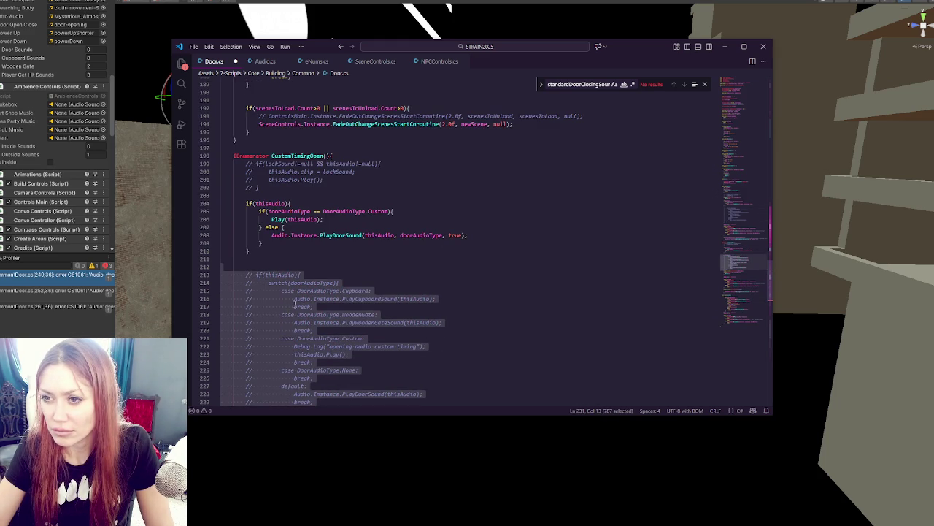
pyautogui.scroll(-3, 305, 290)
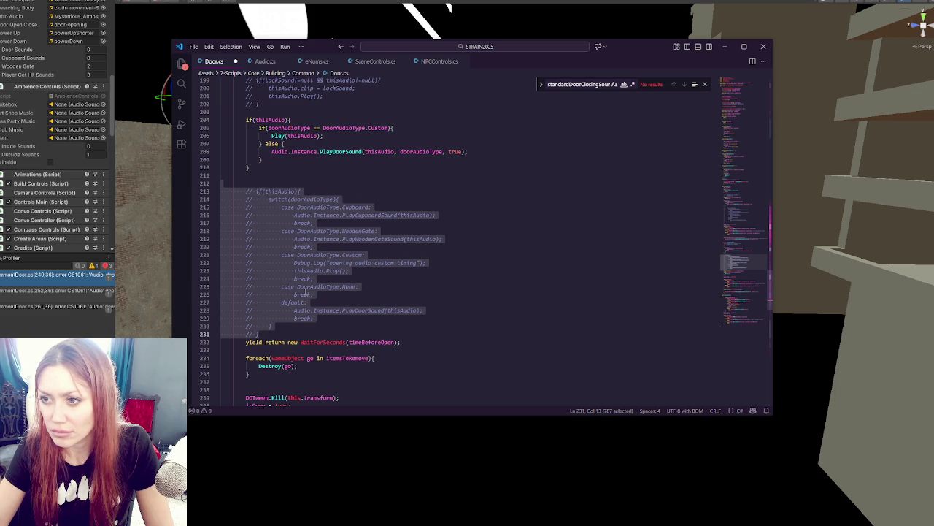
pyautogui.scroll(-3, 305, 290)
pyautogui.scroll(-3, 306, 291)
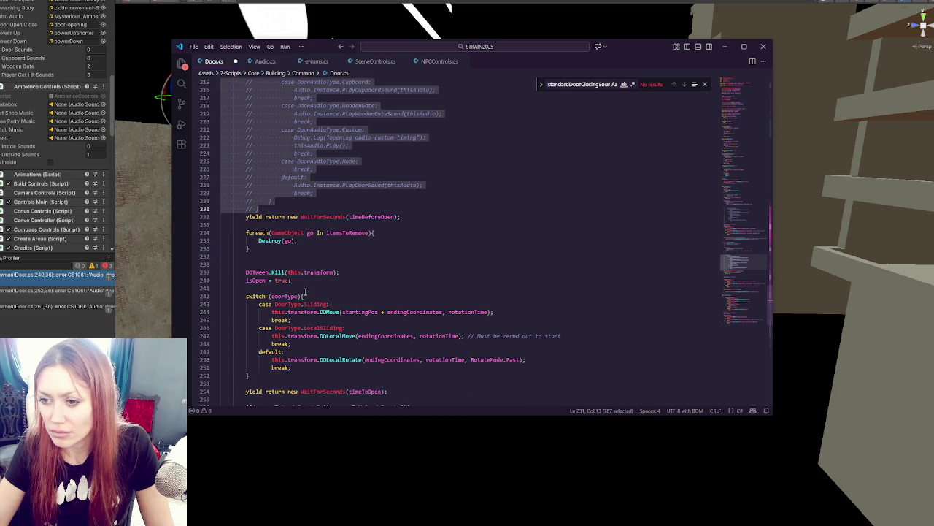
pyautogui.scroll(-5, 305, 290)
pyautogui.scroll(-5, 306, 290)
pyautogui.moveTo(245, 192); pyautogui.dragTo(301, 333)
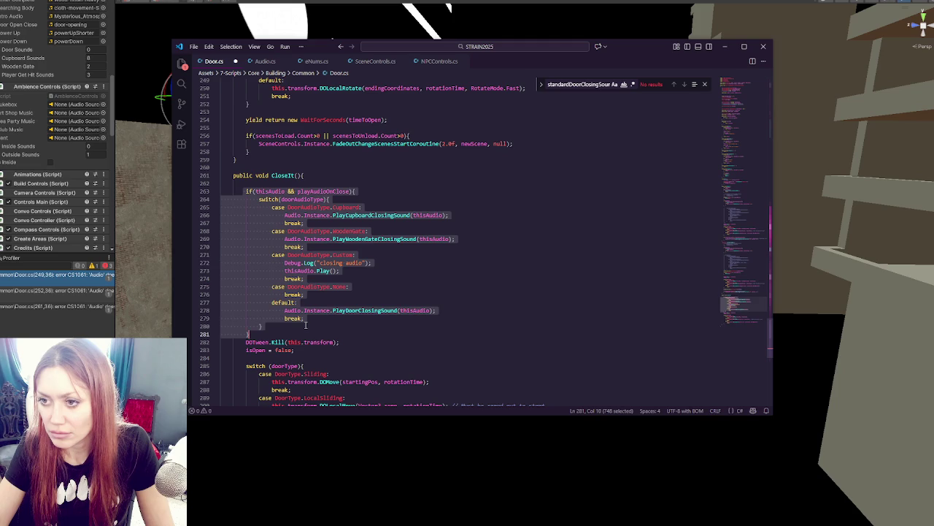
pyautogui.press('Escape')
pyautogui.scroll(15, 297, 297)
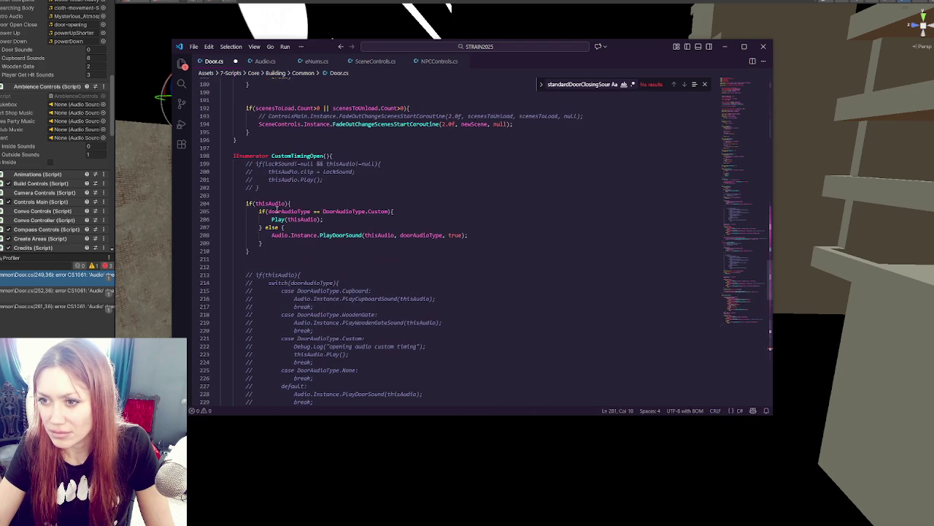
pyautogui.moveTo(278, 194); pyautogui.dragTo(293, 252)
# - Replace CloseIt's old switch sound block with the Custom/else block, deleting the duplicate if(thisAudio) line
pyautogui.scroll(-15, 292, 251)
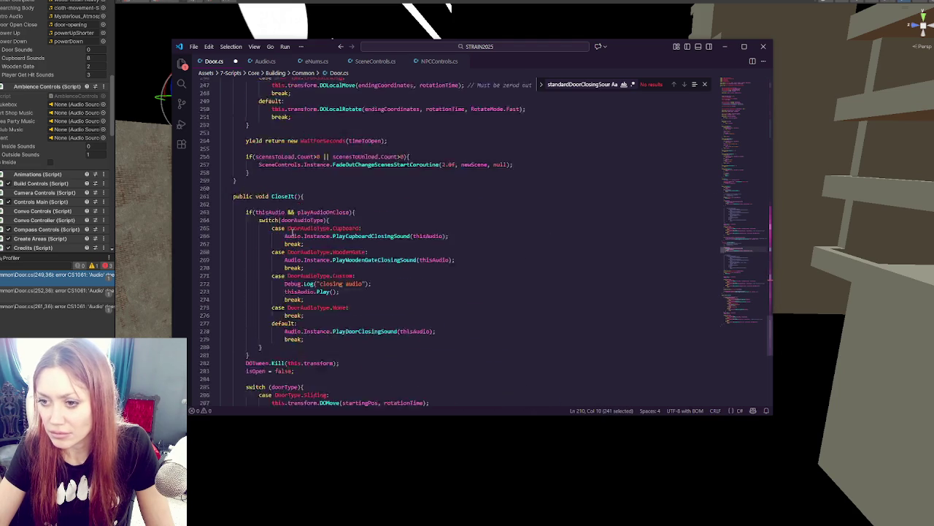
pyautogui.moveTo(254, 142); pyautogui.dragTo(302, 292)
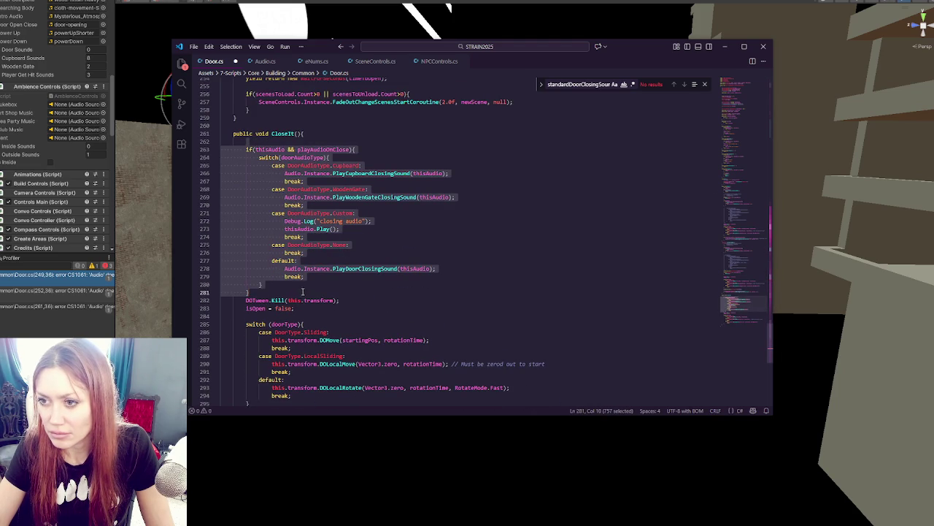
pyautogui.moveTo(355, 149)
pyautogui.mouseDown()
pyautogui.moveTo(291, 265)
pyautogui.moveTo(249, 291)
pyautogui.mouseUp()
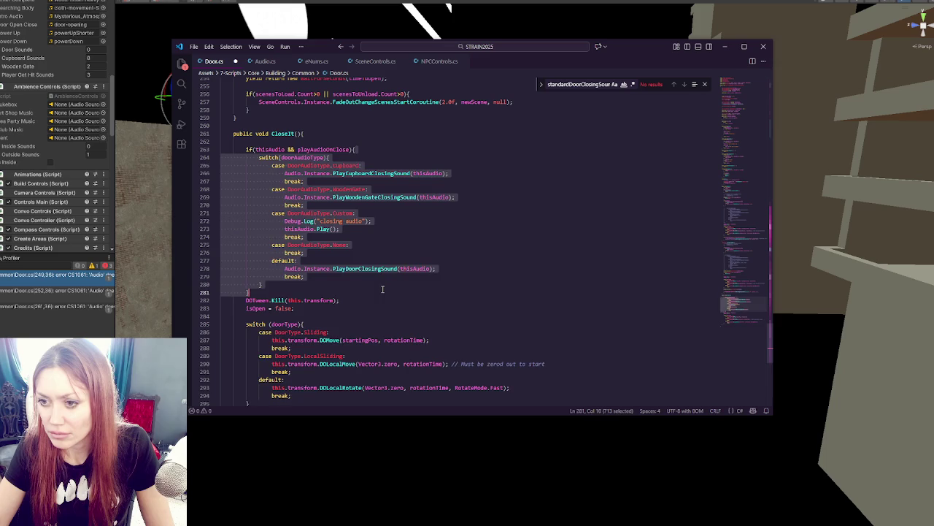
pyautogui.hotkey('ctrl', 'v')
pyautogui.click(365, 149)
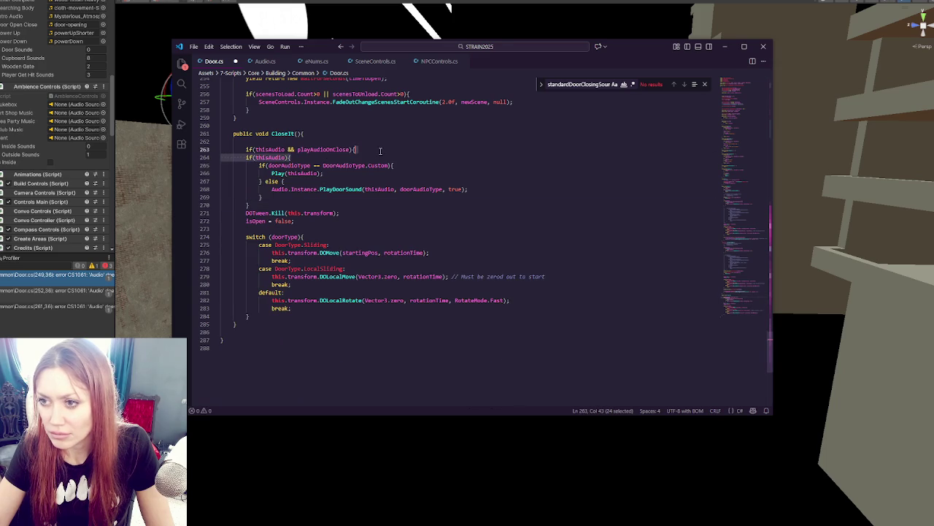
pyautogui.hotkey('shift', 'Down')
pyautogui.press('BackSpace')
# - Add a blank line above DOTween.Kill and select PlayDoorSound's true argument
pyautogui.click(306, 204)
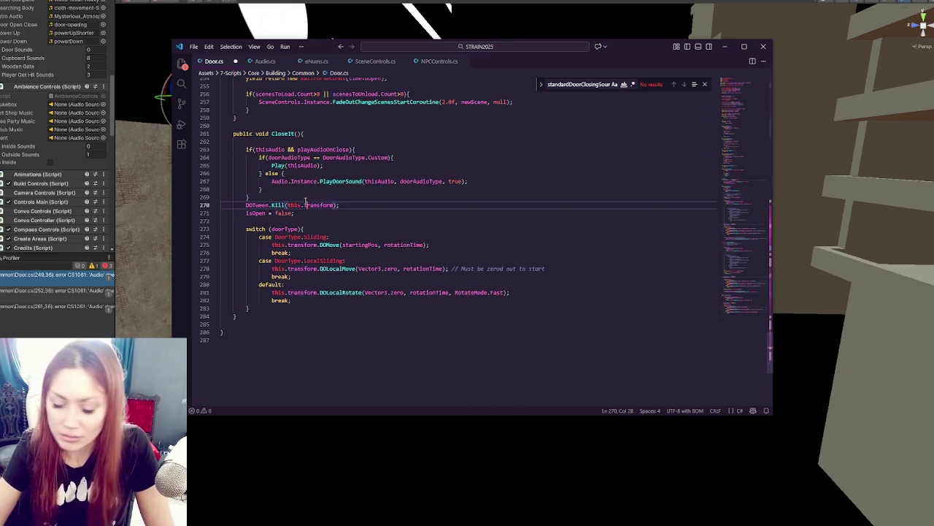
pyautogui.press('Up')
pyautogui.press('Return')
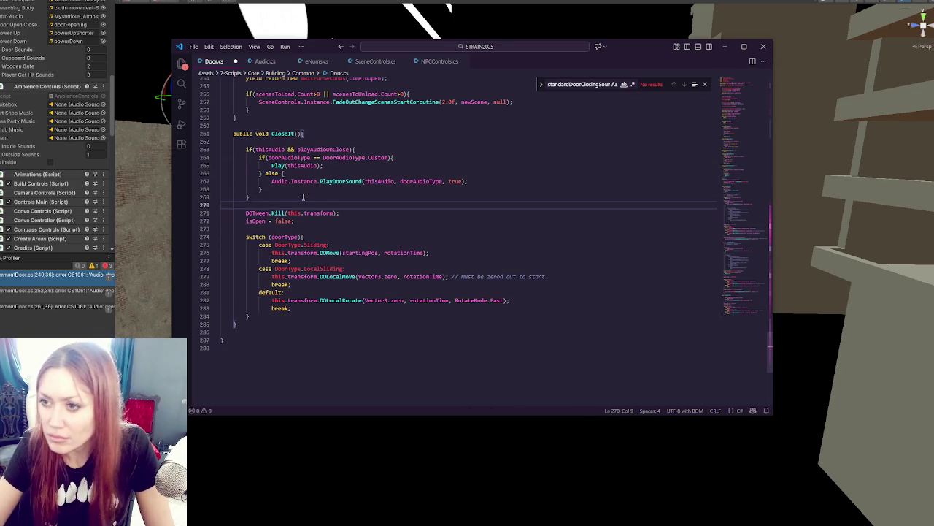
pyautogui.doubleClick(455, 180)
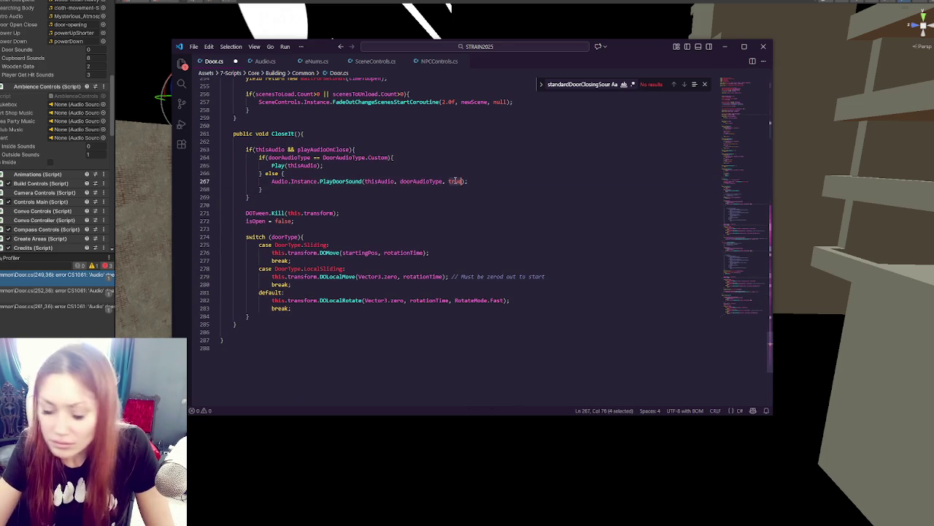
# - Pass false to CloseIt's PlayDoorSound and add thisAudio.clip = customClosingSound; to the Custom branch
pyautogui.write('false')
pyautogui.click(299, 165)
pyautogui.click(404, 160)
pyautogui.press('Return')
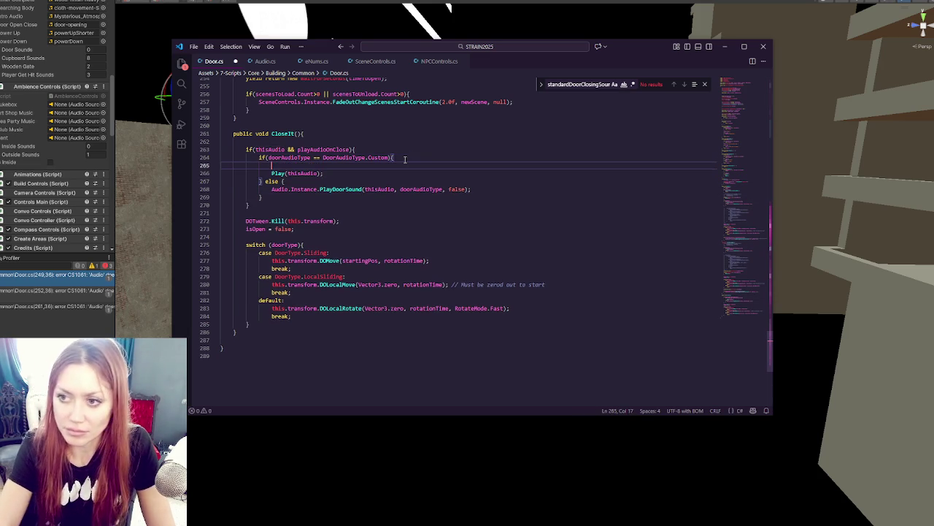
pyautogui.write('thisAudio.')
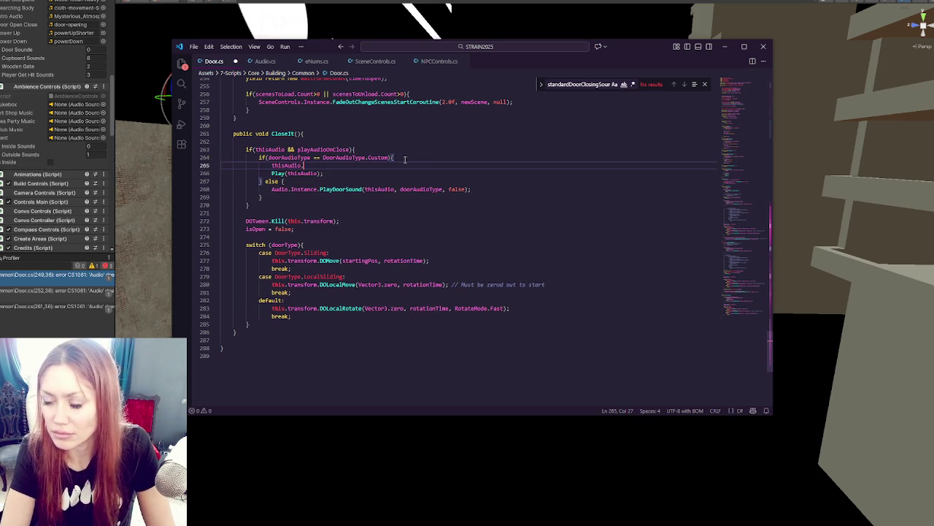
pyautogui.write('clip = closing')
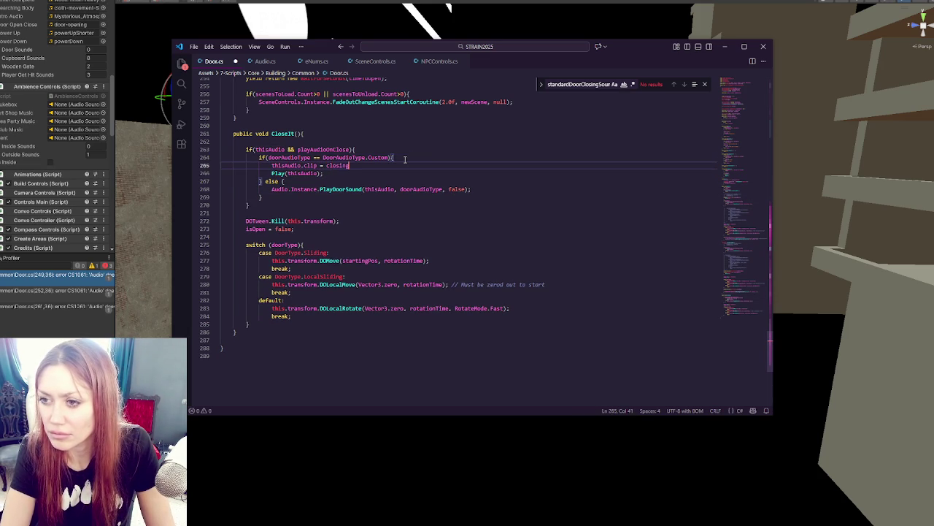
pyautogui.press('BackSpace')
pyautogui.press('BackSpace')
pyautogui.press('BackSpace')
pyautogui.press('BackSpace')
pyautogui.press('BackSpace')
pyautogui.press('BackSpace')
pyautogui.write('us')
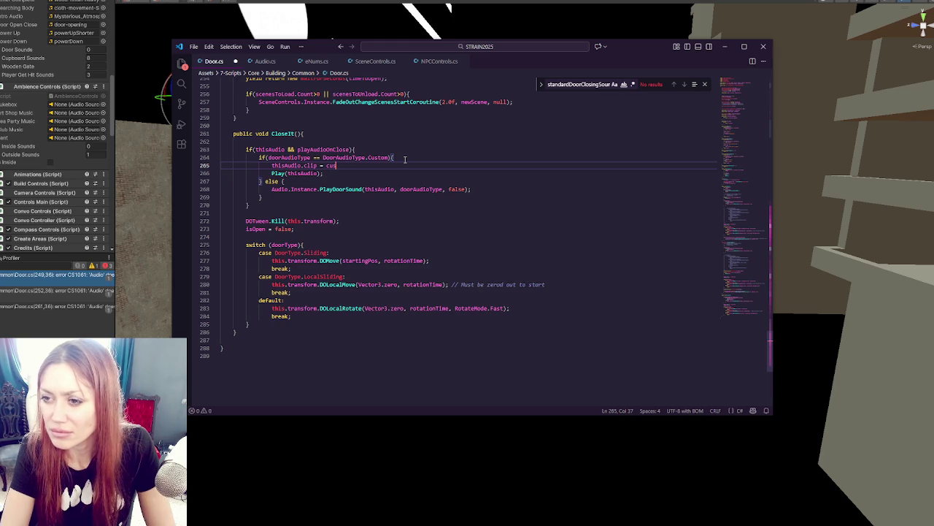
pyautogui.write('tomClosingSound;')
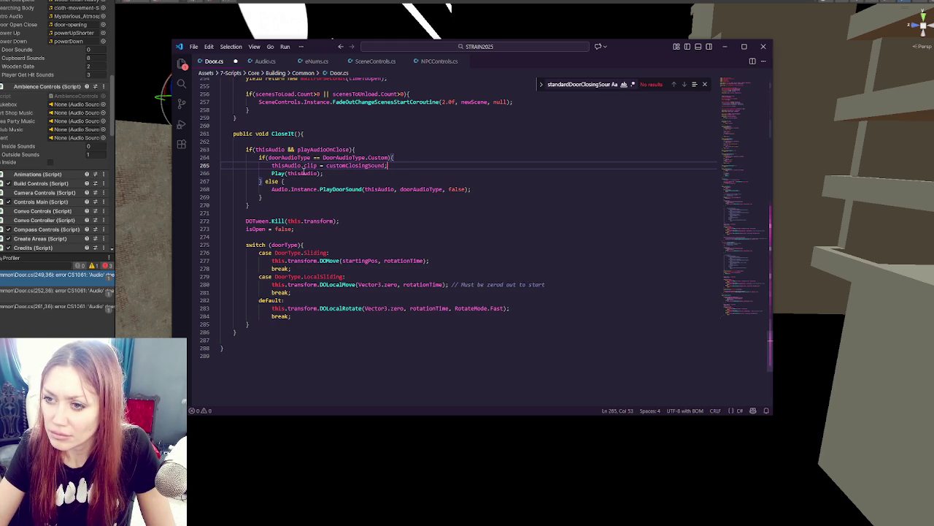
# - Save Door.cs and select the customClosingSound name
pyautogui.click(335, 171)
pyautogui.hotkey('ctrl', 's')
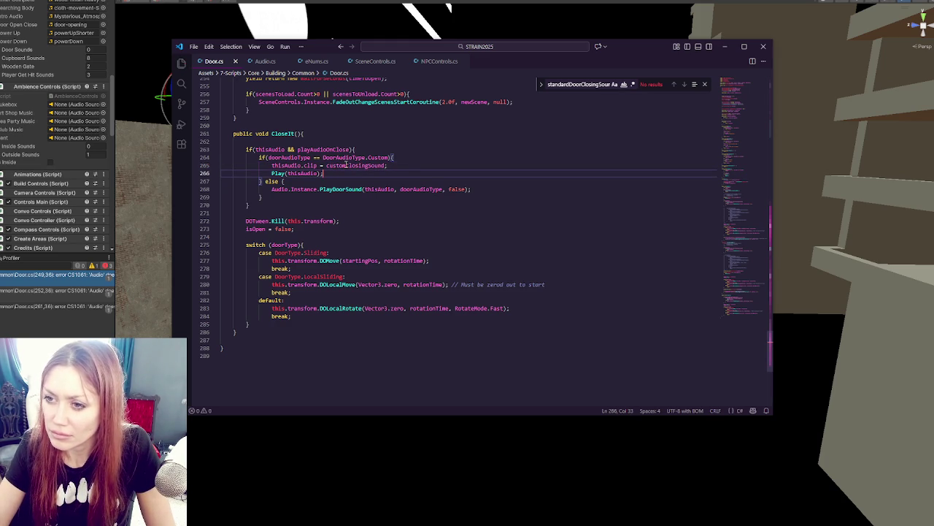
pyautogui.doubleClick(346, 166)
pyautogui.moveTo(755, 299); pyautogui.dragTo(773, 90)
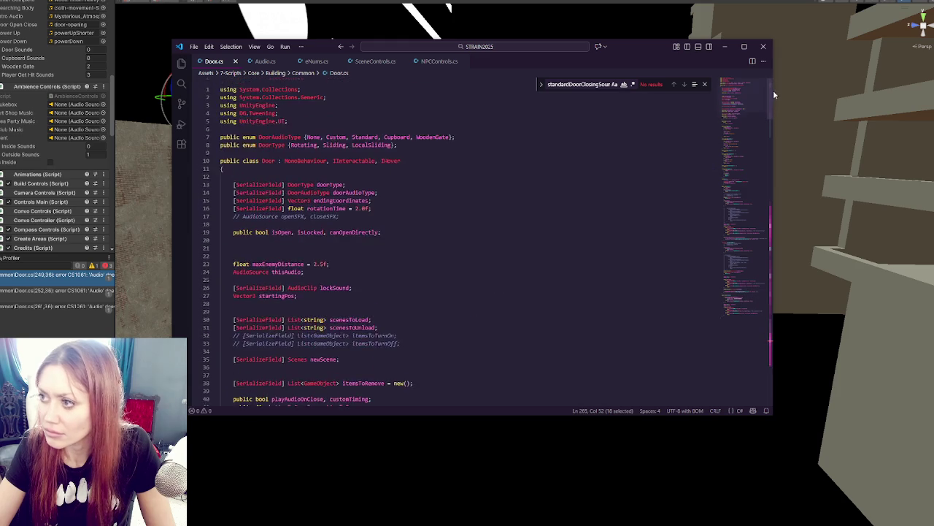
# - Append ', customClosingSound' to the lockSound AudioClip declaration and return to Unity
pyautogui.click(343, 251)
pyautogui.scroll(-4, 395, 258)
pyautogui.click(389, 256)
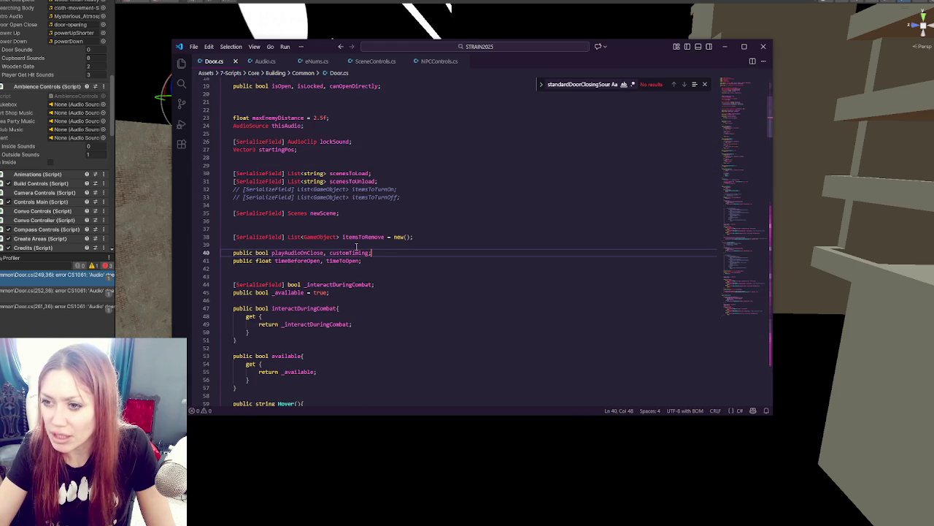
pyautogui.click(373, 243)
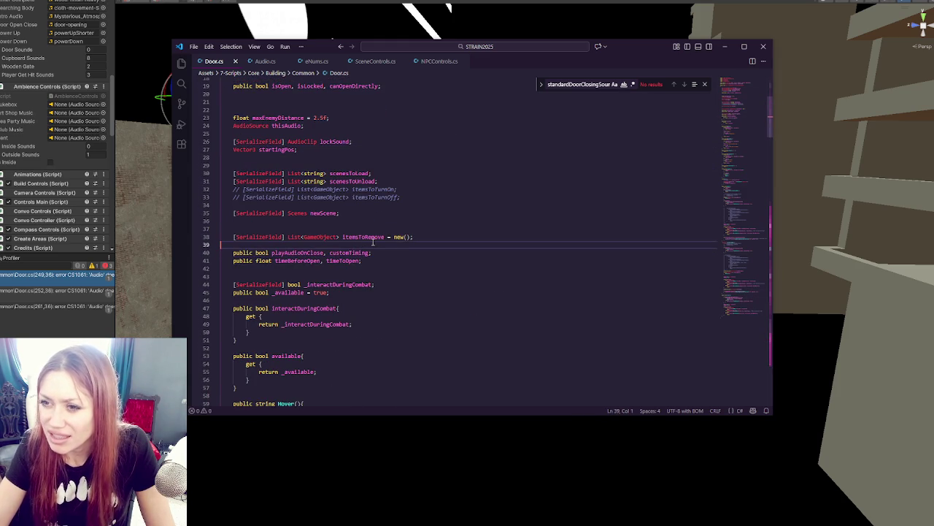
pyautogui.click(349, 142)
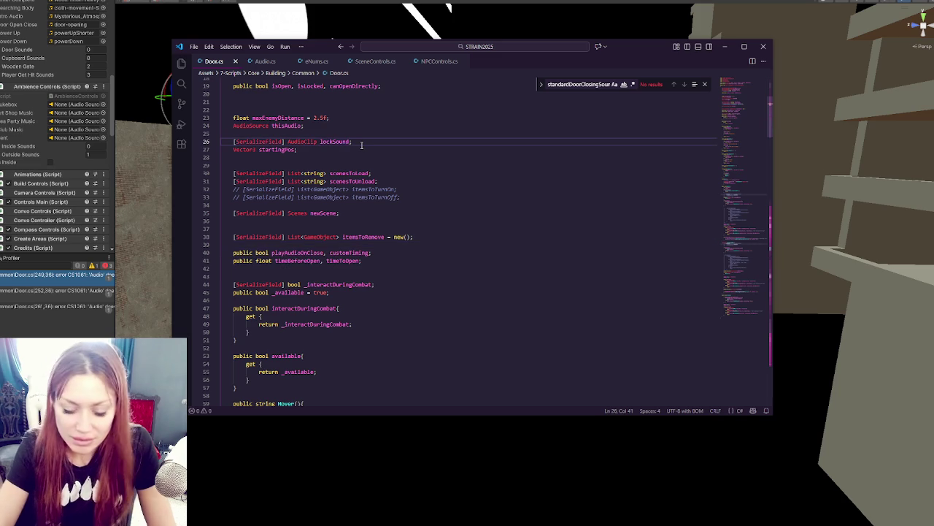
pyautogui.write(', customClosingSound')
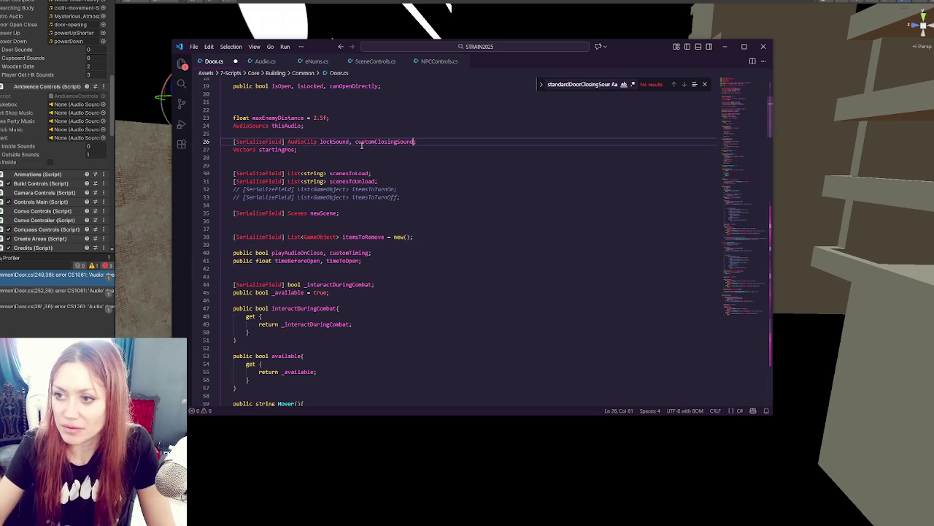
pyautogui.click(378, 175)
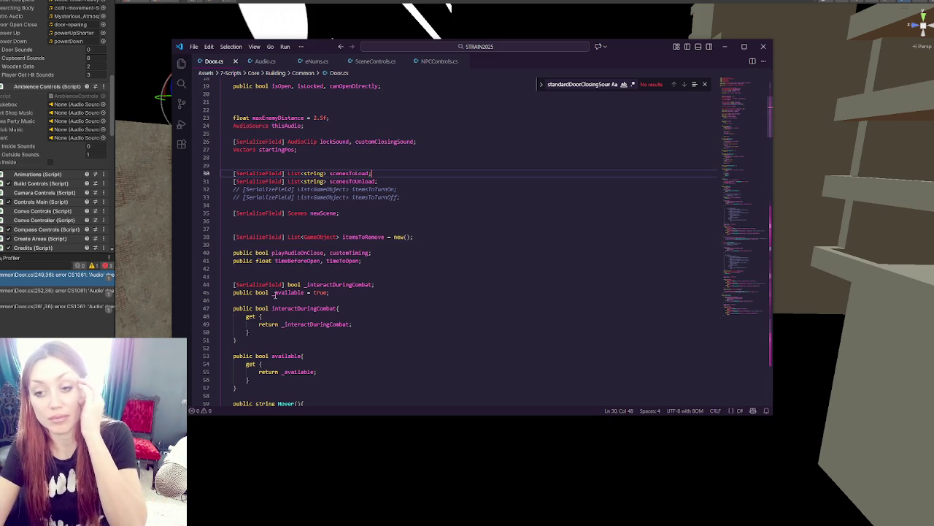
pyautogui.hotkey('alt', 'Tab')
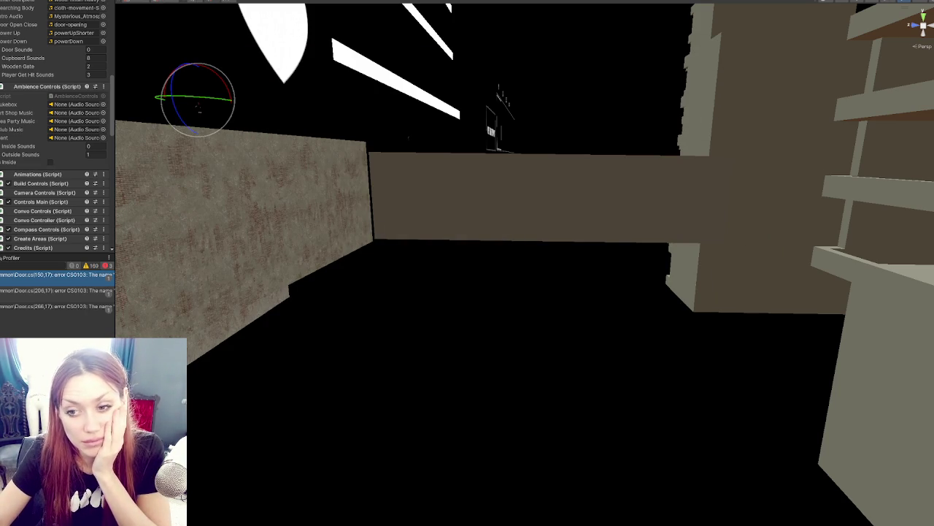
# - Open the first compile error and change line 150's call to thisAudio.Play(), then save
pyautogui.doubleClick(33, 277)
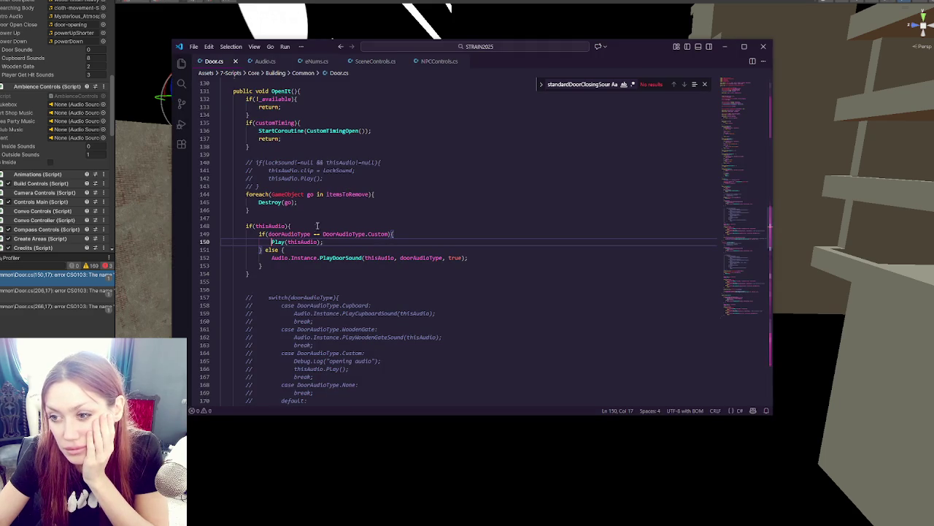
pyautogui.doubleClick(300, 242)
pyautogui.press('BackSpace')
pyautogui.write('thisAudio.')
pyautogui.hotkey('ctrl', 's')
# - Change line 206's Play(thisAudio) to thisAudio.Play() and select thisAudio in CloseIt's call
pyautogui.scroll(-7, 272, 240)
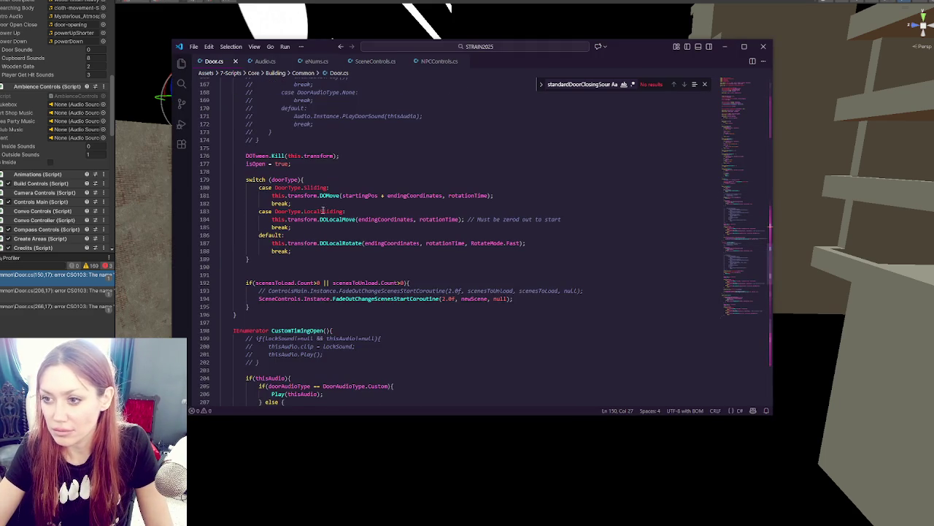
pyautogui.scroll(2, 322, 212)
pyautogui.scroll(-5, 317, 203)
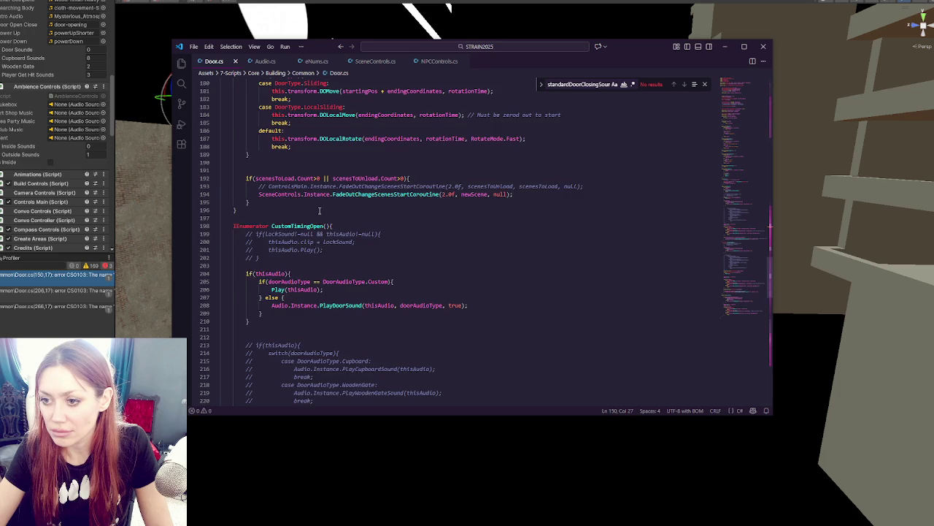
pyautogui.scroll(-3, 319, 210)
pyautogui.doubleClick(302, 185)
pyautogui.hotkey('ctrl', 'x')
pyautogui.click(271, 184)
pyautogui.hotkey('ctrl', 'v')
pyautogui.write('.')
pyautogui.scroll(-6, 312, 226)
pyautogui.scroll(-7, 312, 224)
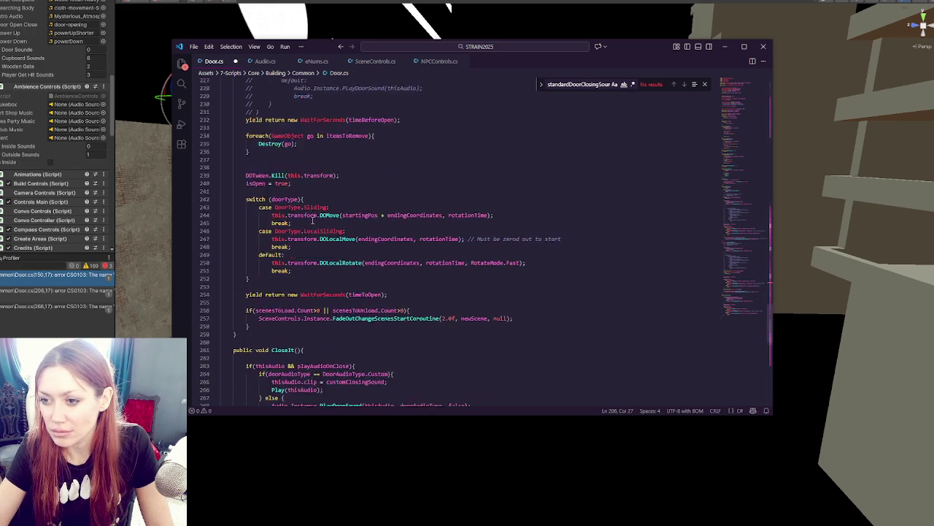
pyautogui.doubleClick(301, 160)
# - Turn line 266's Play(thisAudio) into thisAudio.Play(), save Door.cs and return to Unity
pyautogui.hotkey('ctrl', 'x')
pyautogui.click(271, 160)
pyautogui.hotkey('ctrl', 'v')
pyautogui.hotkey('ctrl', 's')
pyautogui.hotkey('alt', 'Tab')
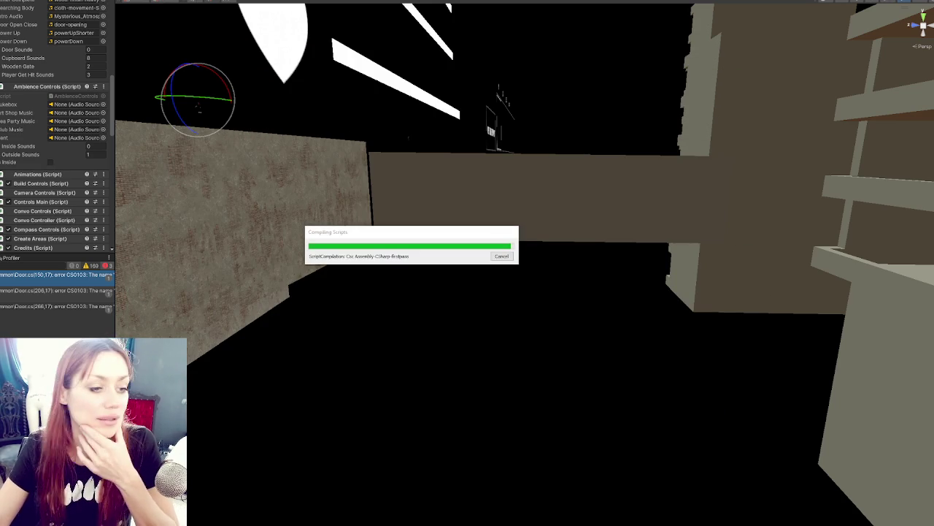
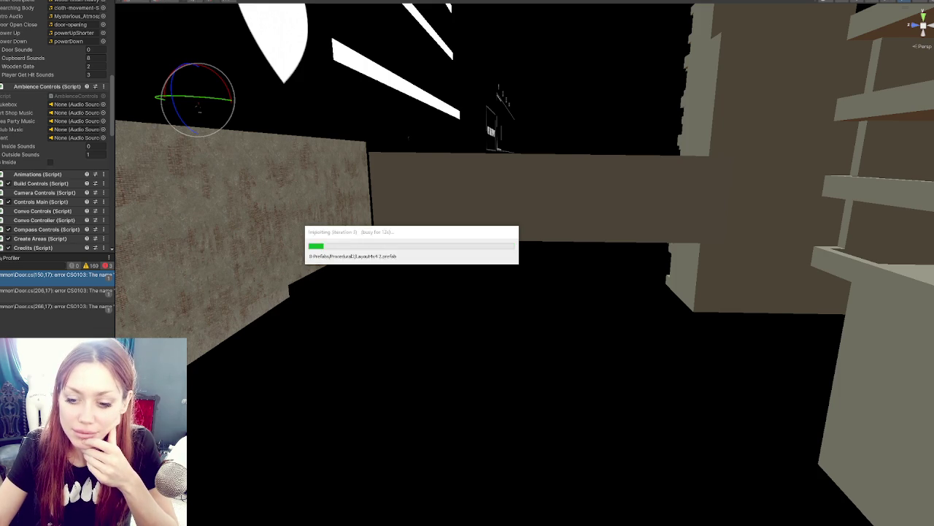
# - Close Audacity's DOOR_FlyMesh_Open_01_mono project and bring the Unity editor back to the front
pyautogui.hotkey('alt', 'Tab')
pyautogui.hotkey('alt', 'Tab')
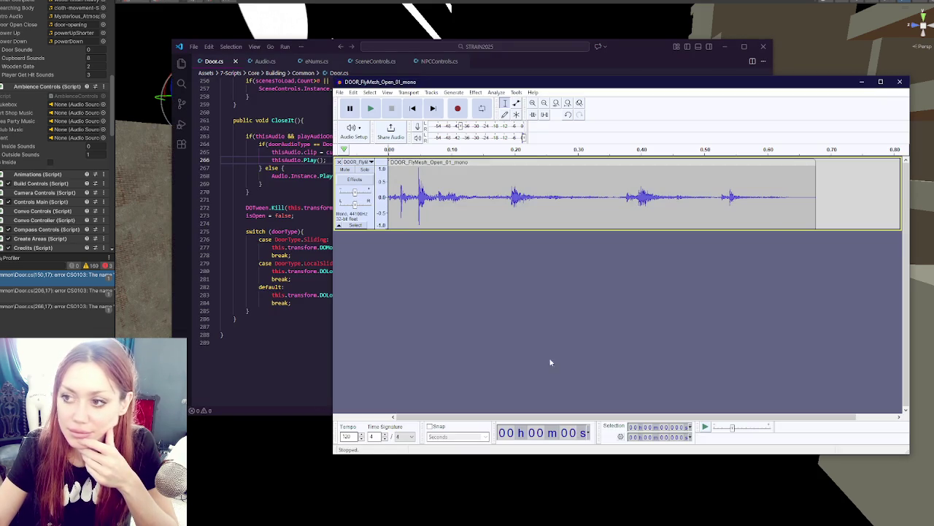
pyautogui.click(900, 82)
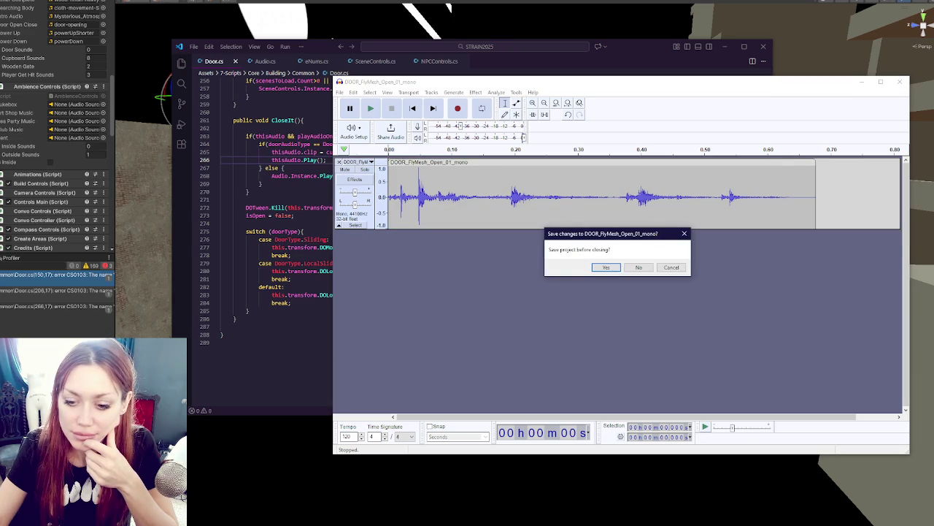
pyautogui.hotkey('alt', 'Tab')
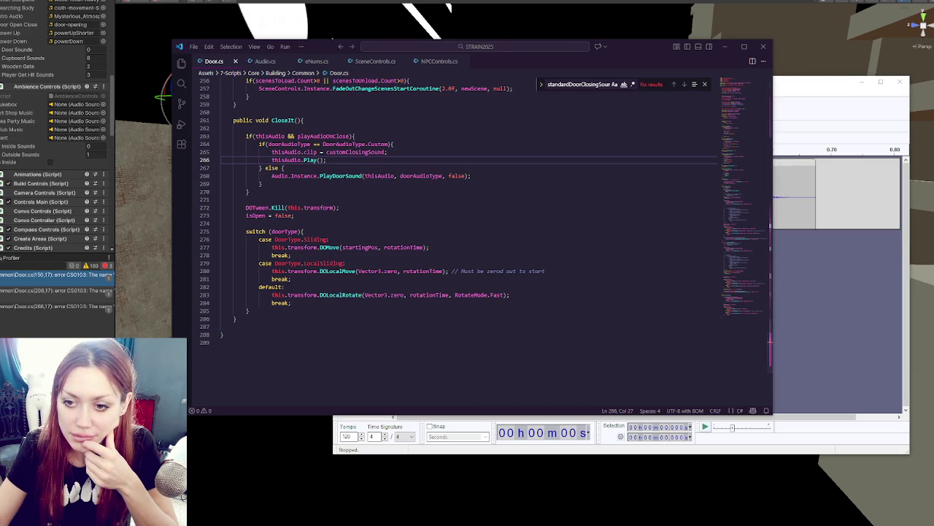
pyautogui.click(52, 276)
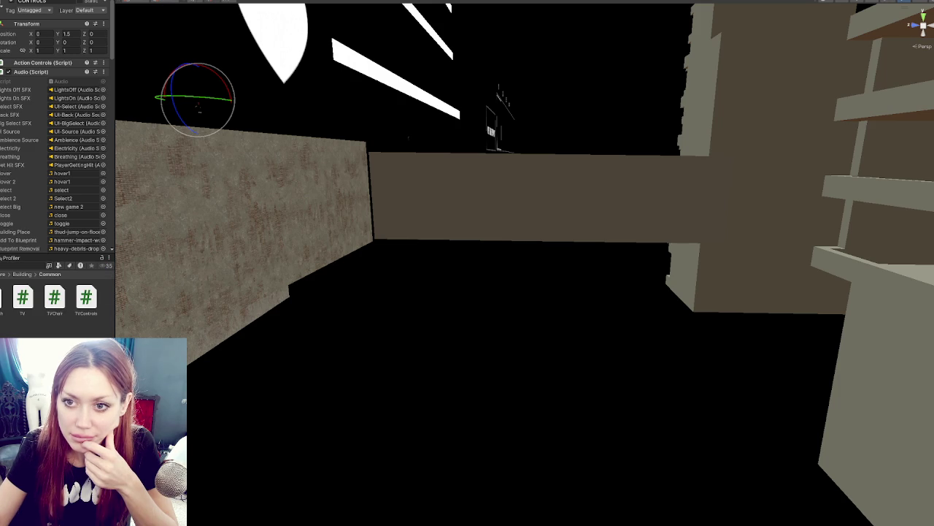
# - Add the cupboard4 and cupboard2 clips to Cupboard Closing Sounds, plus a third slot
pyautogui.scroll(-10, 31, 165)
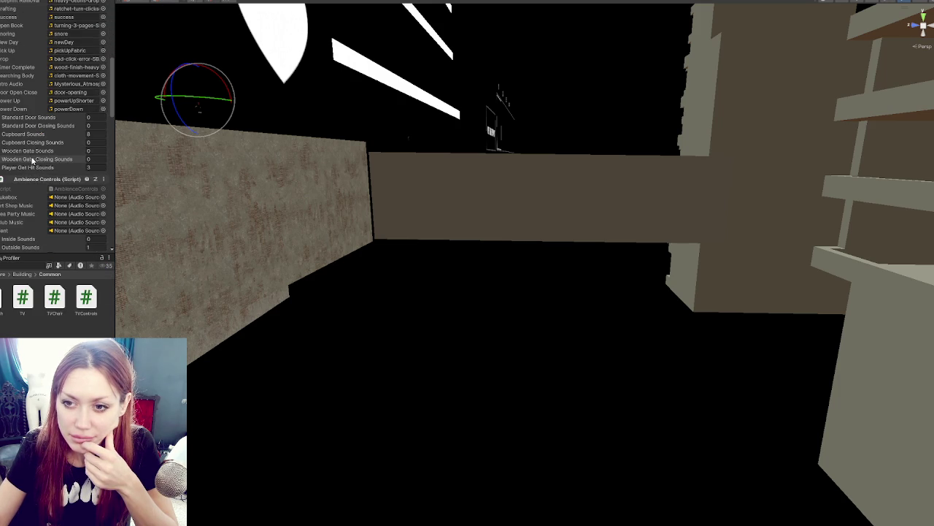
pyautogui.click(32, 159)
pyautogui.click(31, 151)
pyautogui.click(35, 142)
pyautogui.click(35, 135)
pyautogui.click(67, 171)
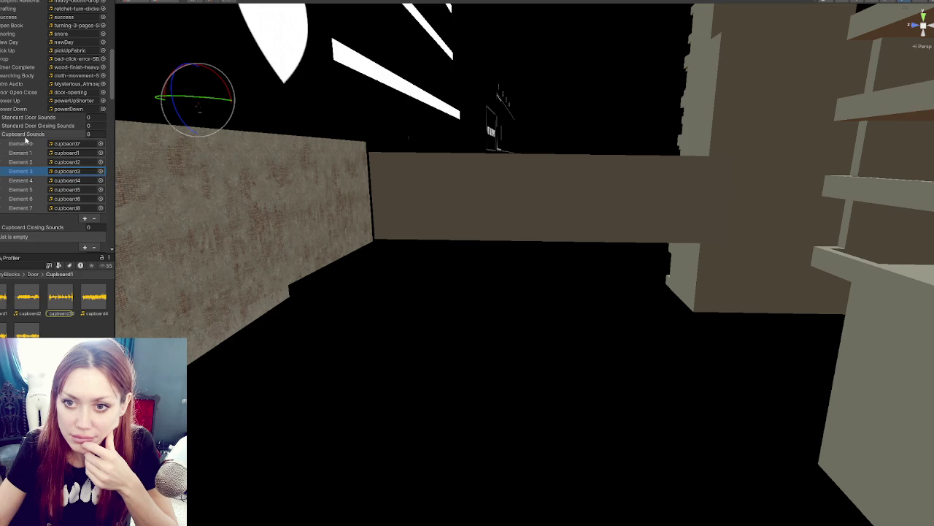
pyautogui.click(26, 136)
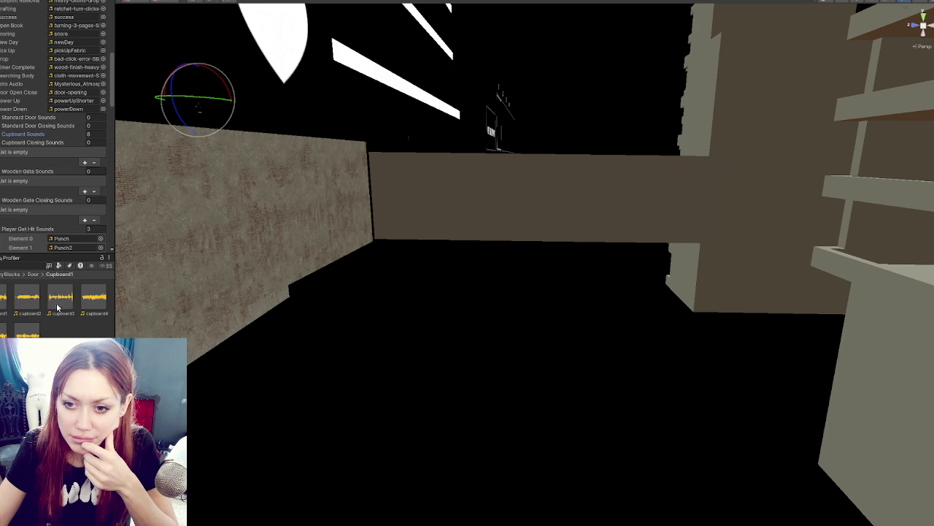
pyautogui.moveTo(95, 298); pyautogui.dragTo(63, 144)
pyautogui.moveTo(27, 297)
pyautogui.mouseDown()
pyautogui.moveTo(120, 183)
pyautogui.moveTo(61, 150)
pyautogui.moveTo(37, 149)
pyautogui.mouseUp()
pyautogui.click(29, 143)
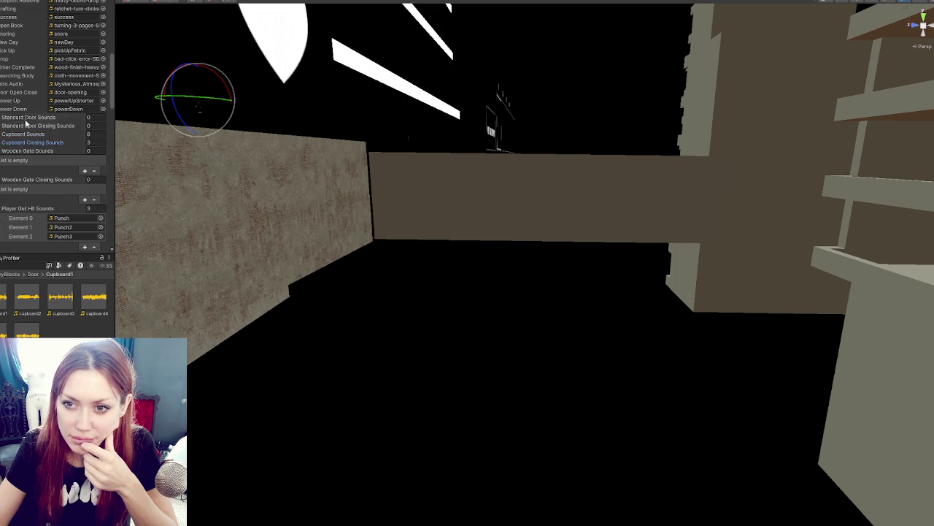
# - Add a DOOR_Indoor clip to Standard Door Sounds and one to Standard Door Closing Sounds
pyautogui.click(22, 117)
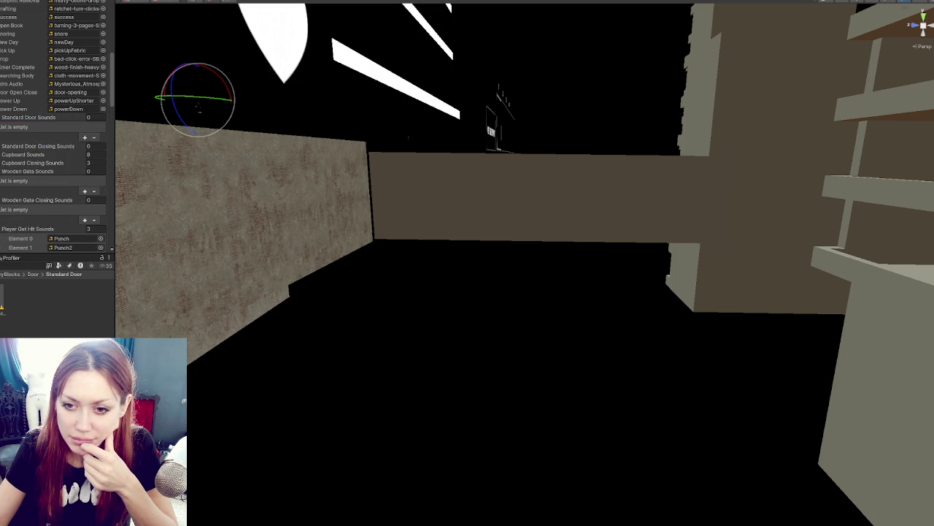
pyautogui.click(85, 137)
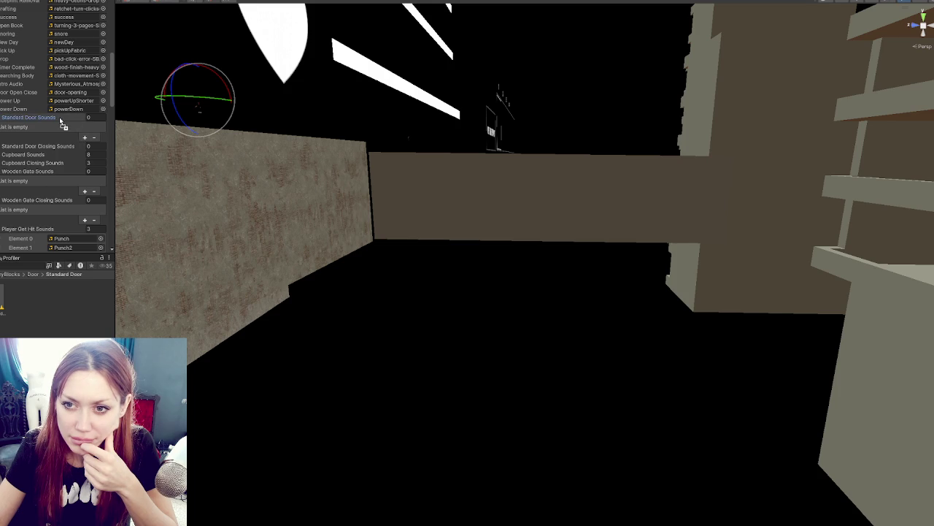
pyautogui.moveTo(114, 139)
pyautogui.mouseDown()
pyautogui.moveTo(297, 157)
pyautogui.moveTo(96, 154)
pyautogui.mouseUp()
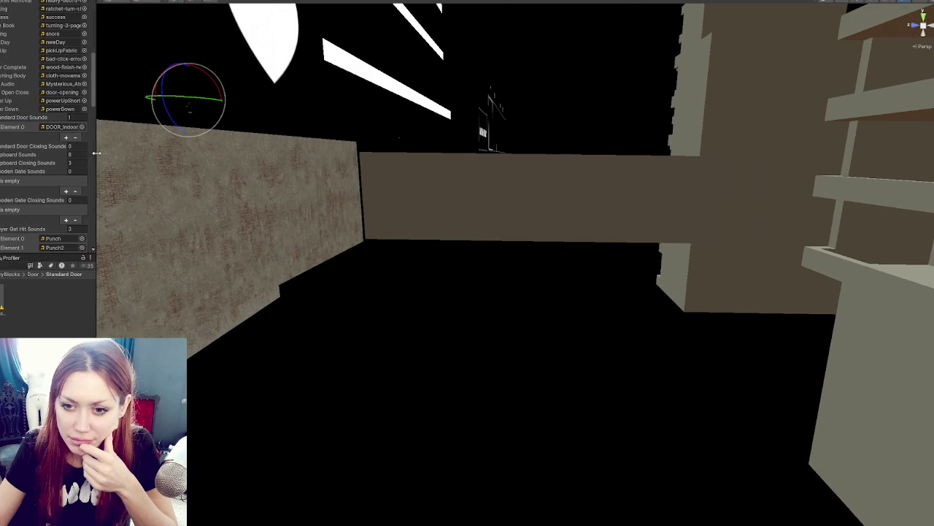
pyautogui.moveTo(32, 139)
pyautogui.mouseDown()
pyautogui.moveTo(37, 123)
pyautogui.moveTo(21, 95)
pyautogui.mouseUp()
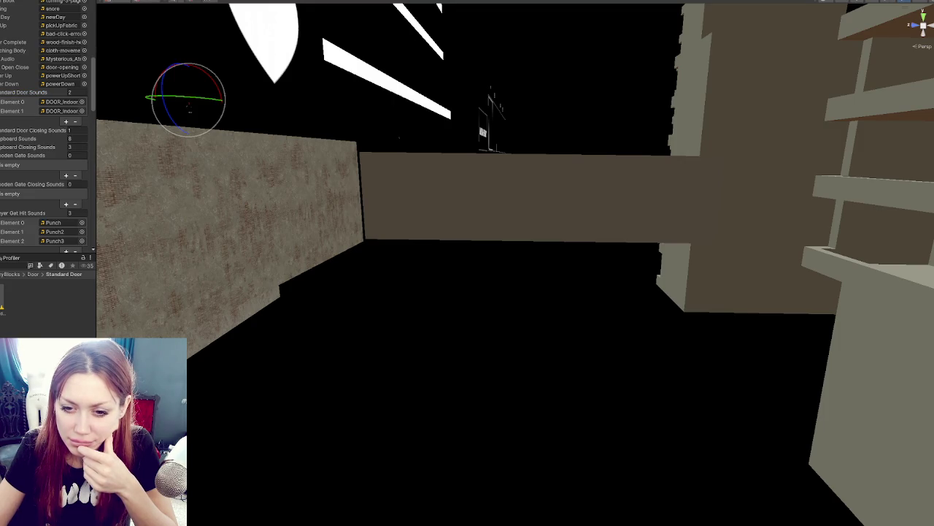
# - Add DOOR_Wood clips to Wooden Gate Closing Sounds and Wooden Gate Sounds
pyautogui.scroll(-2, 58, 153)
pyautogui.moveTo(59, 152); pyautogui.dragTo(44, 139)
pyautogui.scroll(-2, 44, 138)
pyautogui.moveTo(27, 65); pyautogui.dragTo(15, 56)
pyautogui.click(14, 55)
pyautogui.click(20, 63)
pyautogui.click(25, 73)
# - Check the Standard Door Closing clip, collapse the sound lists, and return the Project browser to the Scene folder
pyautogui.scroll(2, 29, 77)
pyautogui.click(32, 76)
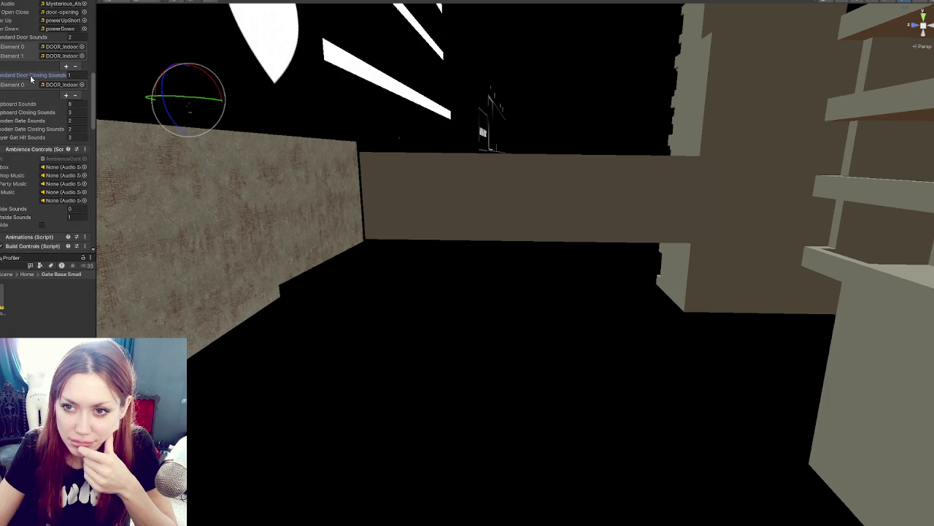
pyautogui.click(30, 76)
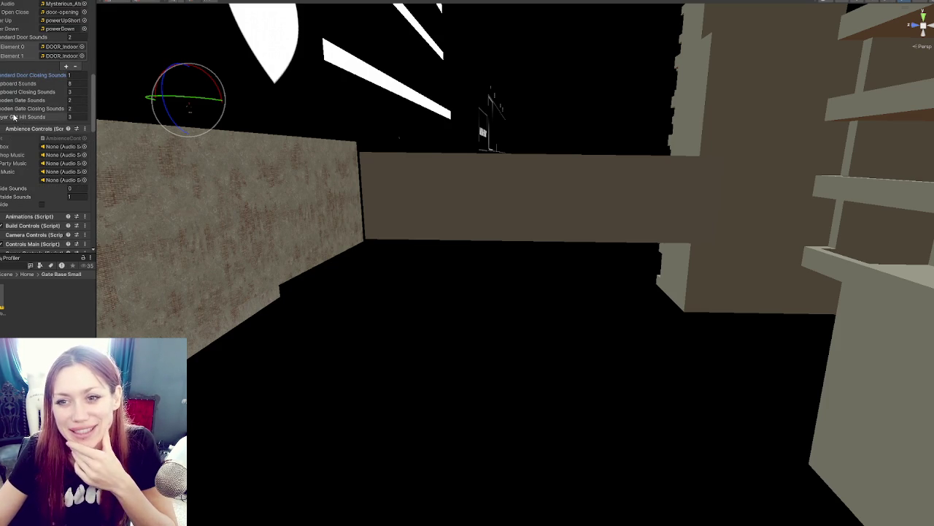
pyautogui.scroll(3, 13, 117)
pyautogui.click(22, 82)
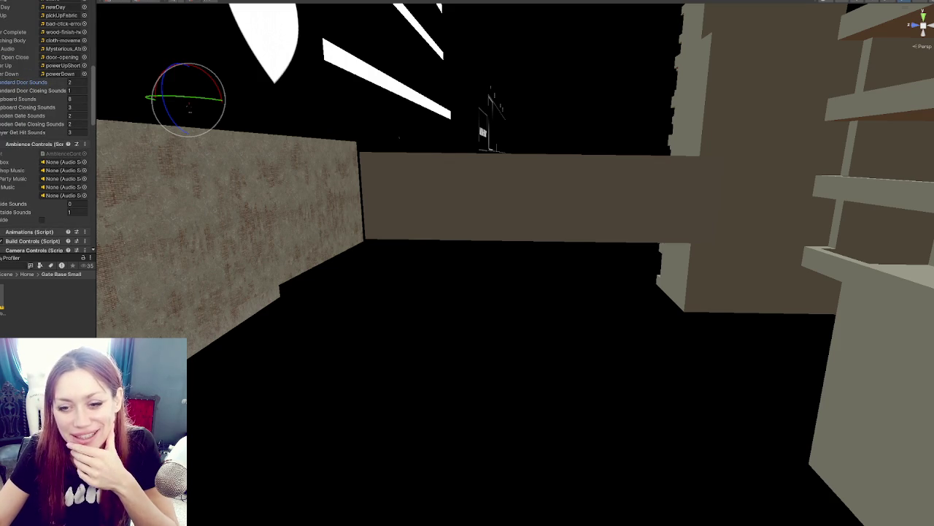
pyautogui.click(6, 274)
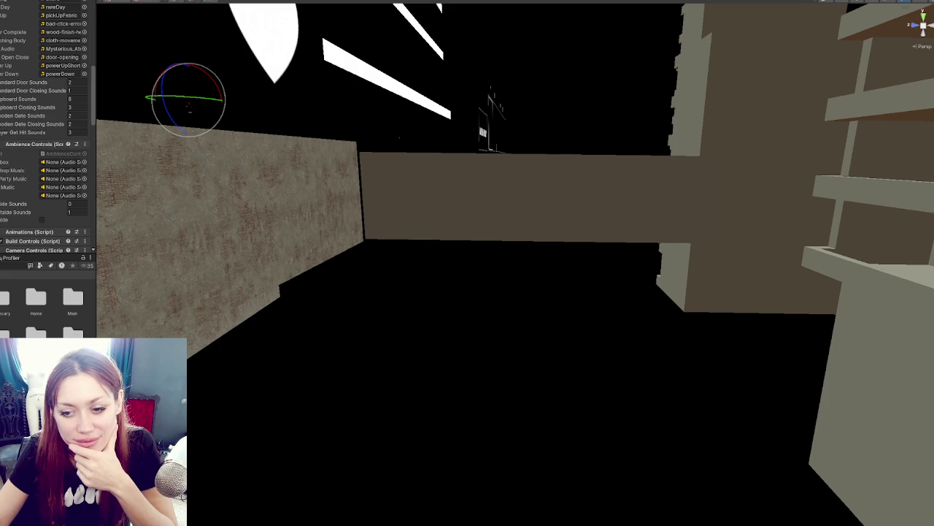
# - Leave the gate prefab, dismiss the unsaved-changes prompt, and start the game in DEV MODE
pyautogui.click(404, 267)
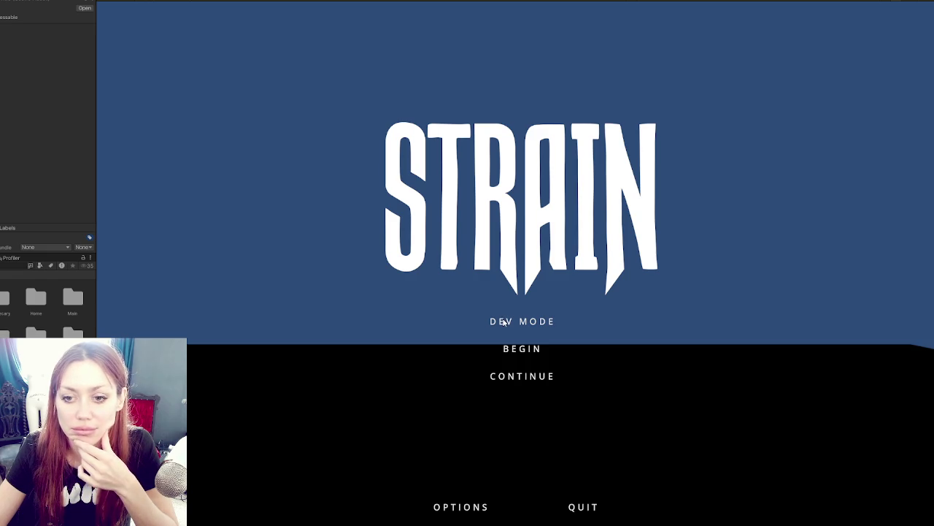
pyautogui.click(503, 322)
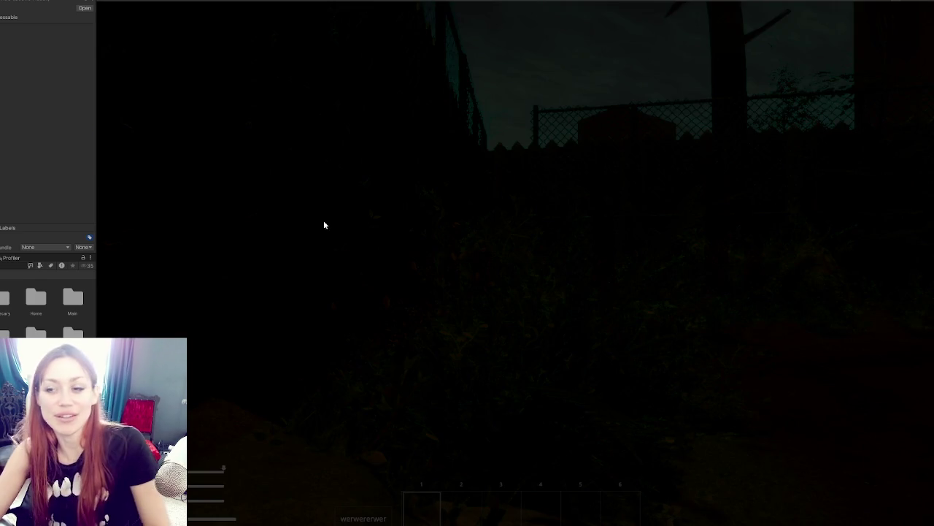
# - Walk to the wooden gate and open and close it several times to hear its sound
pyautogui.press('w')
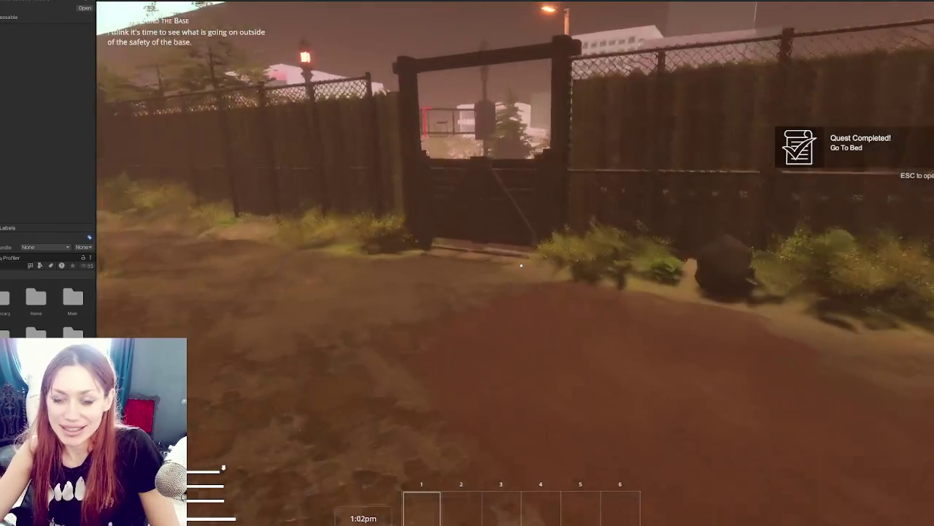
pyautogui.press('w')
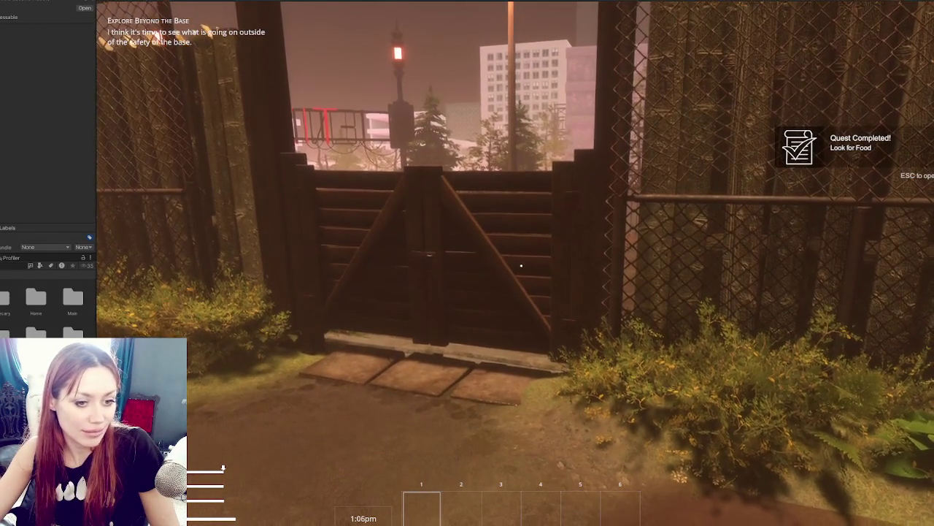
pyautogui.press('w')
pyautogui.press('e')
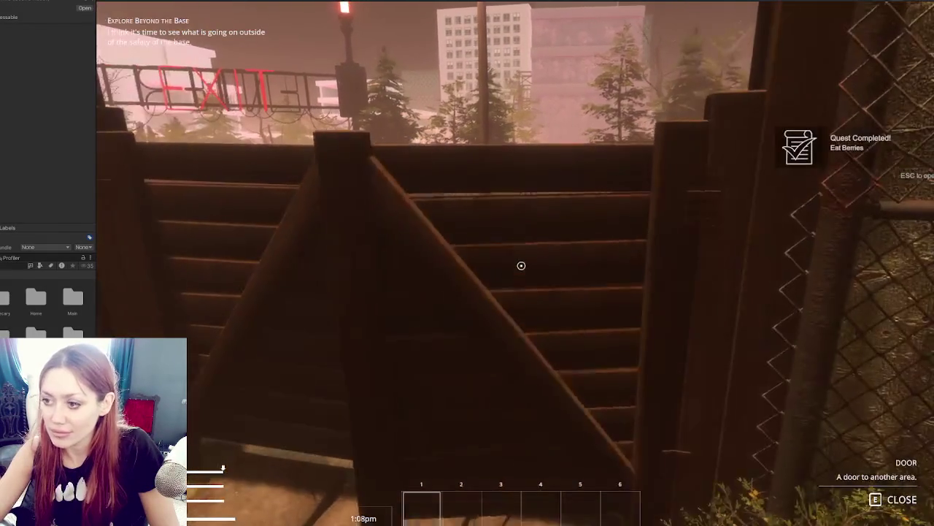
pyautogui.press('w')
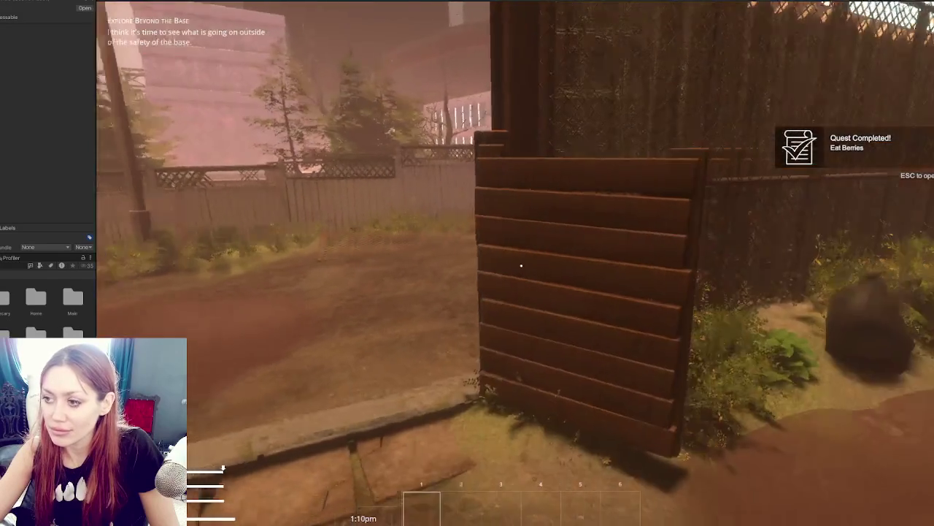
pyautogui.press('e')
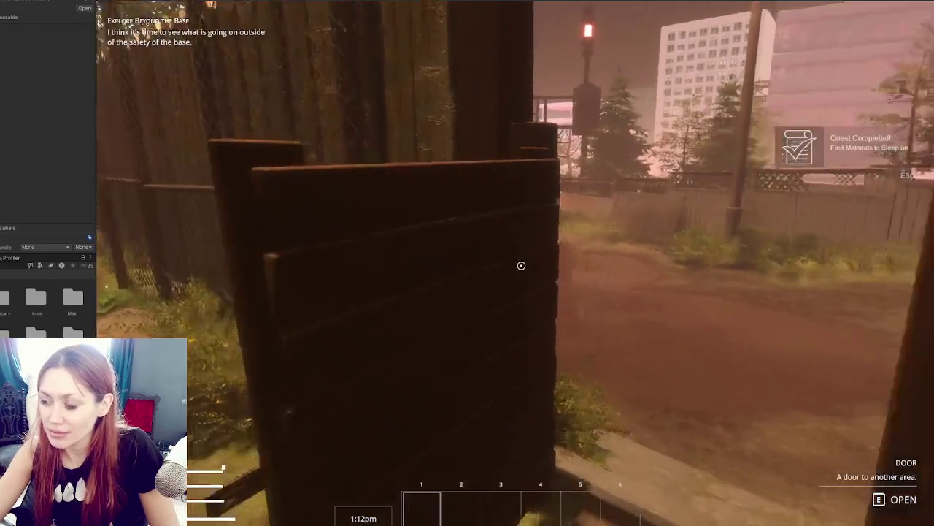
pyautogui.press('e')
pyautogui.press('e')
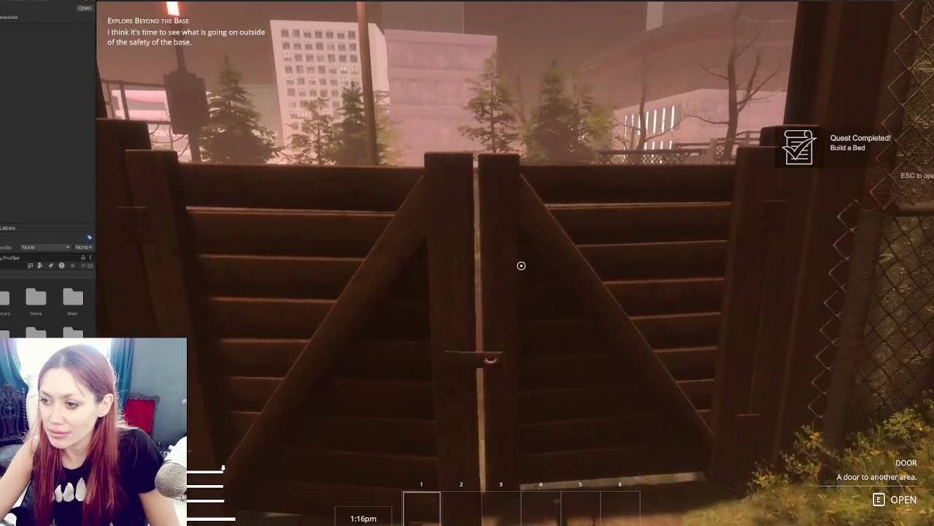
pyautogui.press('e')
# - Cross the yard to the red EXIT gate and go through into the road area
pyautogui.press('w')
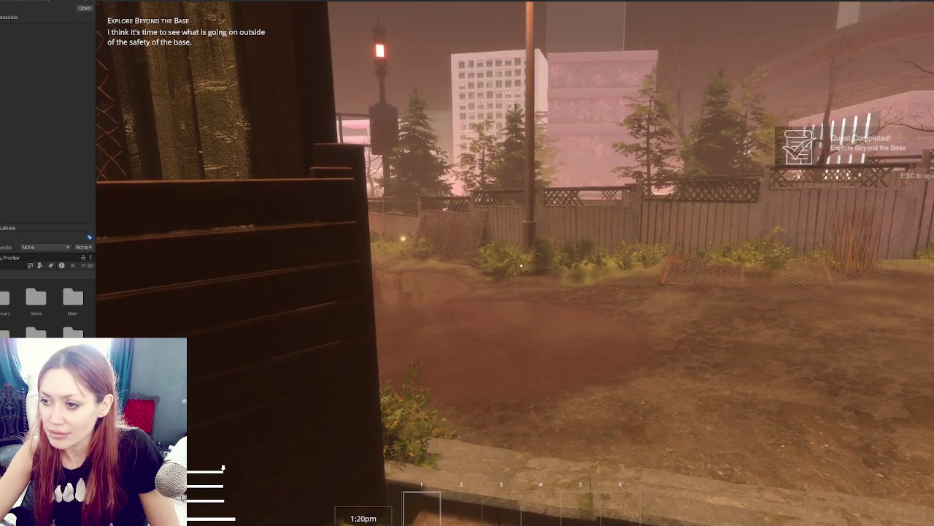
pyautogui.press('w')
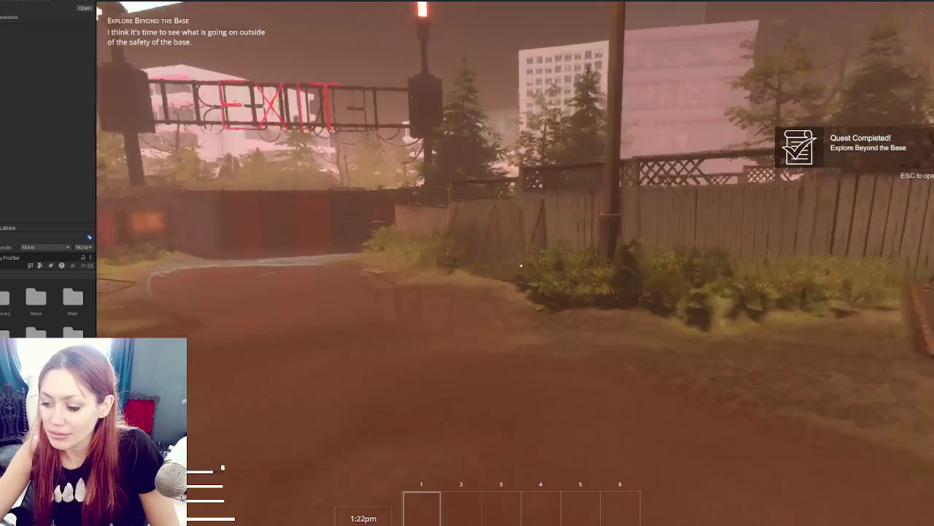
pyautogui.press('w')
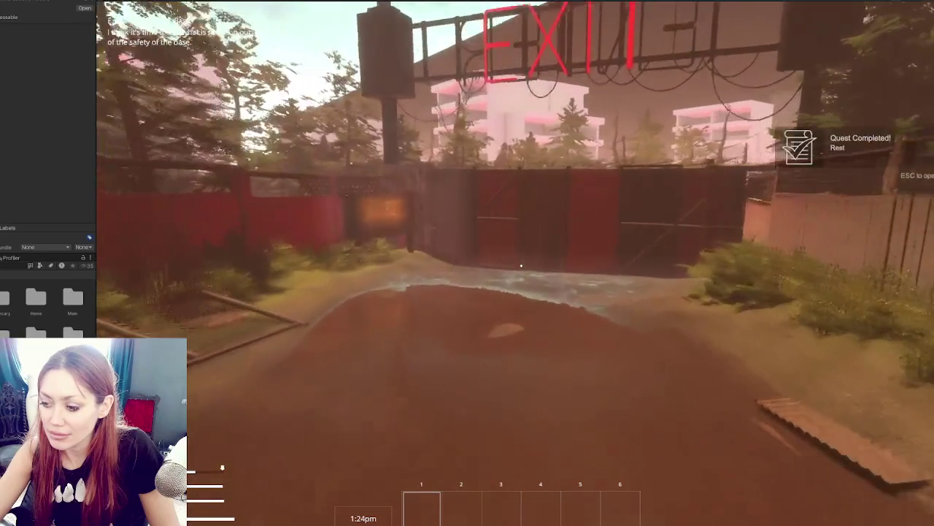
pyautogui.press('w')
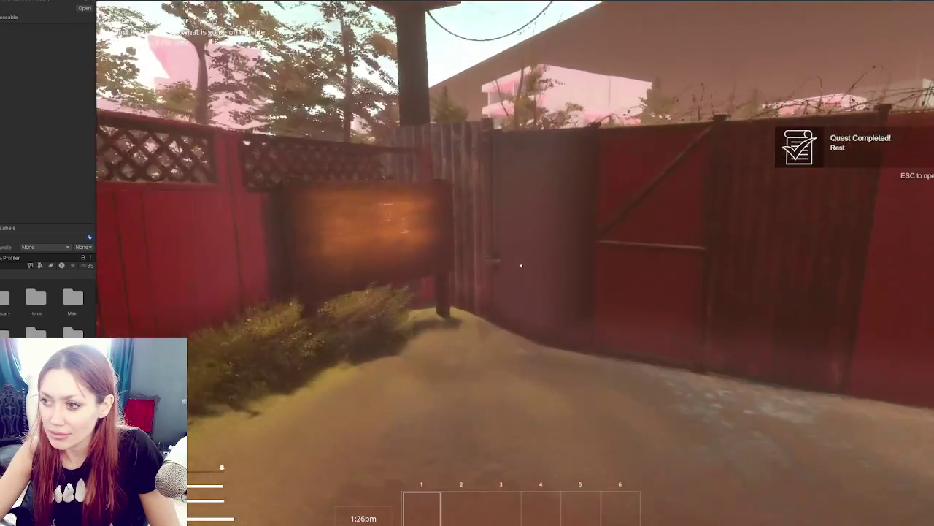
pyautogui.press('w')
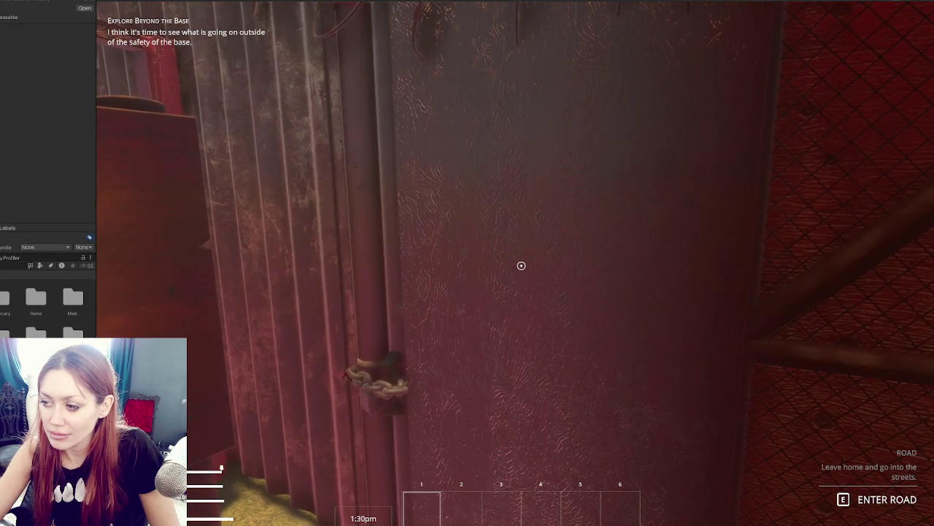
pyautogui.press('e')
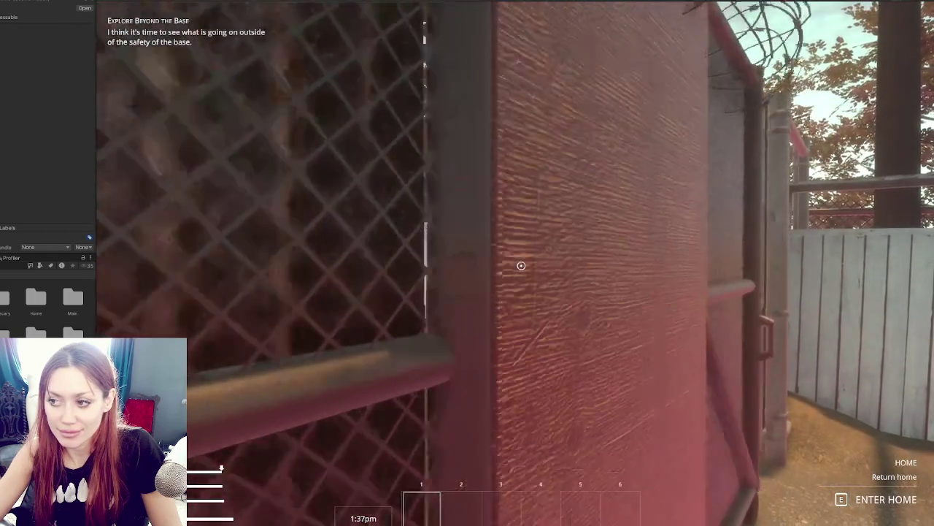
pyautogui.press('e')
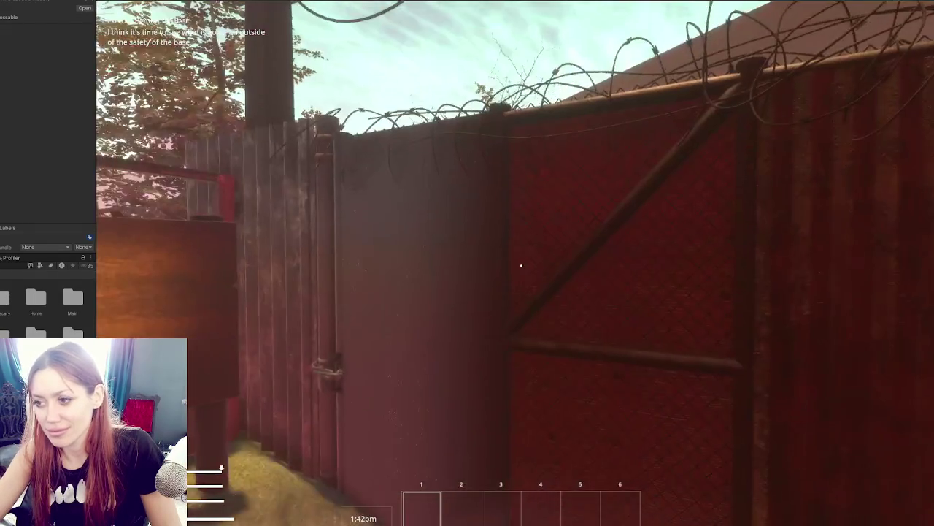
pyautogui.press('w')
pyautogui.press('e')
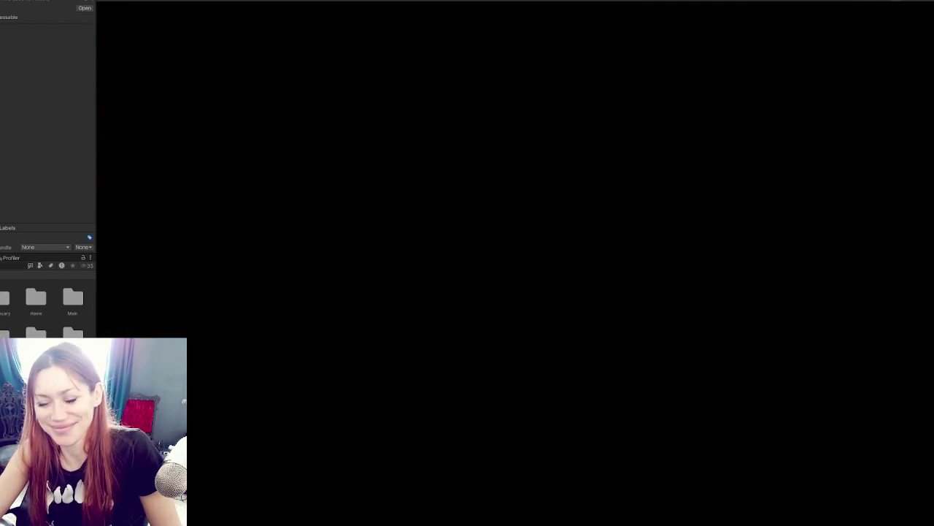
# - Walk along the road, up the rocky path, and through the doors onto the checkered path
pyautogui.press('w')
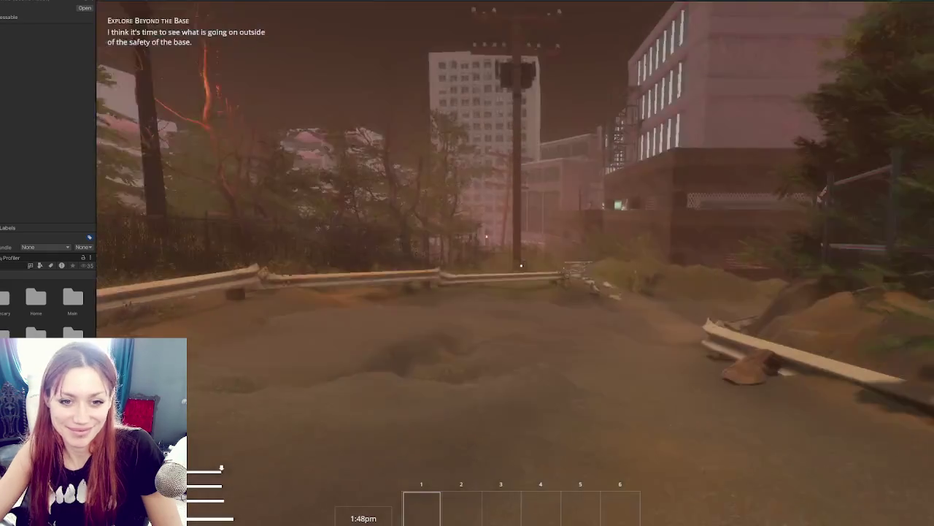
pyautogui.press('w')
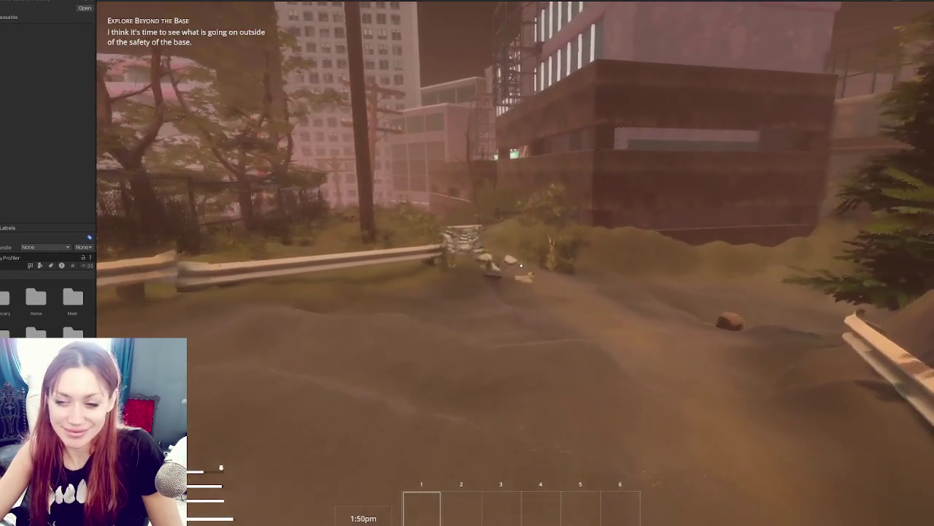
pyautogui.press('w')
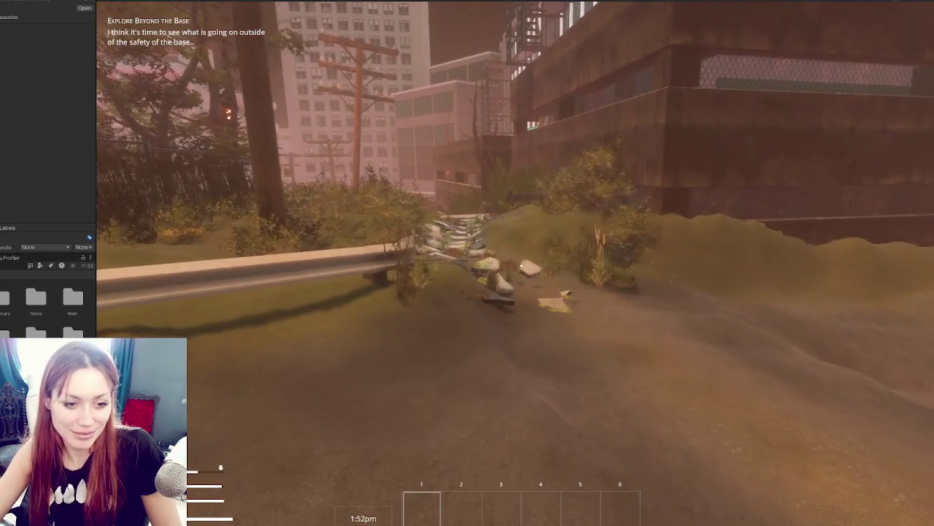
pyautogui.press('w')
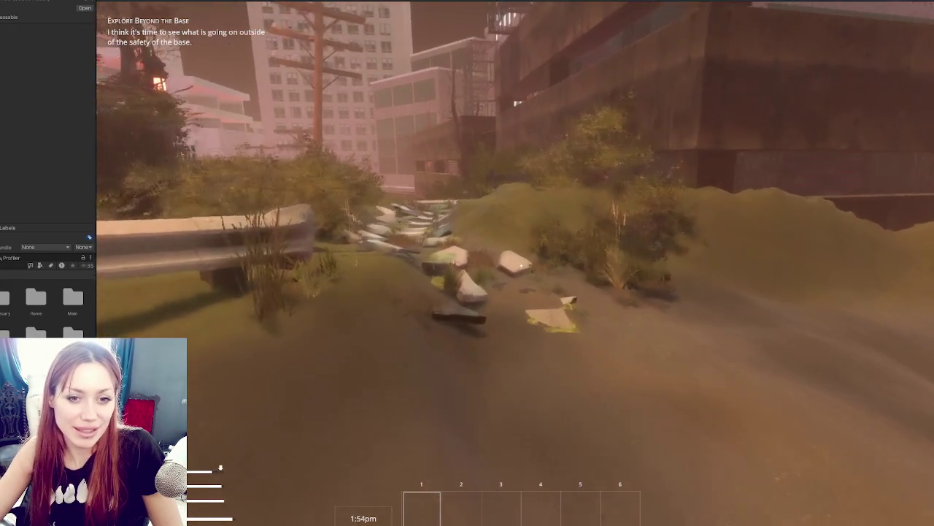
pyautogui.press('w')
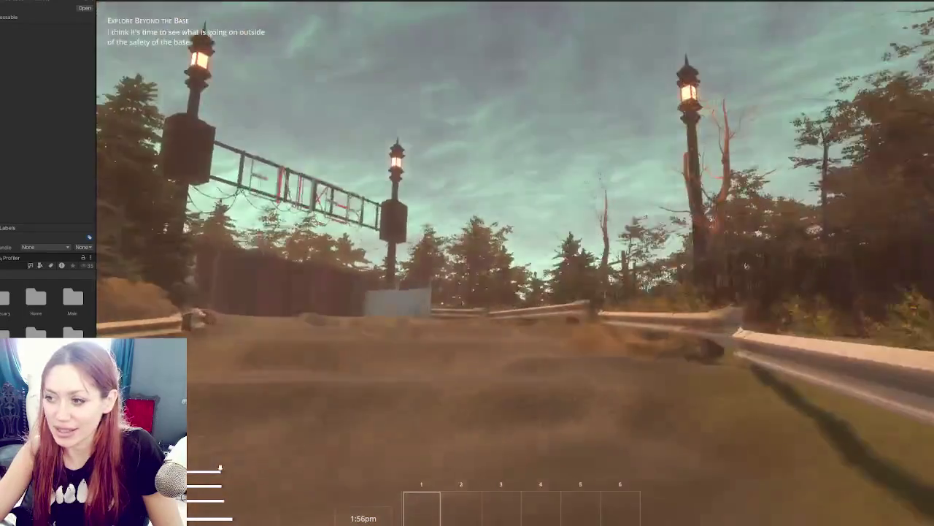
pyautogui.press('w')
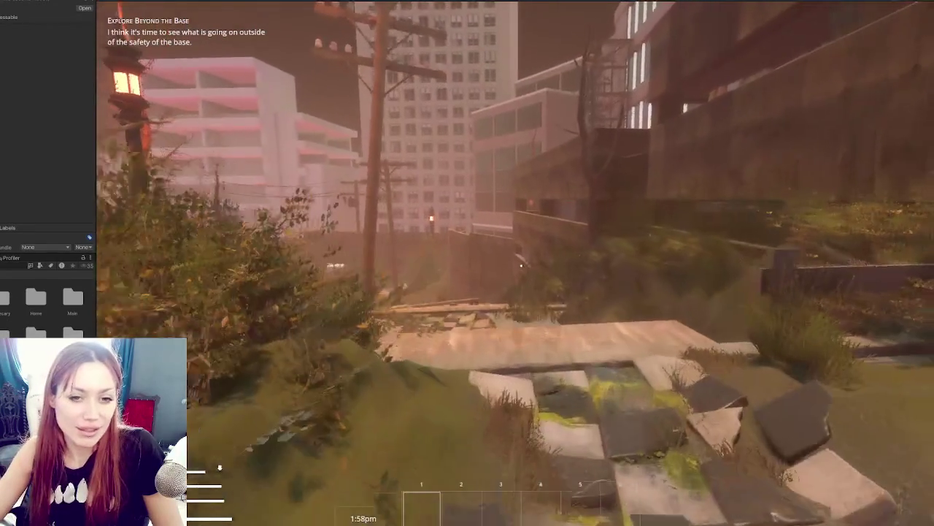
pyautogui.press('w')
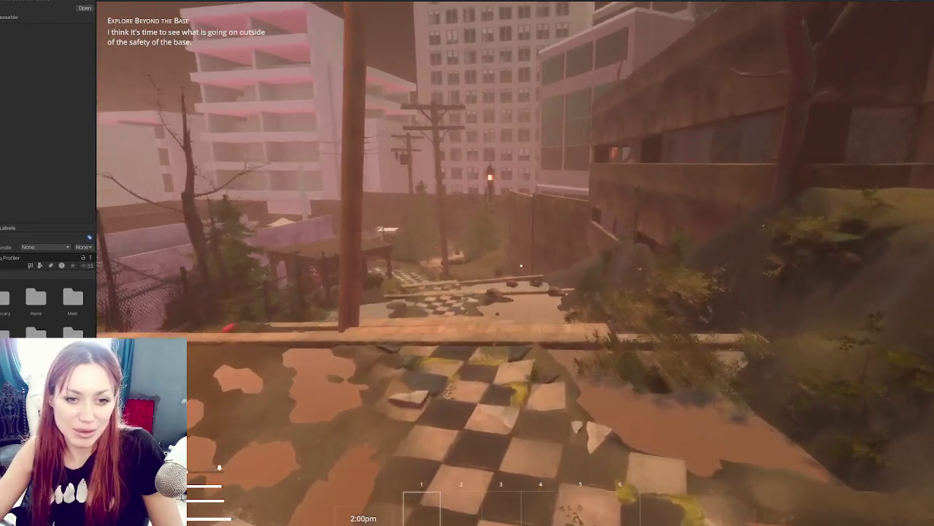
pyautogui.press('w')
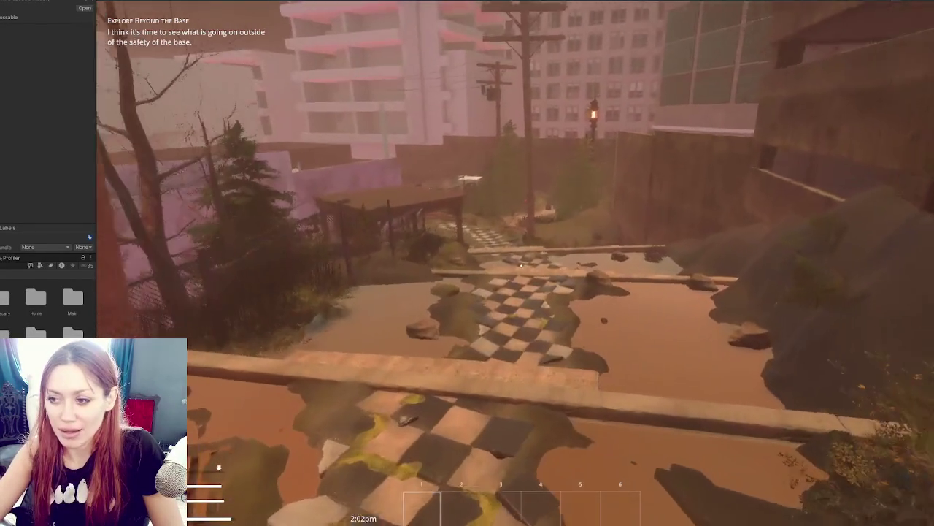
pyautogui.press('w')
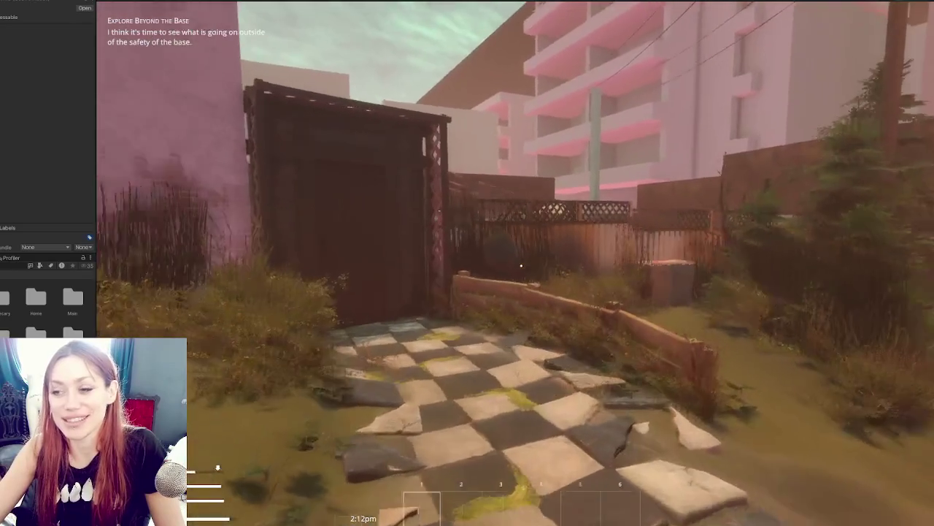
pyautogui.press('w')
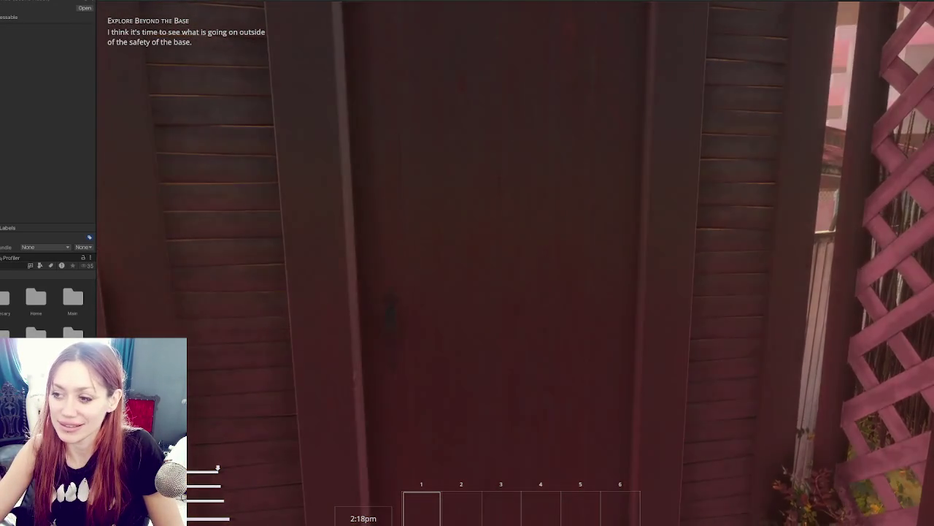
pyautogui.press('e')
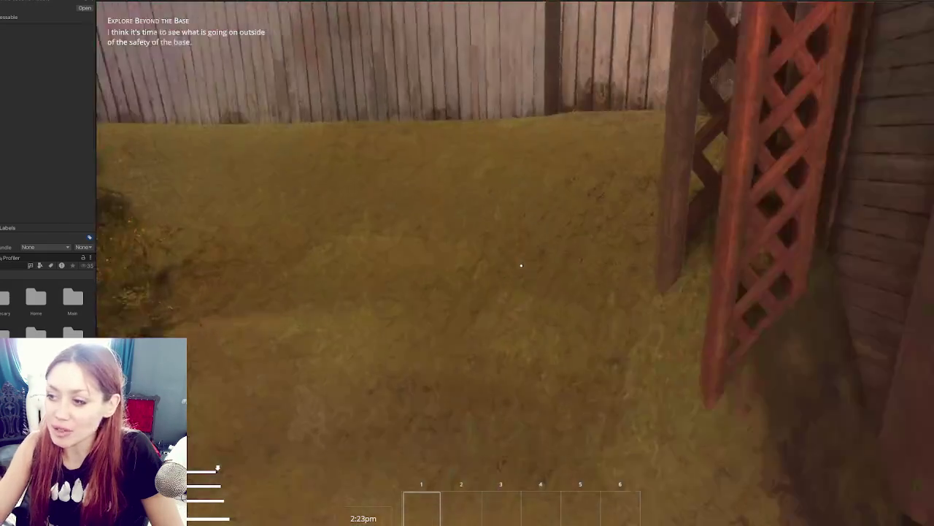
pyautogui.press('e')
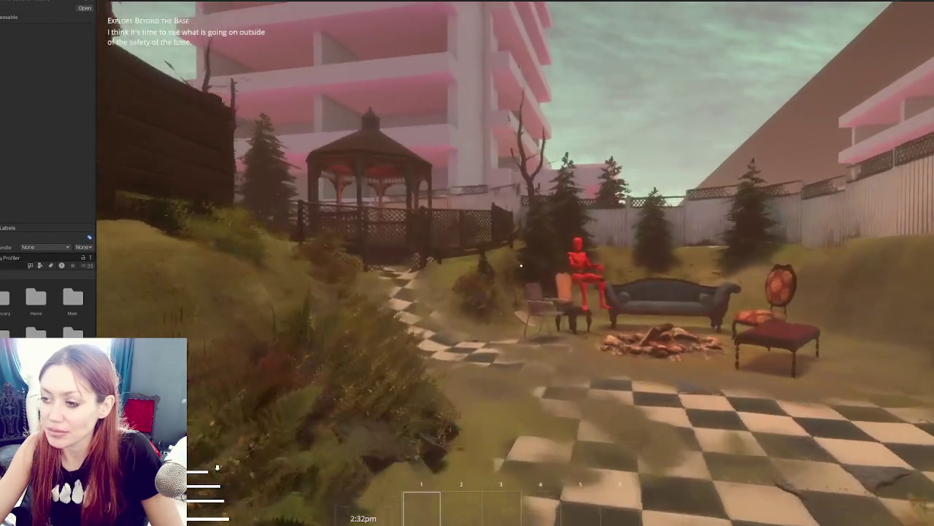
# - Walk onto the apothecary porch, enter the building, and open its door again
pyautogui.press('w')
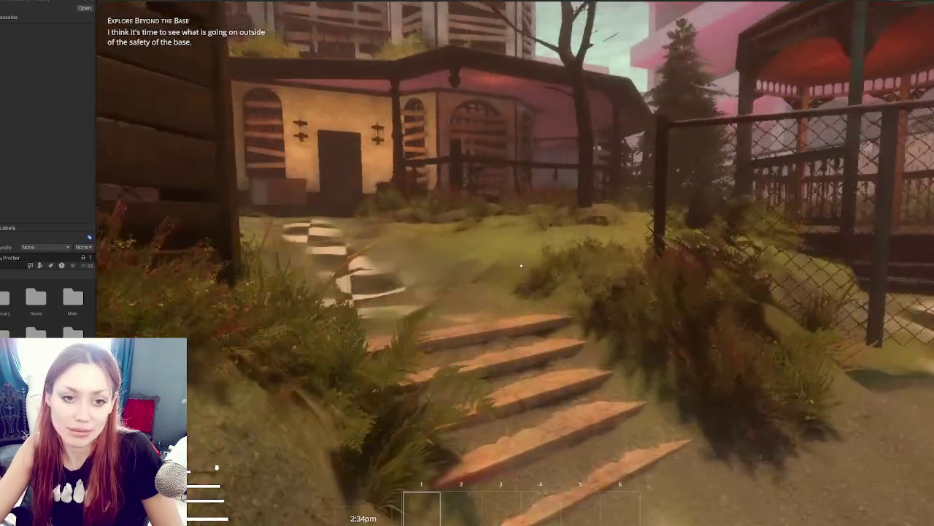
pyautogui.press('w')
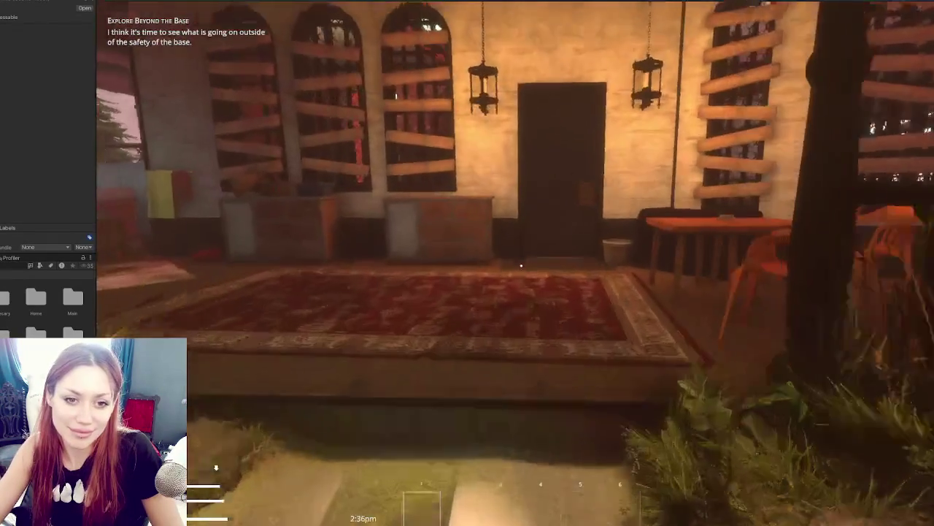
pyautogui.press('e')
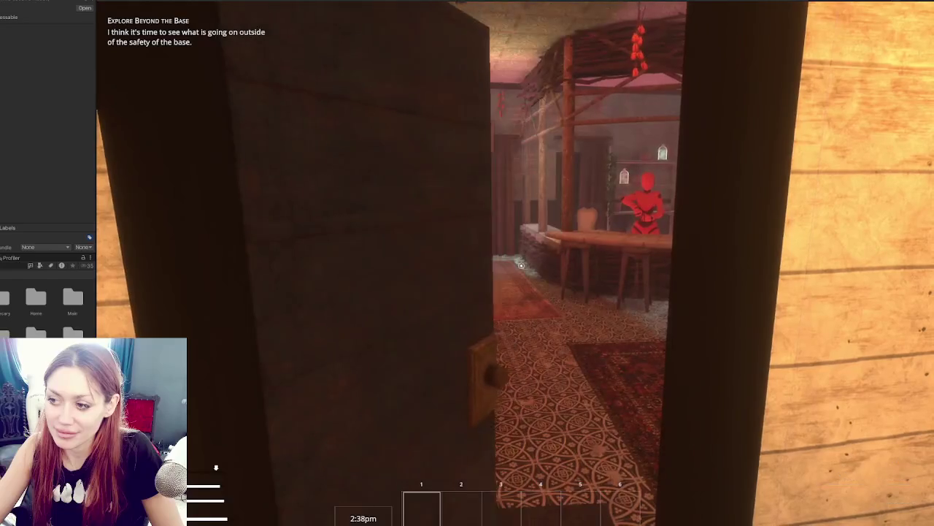
pyautogui.press('w')
pyautogui.press('w')
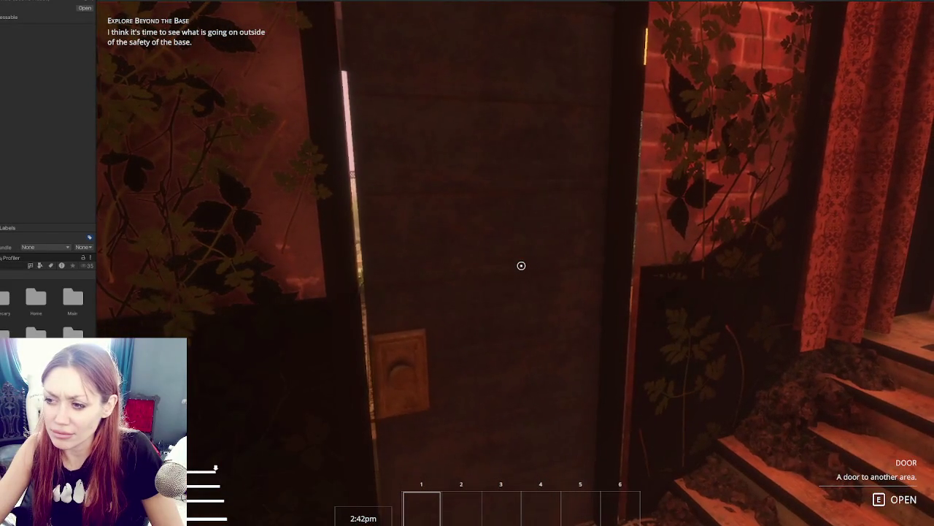
pyautogui.press('e')
pyautogui.moveTo(521, 266)
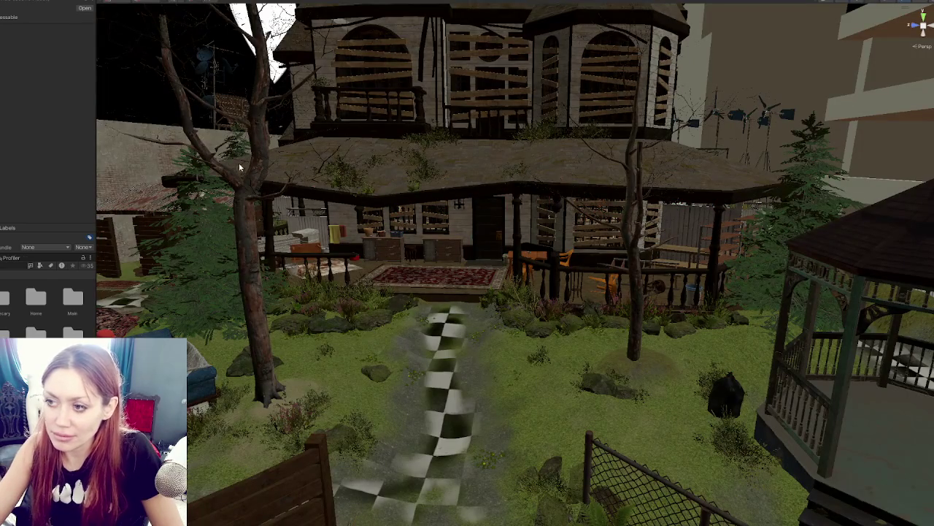
# - Select the apothecary door, tick Audio On Close in its Door script, and start Play mode
pyautogui.click(487, 227)
pyautogui.scroll(-3, 16, 147)
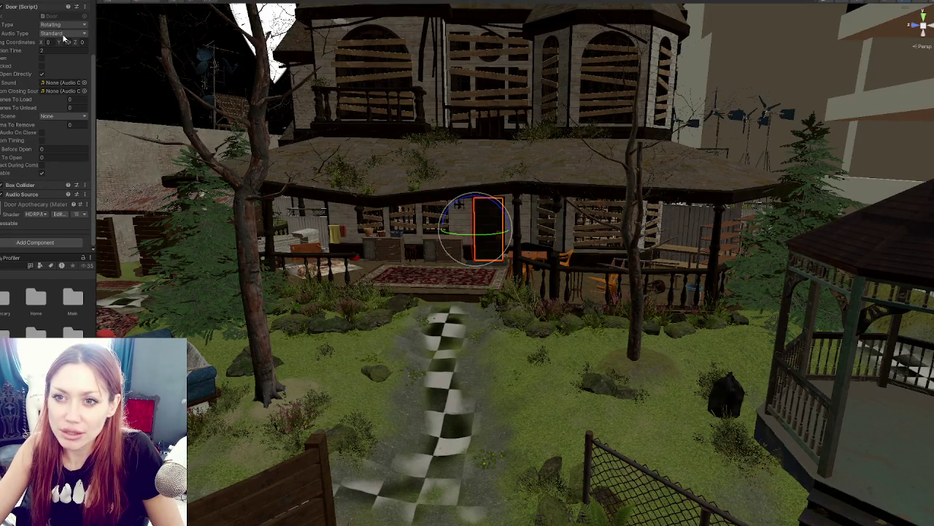
pyautogui.click(42, 133)
pyautogui.click(216, 7)
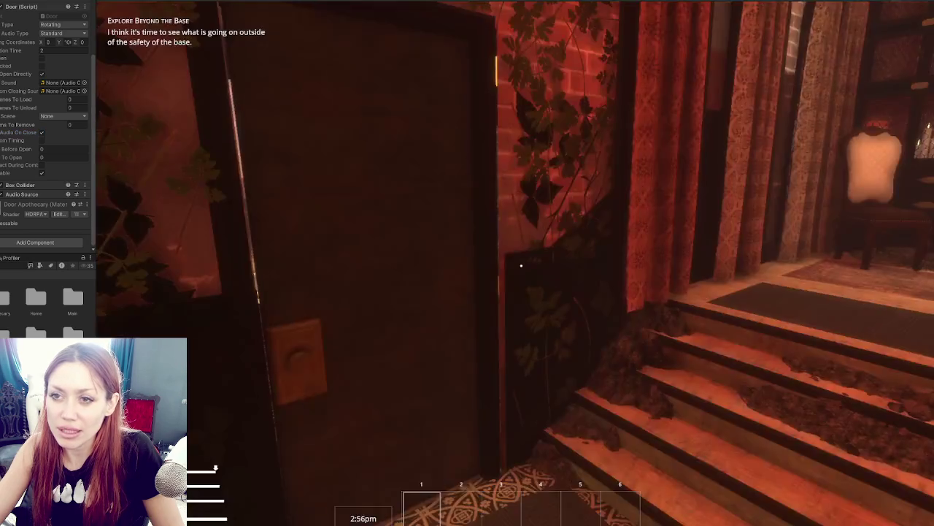
# - Open and close the apothecary door repeatedly to hear the new closing sound
pyautogui.press('e')
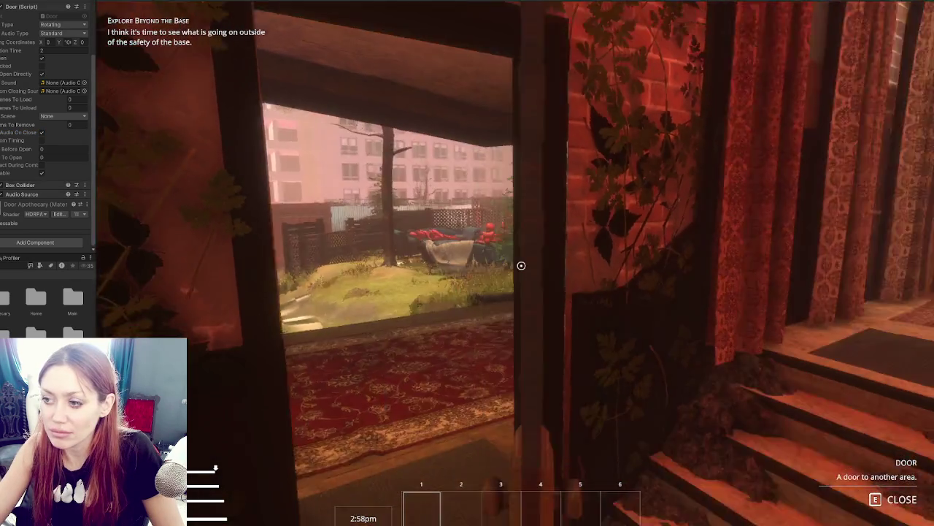
pyautogui.press('e')
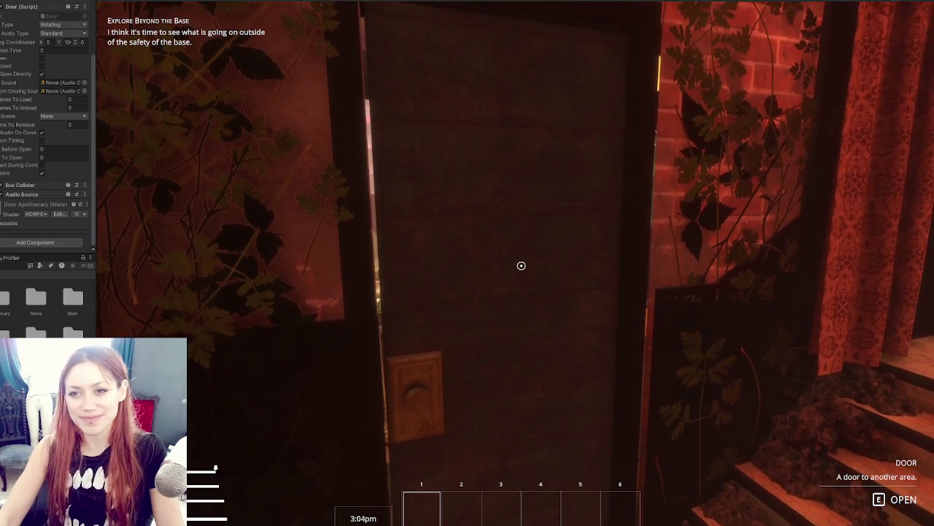
pyautogui.press('e')
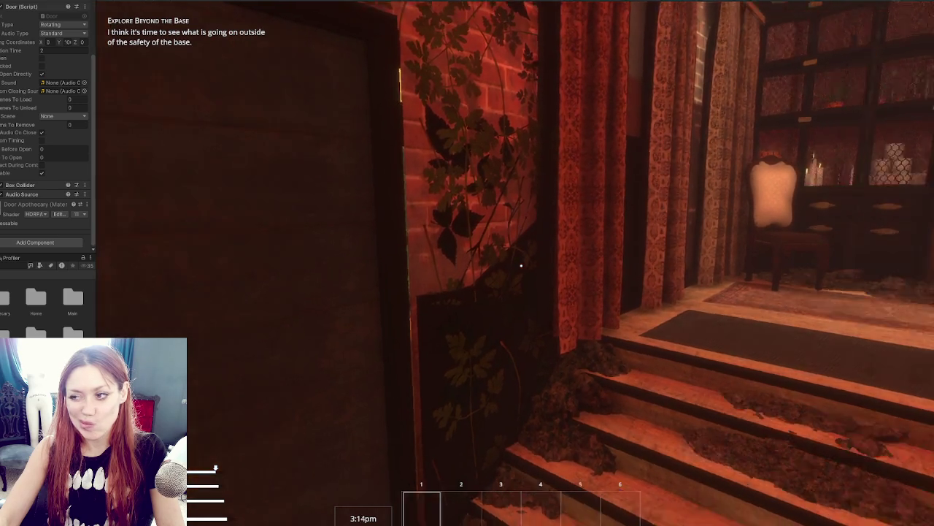
pyautogui.press('e')
pyautogui.press('e')
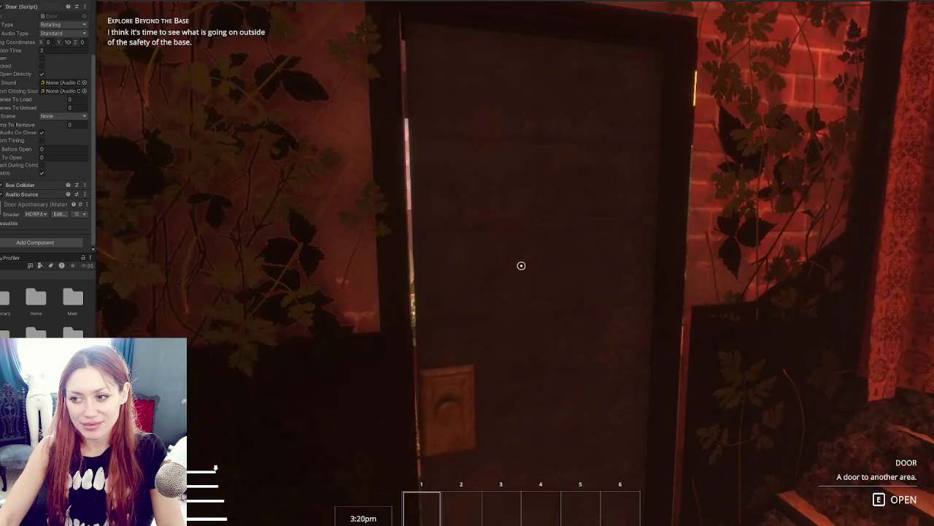
pyautogui.press('e')
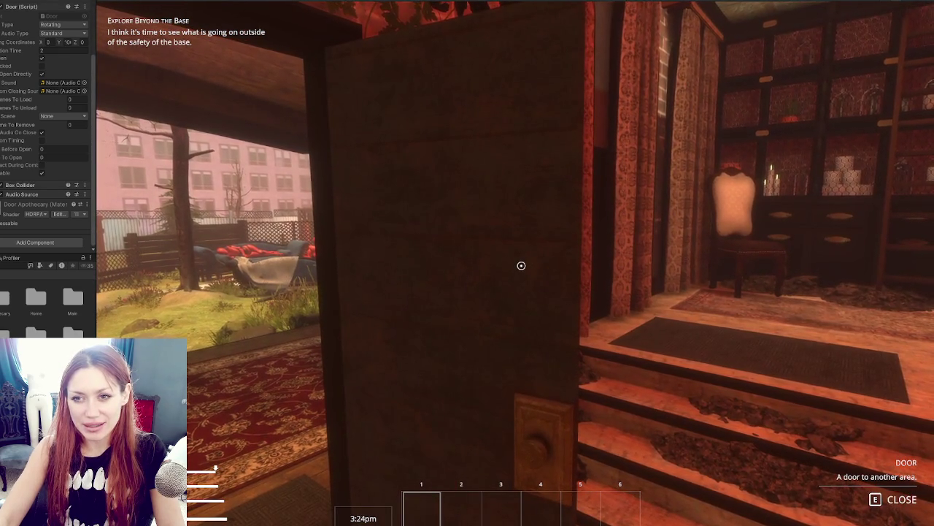
pyautogui.press('e')
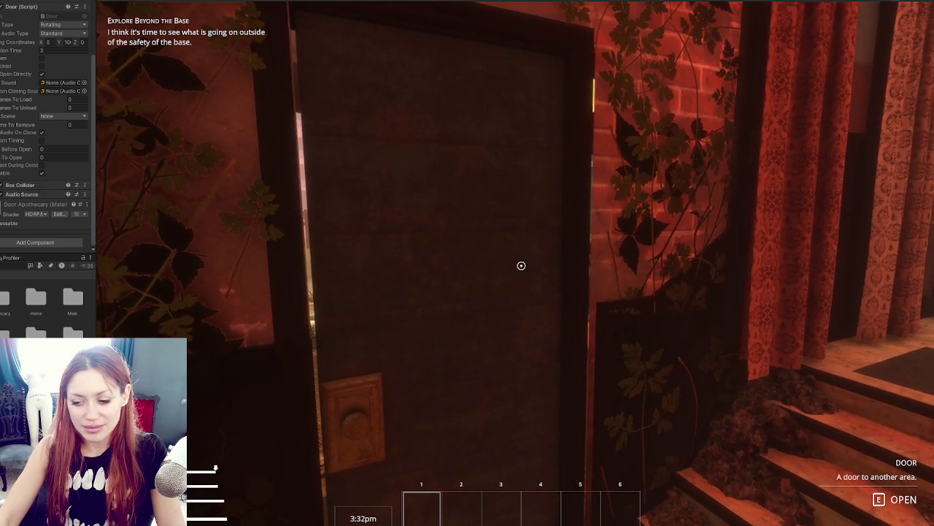
# - Walk through the red-lit shelf room up to the dark door beside the steps
pyautogui.press('w')
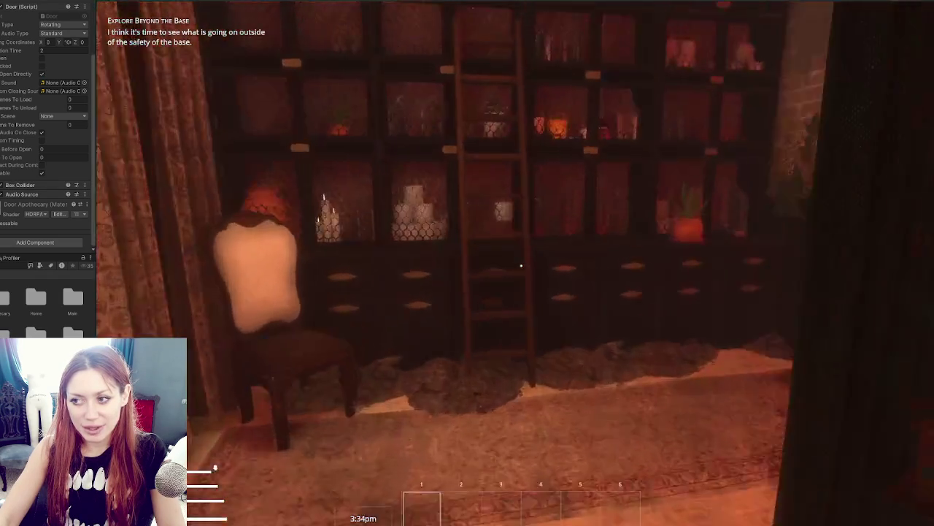
pyautogui.press('w')
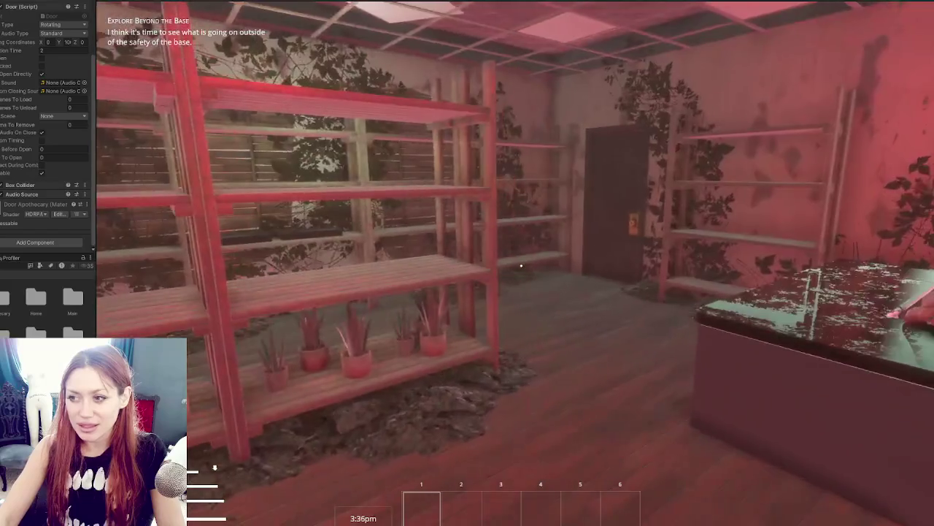
pyautogui.press('w')
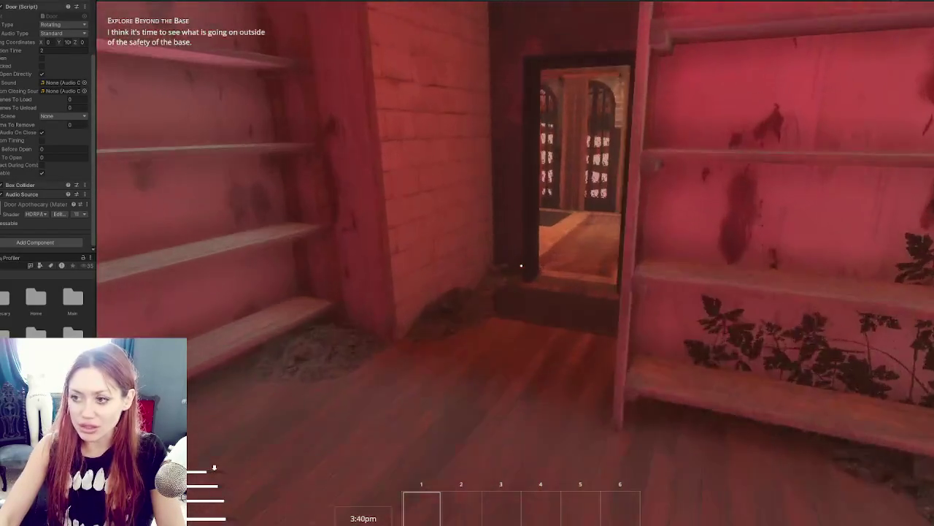
pyautogui.press('w')
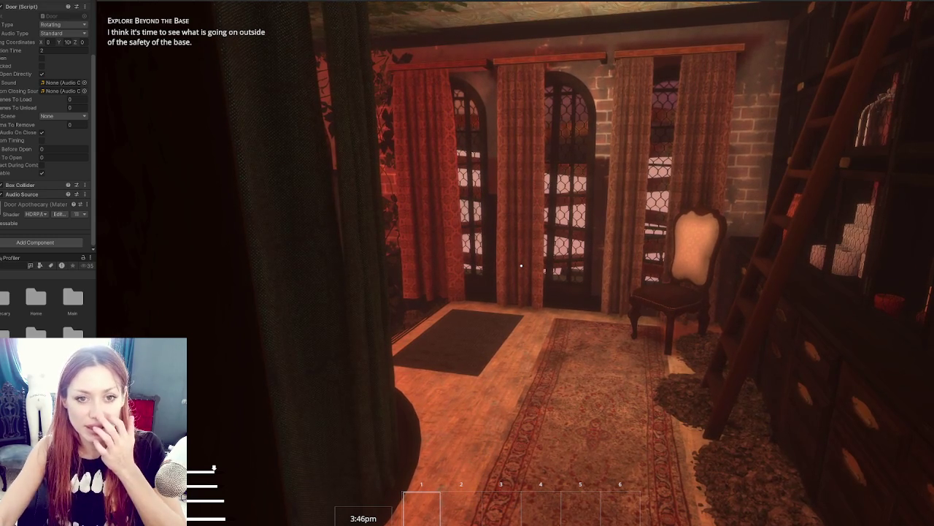
pyautogui.moveTo(521, 266)
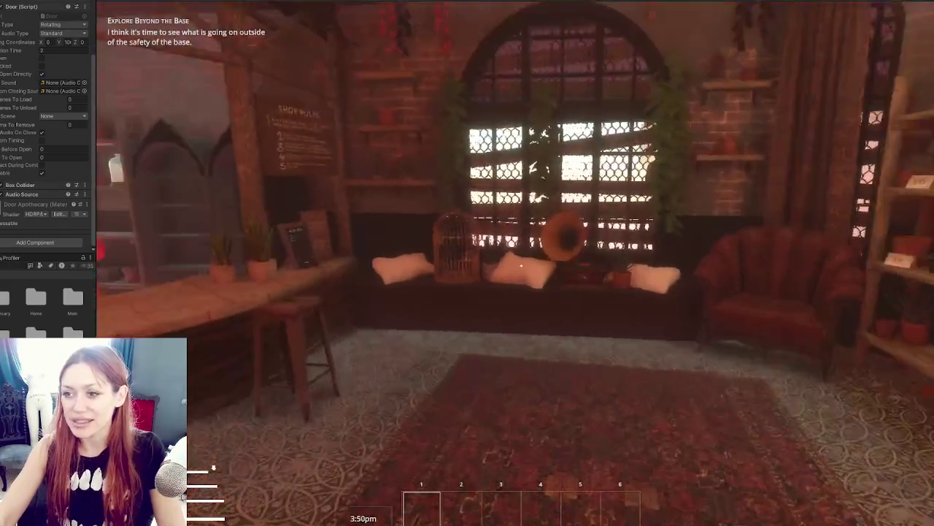
pyautogui.press('w')
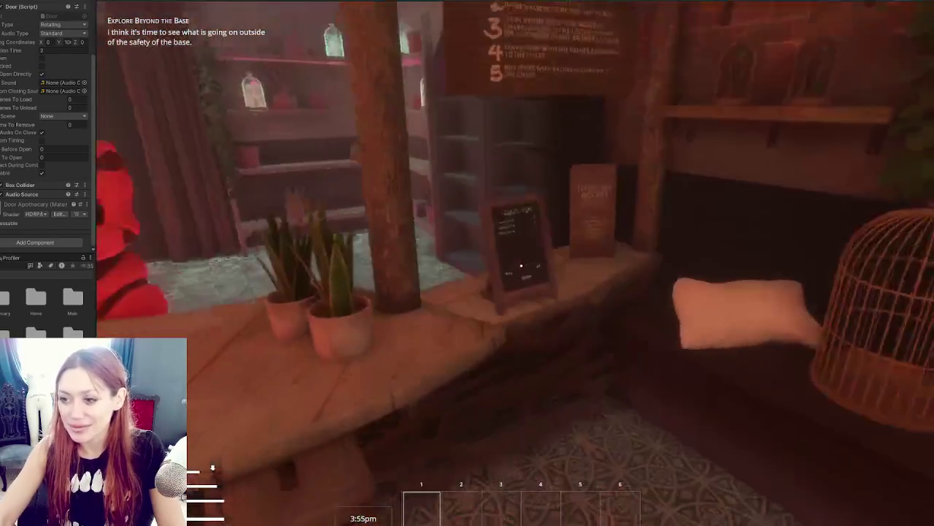
# - Open and close the Todays Items chalkboard menu, then walk out onto the porch
pyautogui.click(521, 266)
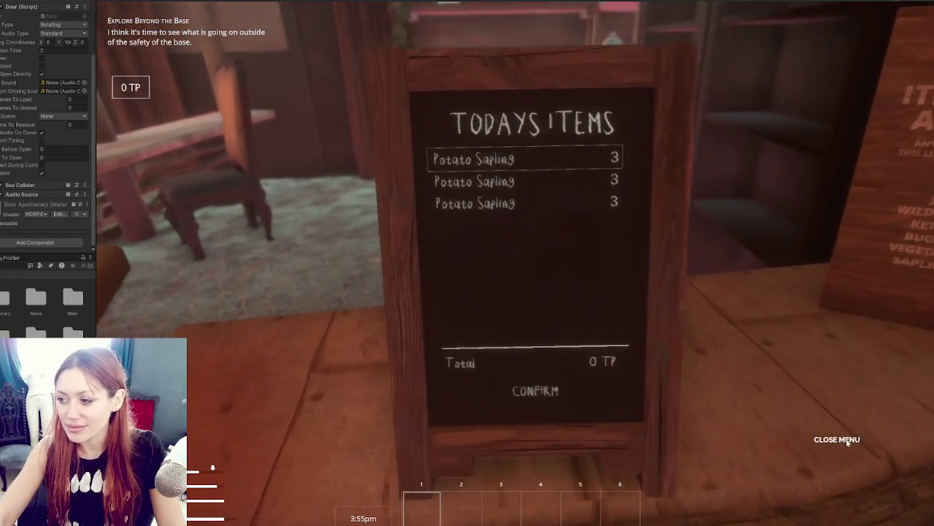
pyautogui.click(847, 442)
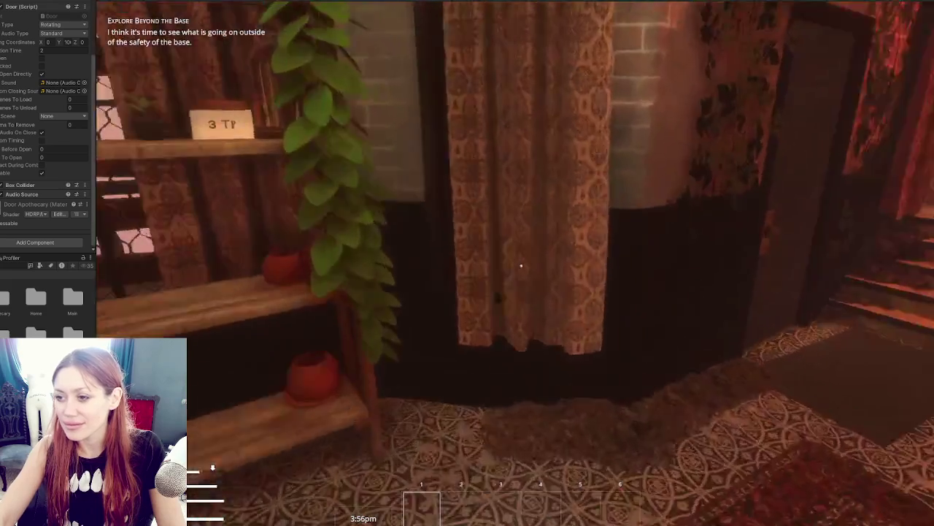
pyautogui.press('w')
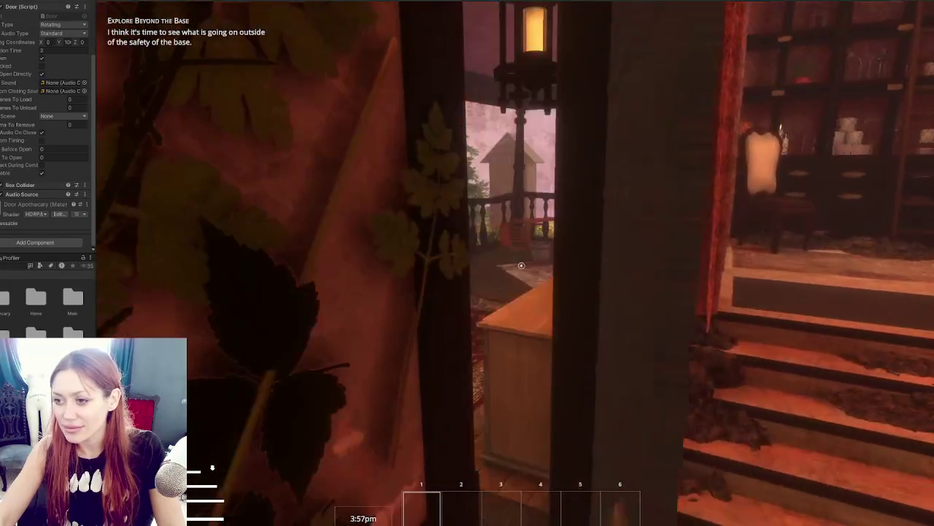
pyautogui.press('w')
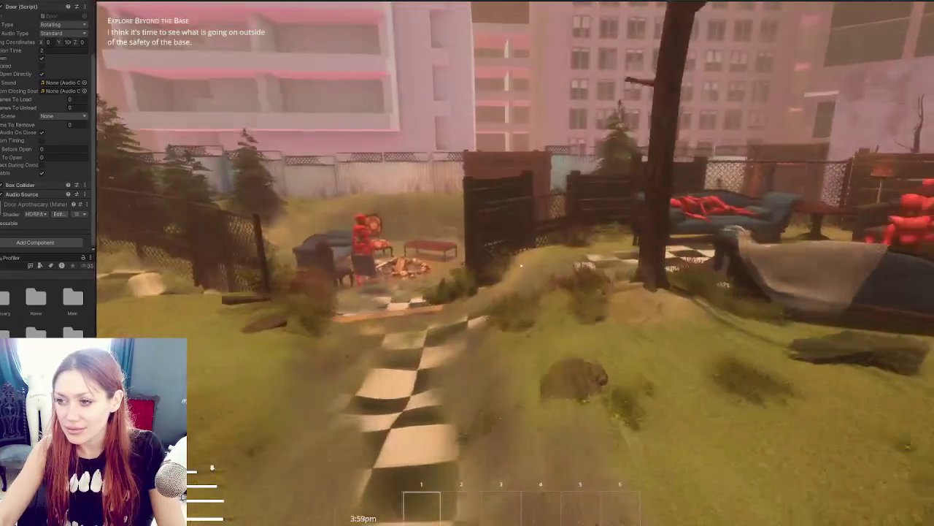
# - Walk through the garden past the shed and gazebo to the red-framed door, then open the in-game menu
pyautogui.press('w')
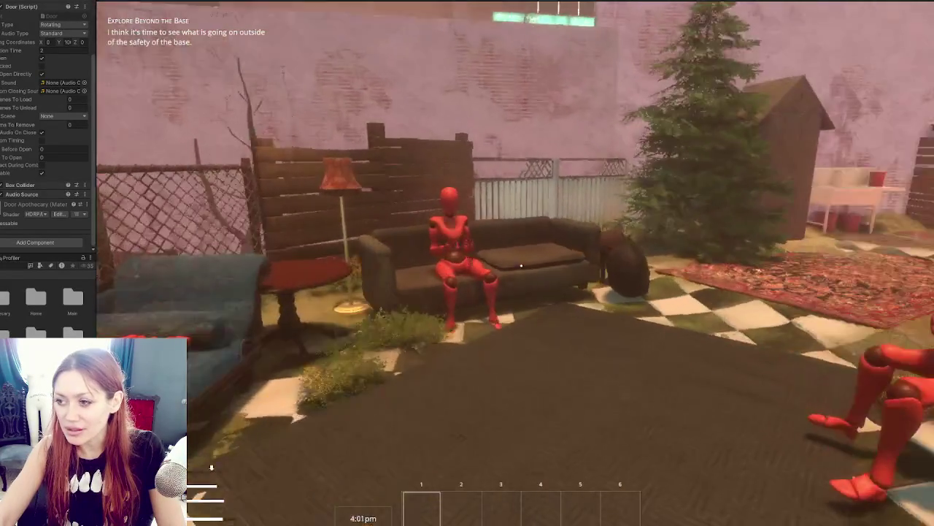
pyautogui.press('w')
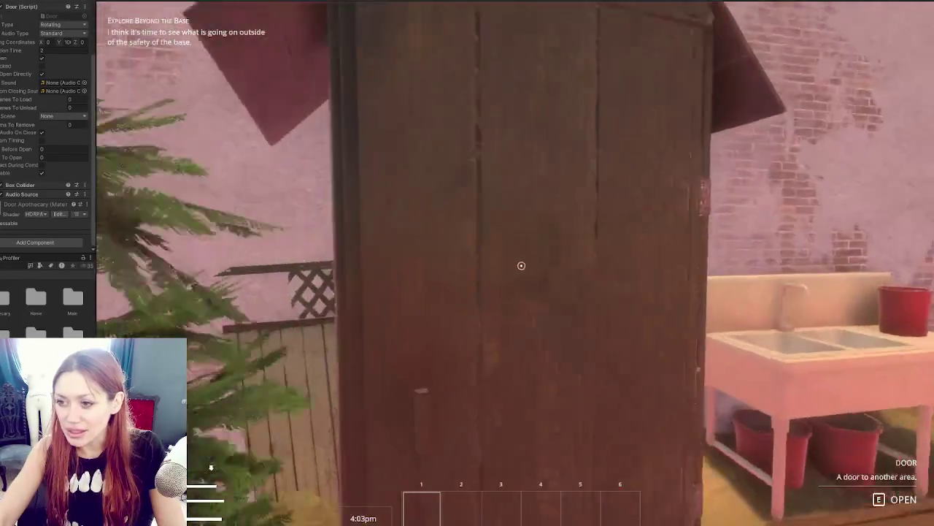
pyautogui.press('w')
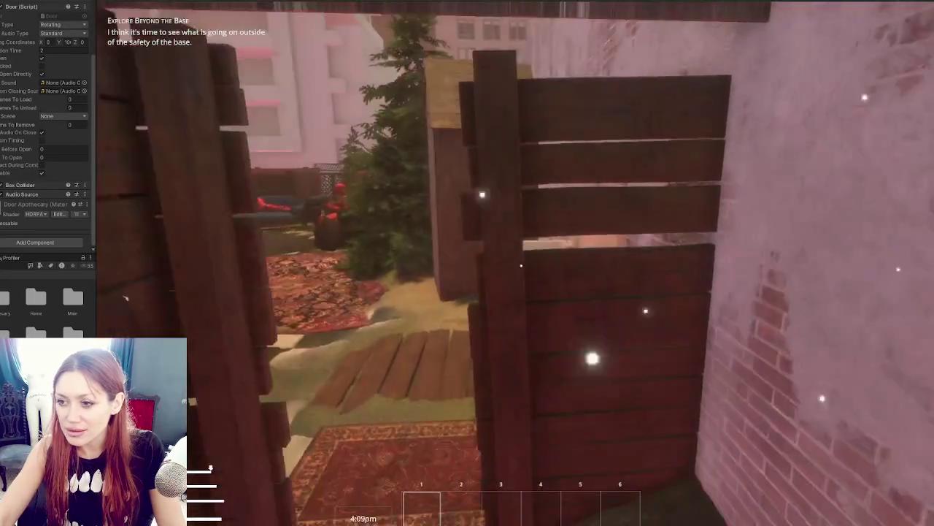
pyautogui.press('w')
pyautogui.press('w')
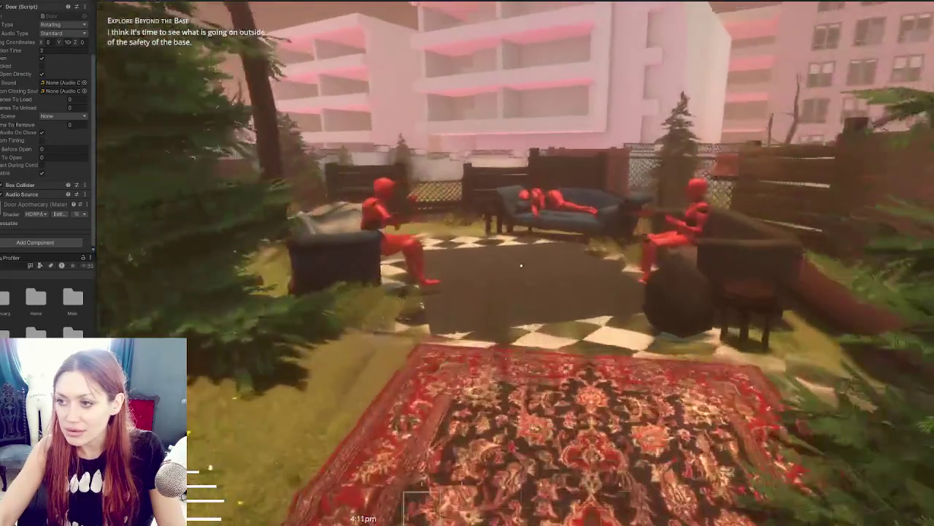
pyautogui.press('w')
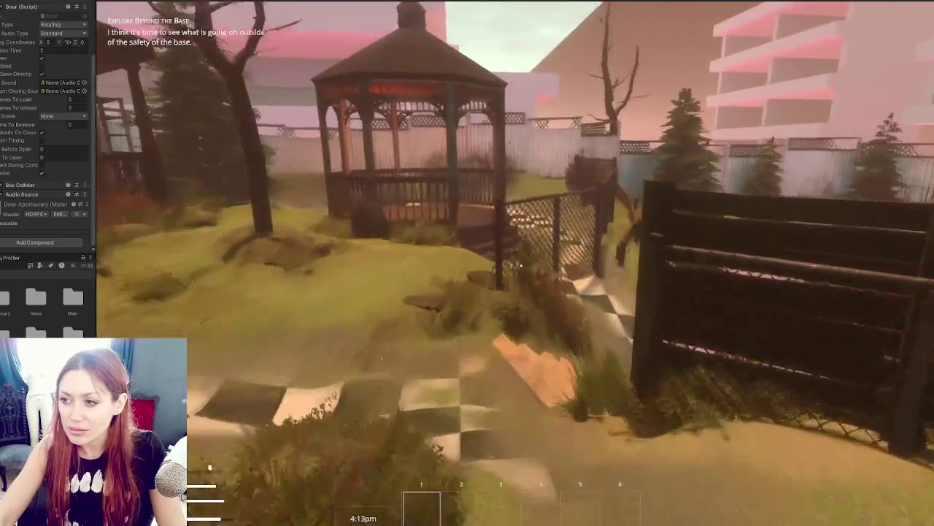
pyautogui.press('w')
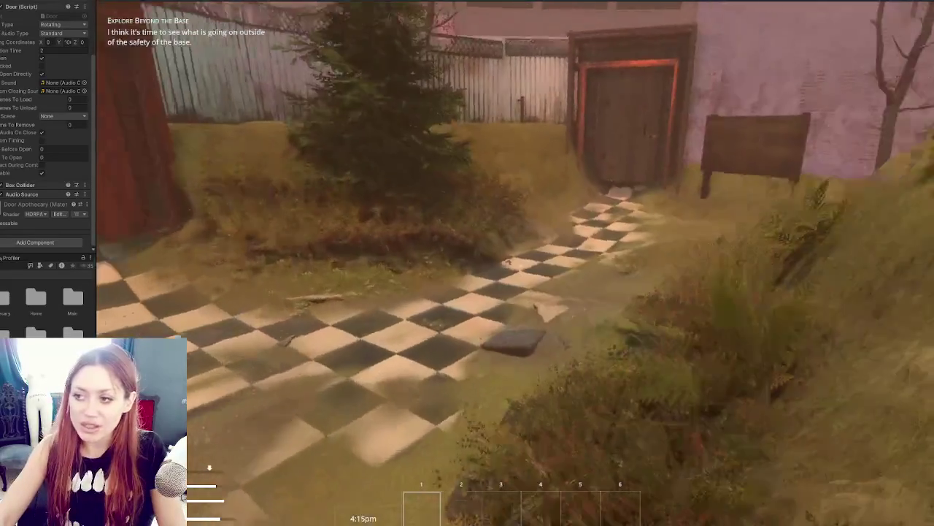
pyautogui.press('w')
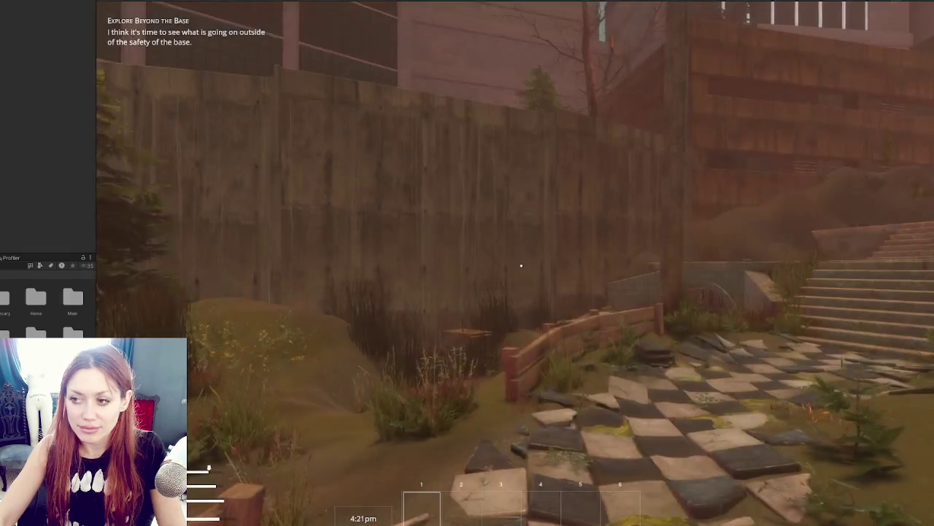
pyautogui.press('Escape')
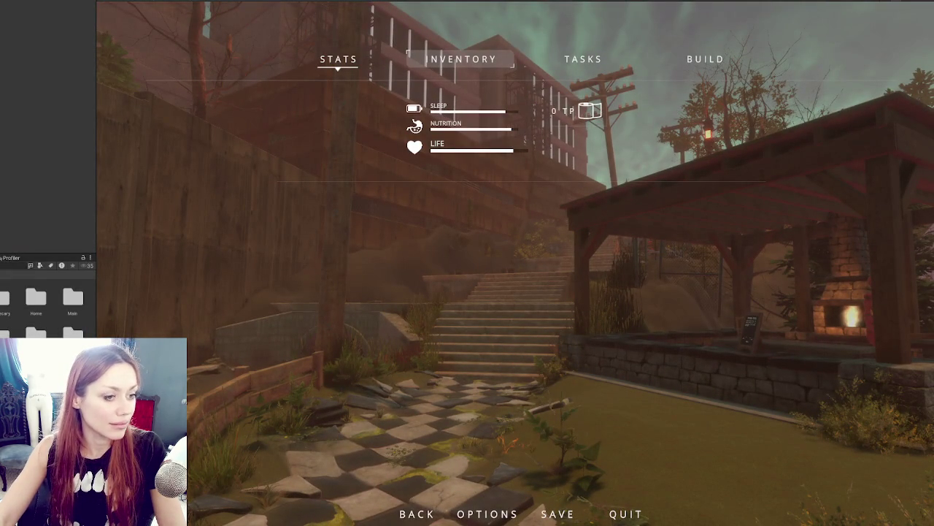
# - Stop the play test with Ctrl+P to return to editing
pyautogui.hotkey('ctrl', 'p')
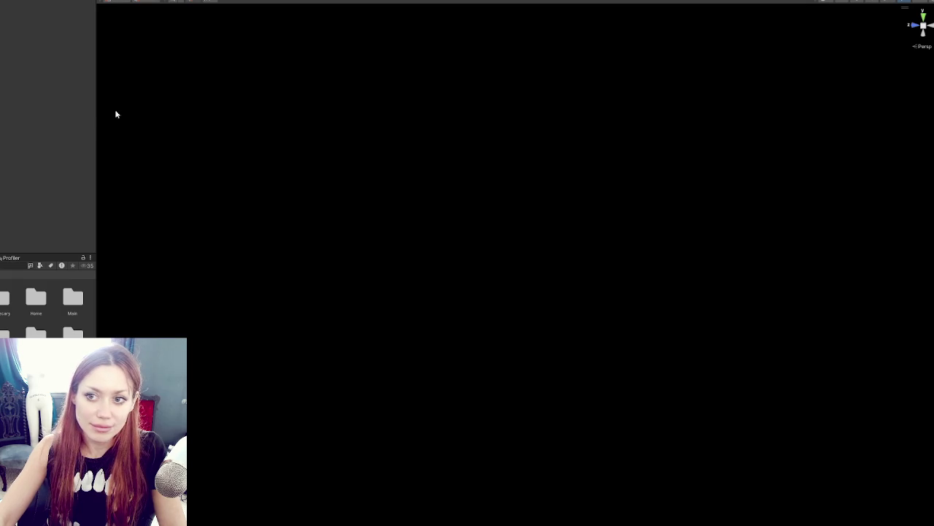
# - Drag the panel divider right to widen the left Hierarchy and Project panel
pyautogui.moveTo(94, 114)
pyautogui.mouseDown()
pyautogui.moveTo(134, 119)
pyautogui.moveTo(101, 122)
pyautogui.mouseUp()
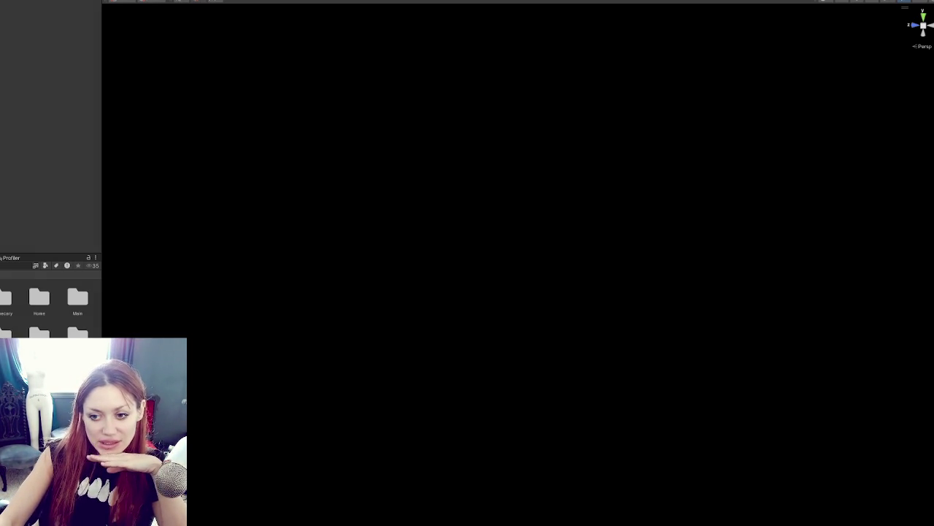
pyautogui.moveTo(102, 146)
pyautogui.mouseDown()
pyautogui.moveTo(166, 146)
pyautogui.moveTo(122, 146)
pyautogui.mouseUp()
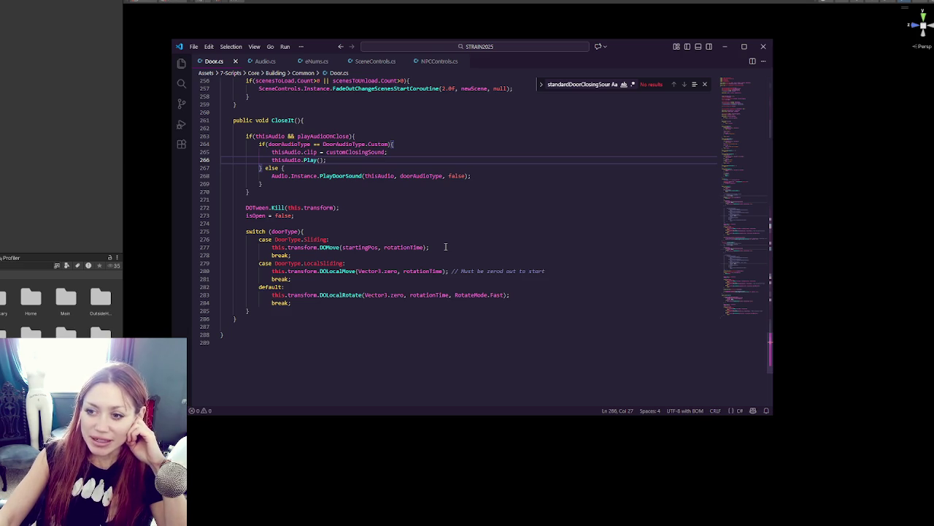
# - Delete the commented-out audio switch block and CustomTimingOpen lockSound lines, plus an extra blank line
pyautogui.scroll(2, 445, 247)
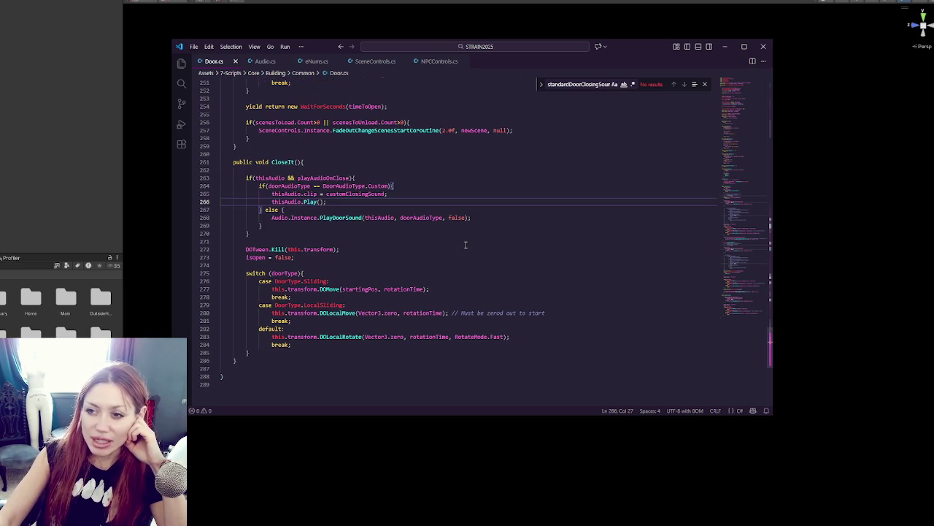
pyautogui.scroll(-3, 465, 245)
pyautogui.scroll(6, 465, 246)
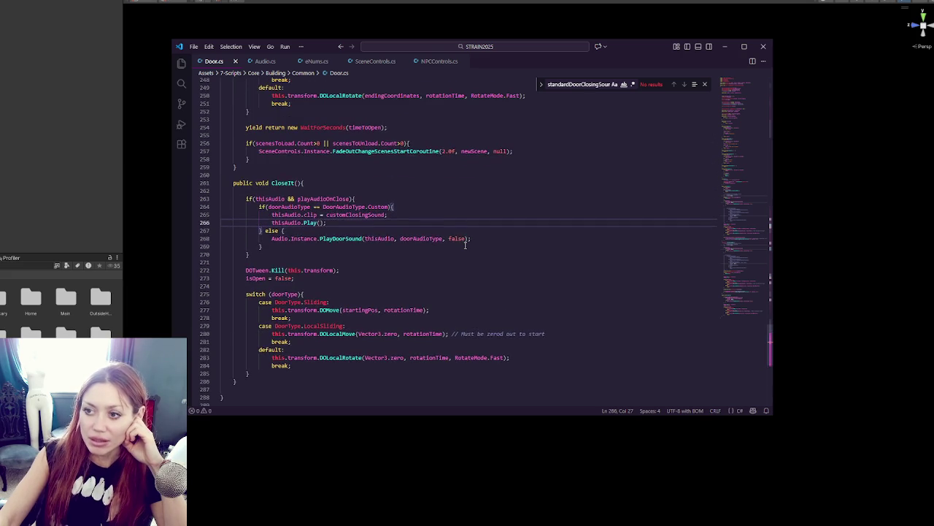
pyautogui.scroll(15, 466, 245)
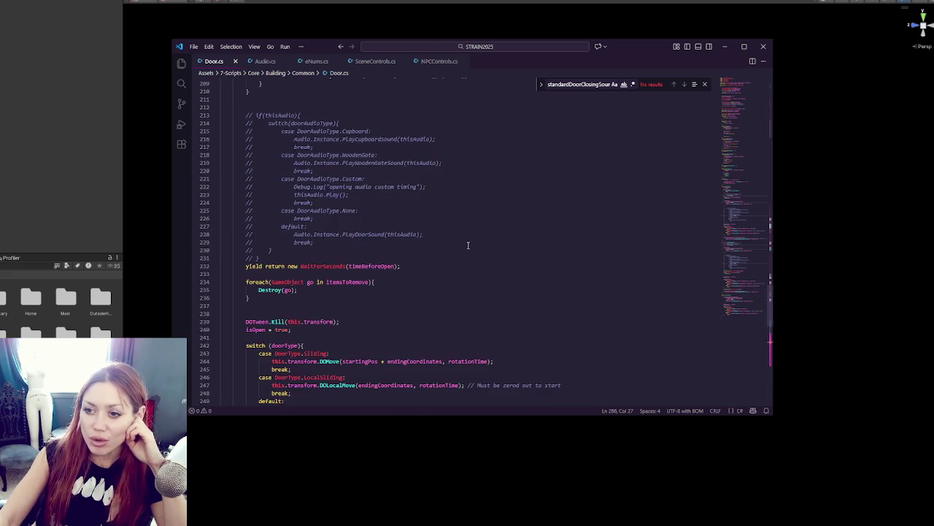
pyautogui.scroll(3, 467, 245)
pyautogui.scroll(-3, 343, 290)
pyautogui.moveTo(283, 360); pyautogui.dragTo(316, 199)
pyautogui.press('Delete')
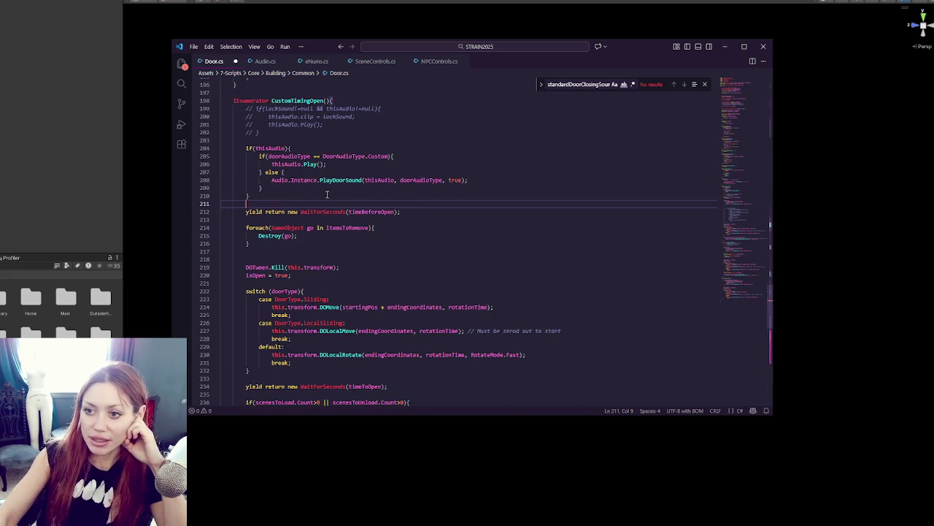
pyautogui.moveTo(308, 136); pyautogui.dragTo(246, 108)
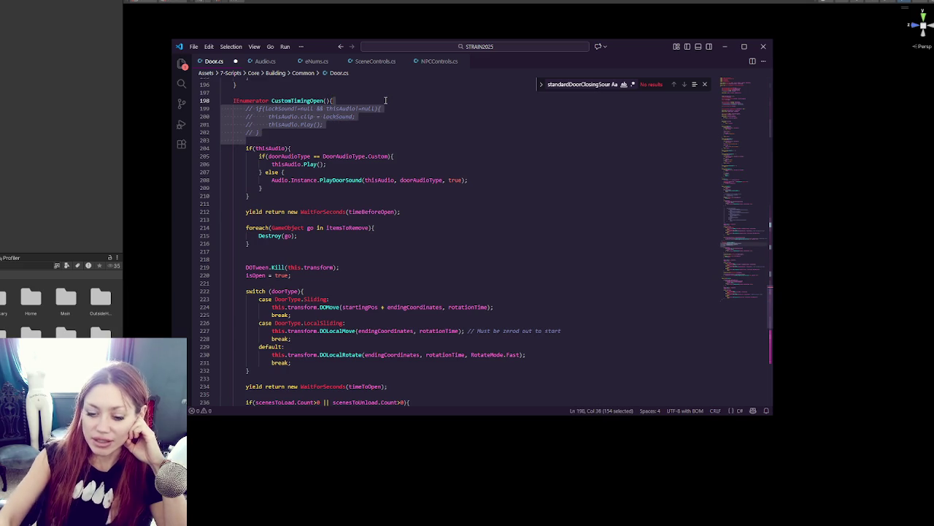
pyautogui.press('Delete')
pyautogui.click(305, 212)
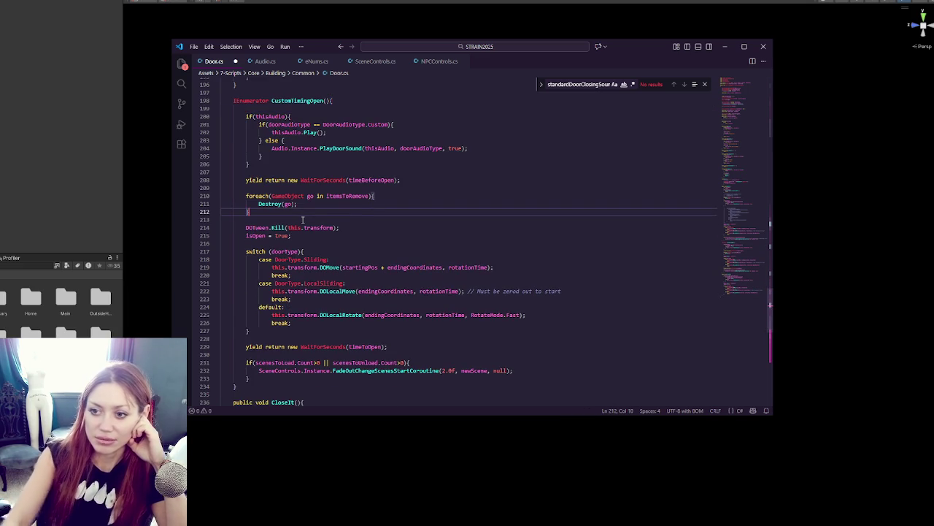
pyautogui.press('Delete')
# - Remove the commented-out FadeOut call on line 193 and the blank lines above the scene-loading check
pyautogui.scroll(2, 302, 220)
pyautogui.scroll(-5, 303, 220)
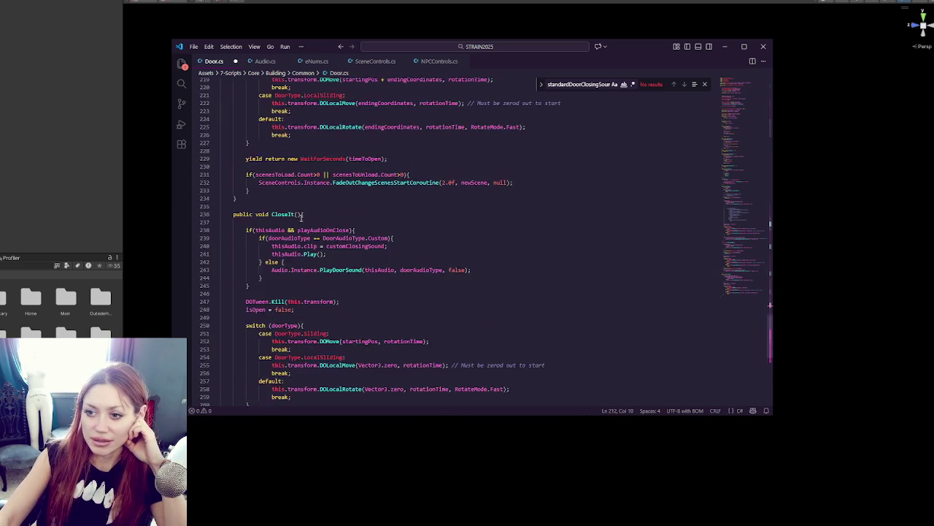
pyautogui.scroll(12, 303, 230)
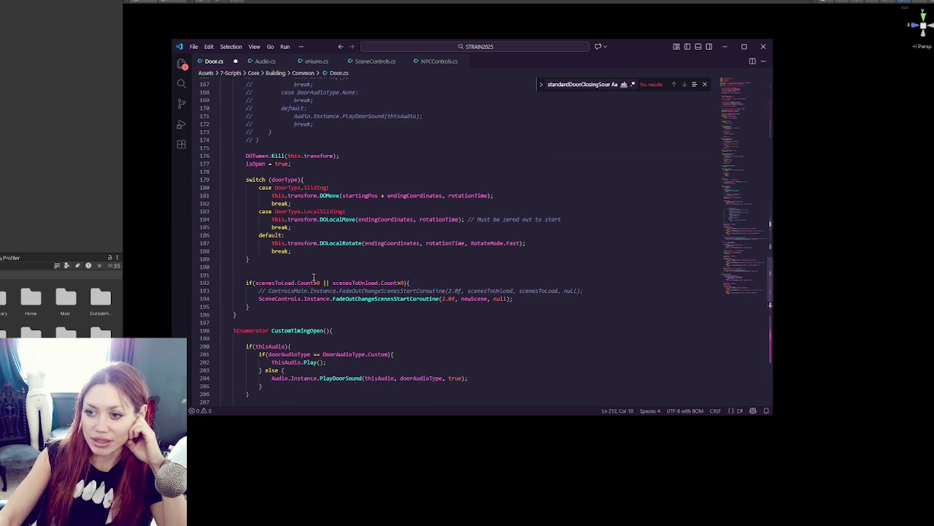
pyautogui.moveTo(623, 291); pyautogui.dragTo(626, 284)
pyautogui.press('BackSpace')
pyautogui.click(453, 268)
pyautogui.press('Delete')
pyautogui.press('Delete')
# - Delete the commented-out audio switch block and lockSound lines in OpenIt
pyautogui.scroll(6, 442, 273)
pyautogui.moveTo(350, 292); pyautogui.dragTo(358, 146)
pyautogui.press('BackSpace')
pyautogui.scroll(8, 360, 142)
pyautogui.moveTo(300, 248); pyautogui.dragTo(326, 217)
pyautogui.press('BackSpace')
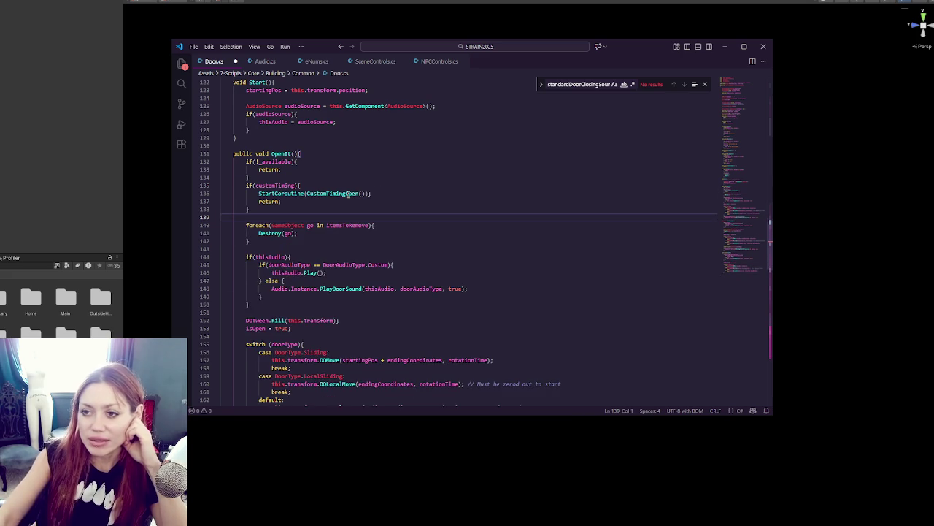
# - Undo to restore the commented lockSound lines in OpenIt above its foreach loop
pyautogui.scroll(5, 343, 219)
pyautogui.click(304, 301)
pyautogui.press('Return')
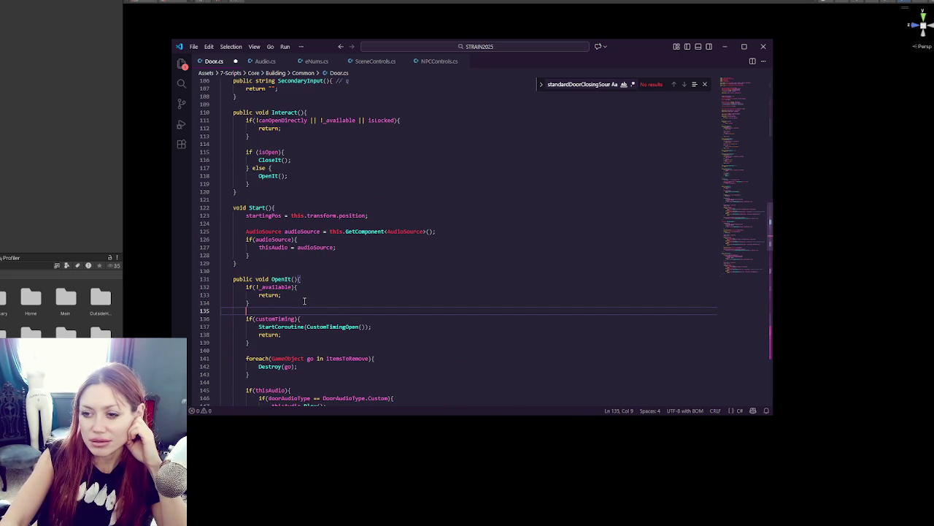
pyautogui.hotkey('ctrl', 'z')
pyautogui.hotkey('ctrl', 'z')
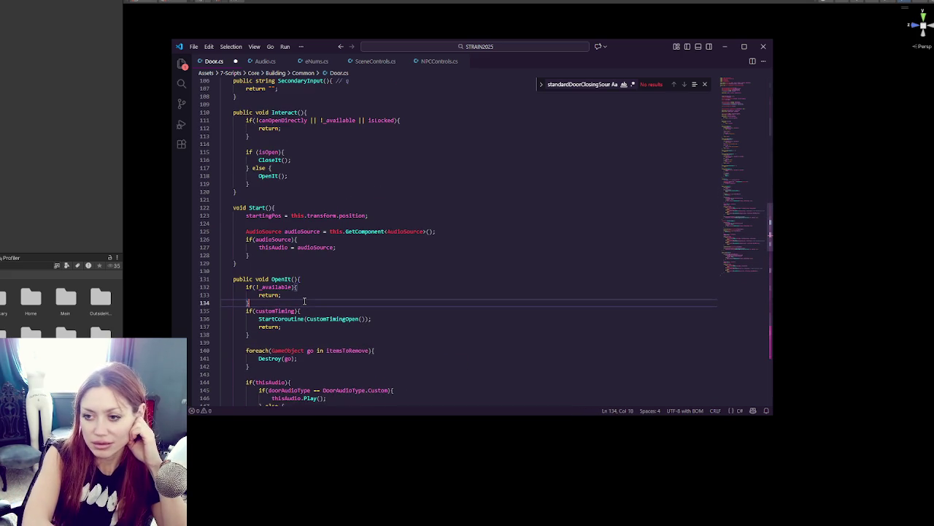
pyautogui.click(304, 301)
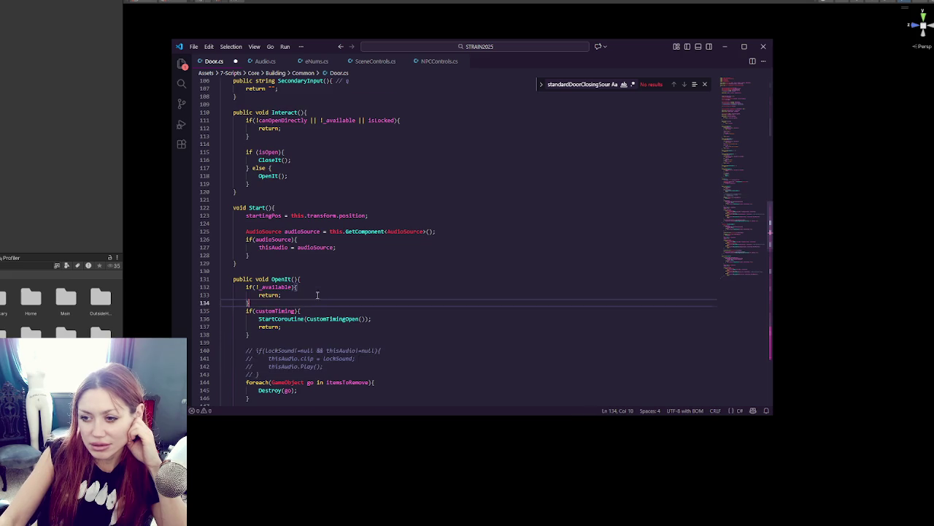
pyautogui.scroll(-3, 318, 295)
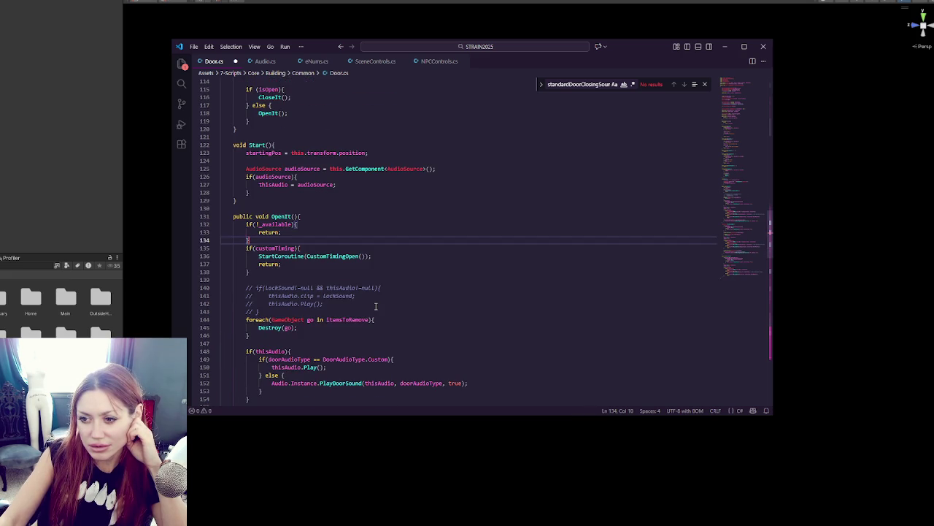
pyautogui.click(269, 288)
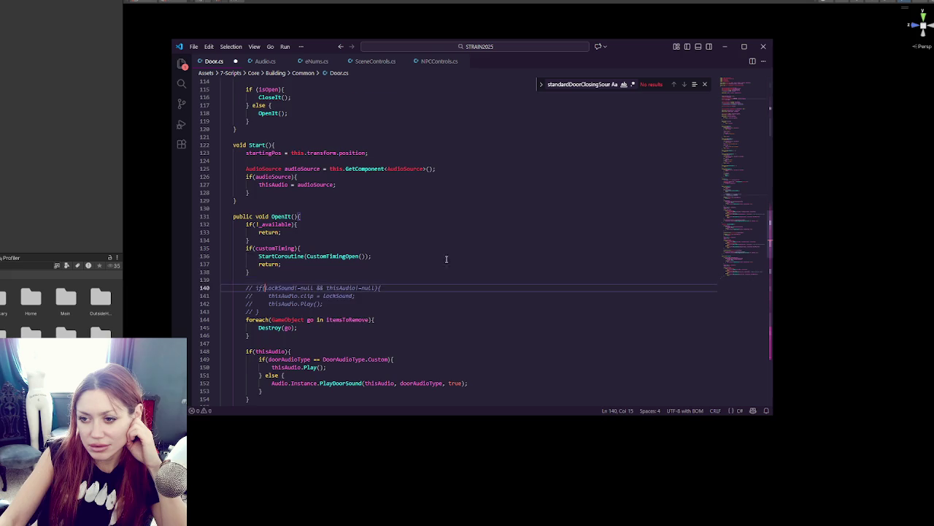
pyautogui.scroll(4, 468, 251)
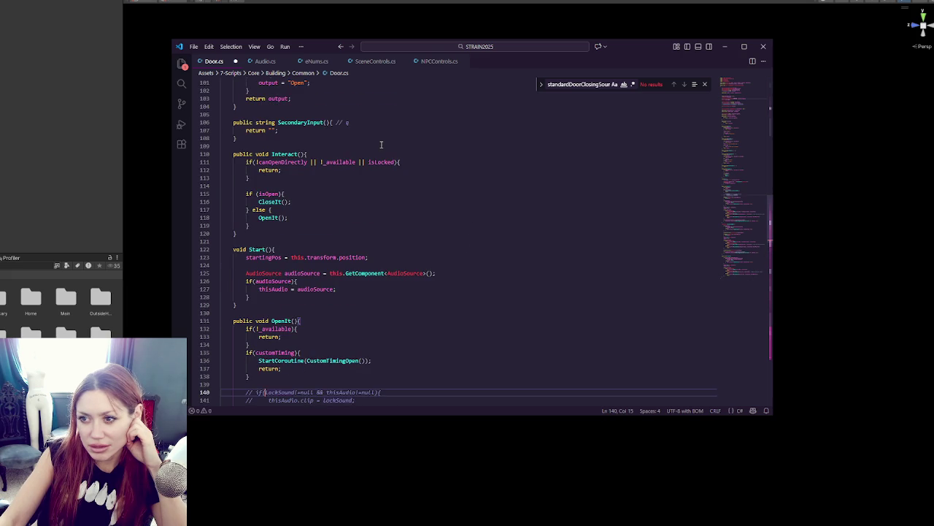
# - Add an if(isLocked){ } block after Interact's early exit and paste the lock sound code into it
pyautogui.scroll(-5, 346, 266)
pyautogui.moveTo(315, 286); pyautogui.dragTo(315, 256)
pyautogui.hotkey('ctrl', 'c')
pyautogui.scroll(8, 315, 256)
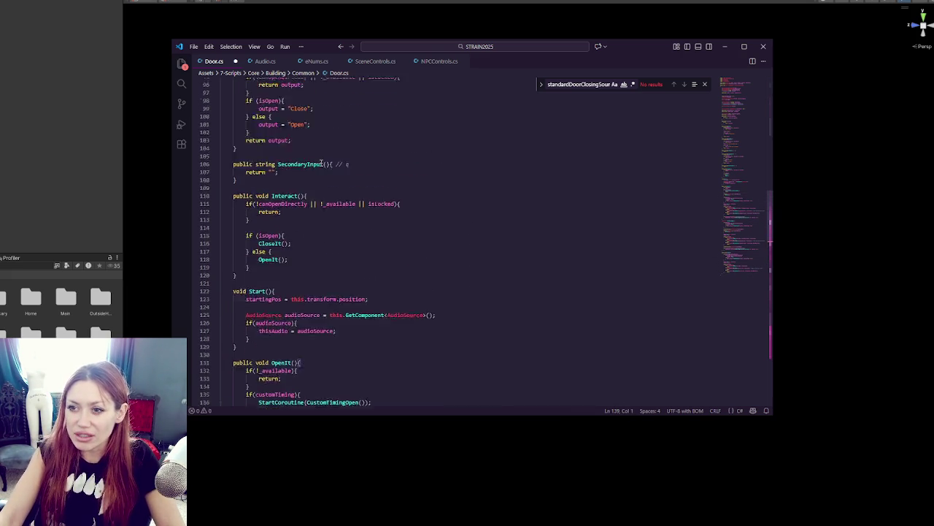
pyautogui.click(330, 218)
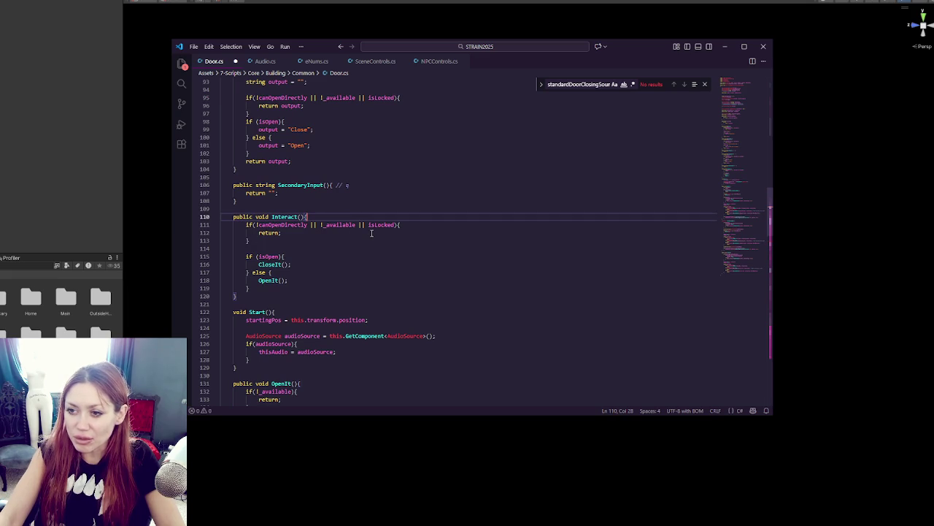
pyautogui.click(361, 232)
pyautogui.click(356, 240)
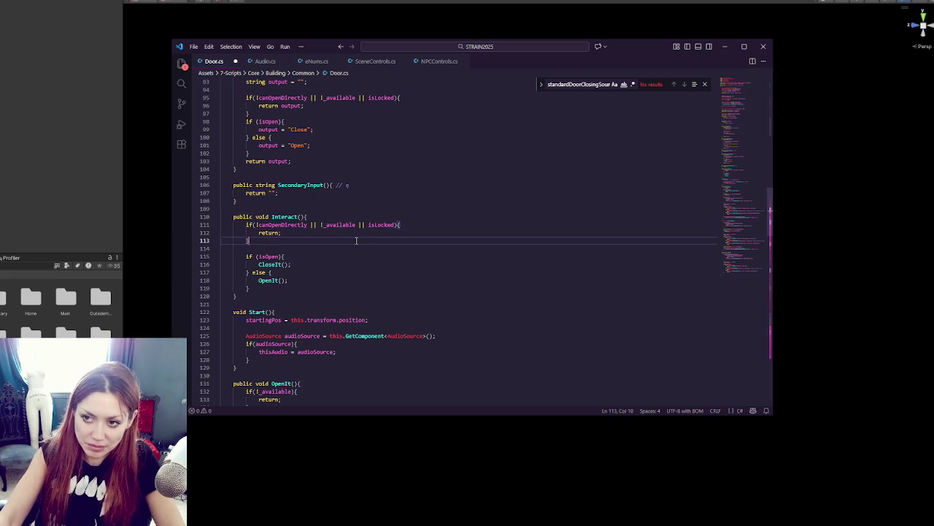
pyautogui.press('Return')
pyautogui.write('if(isLocked){')
pyautogui.press('Return')
pyautogui.press('Return')
pyautogui.hotkey('ctrl', 'v')
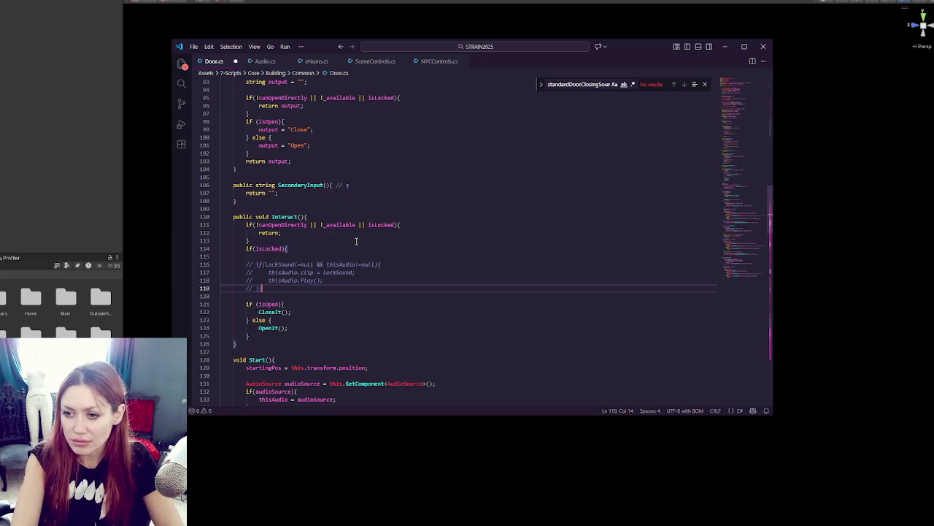
pyautogui.write('}')
pyautogui.press('Return')
pyautogui.write('}')
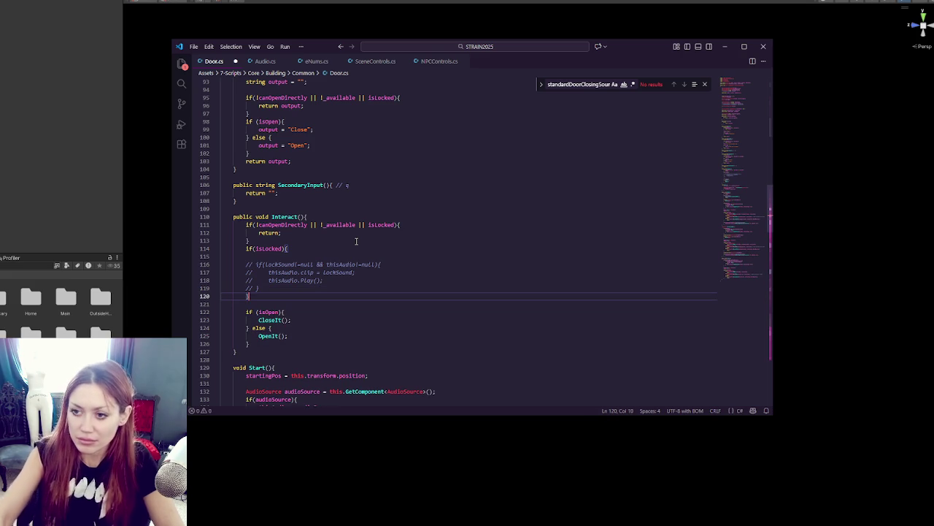
# - Add an indented return; statement below the lock sound code inside the isLocked block
pyautogui.click(274, 290)
pyautogui.press('Return')
pyautogui.write('return;')
pyautogui.click(246, 296)
pyautogui.press('Tab')
pyautogui.moveTo(221, 264)
pyautogui.mouseDown()
pyautogui.moveTo(288, 292)
pyautogui.moveTo(296, 286)
pyautogui.mouseUp()
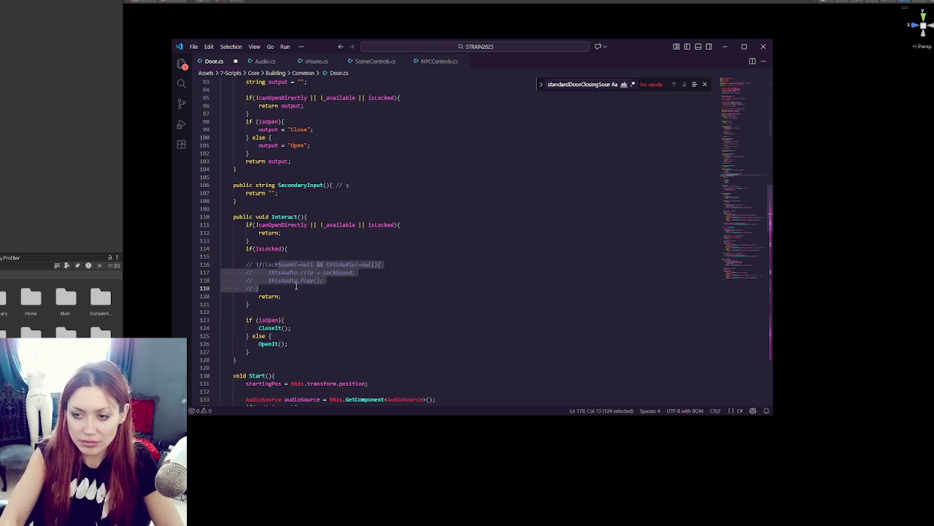
pyautogui.press('Down')
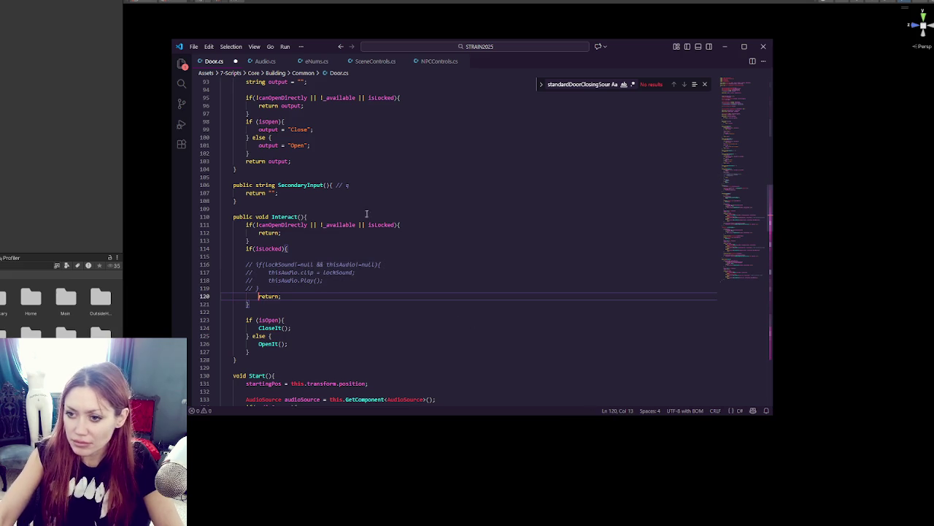
# - Remove isLocked from the early-exit condition, then uncomment and indent the lock sound lines
pyautogui.moveTo(356, 224); pyautogui.dragTo(395, 224)
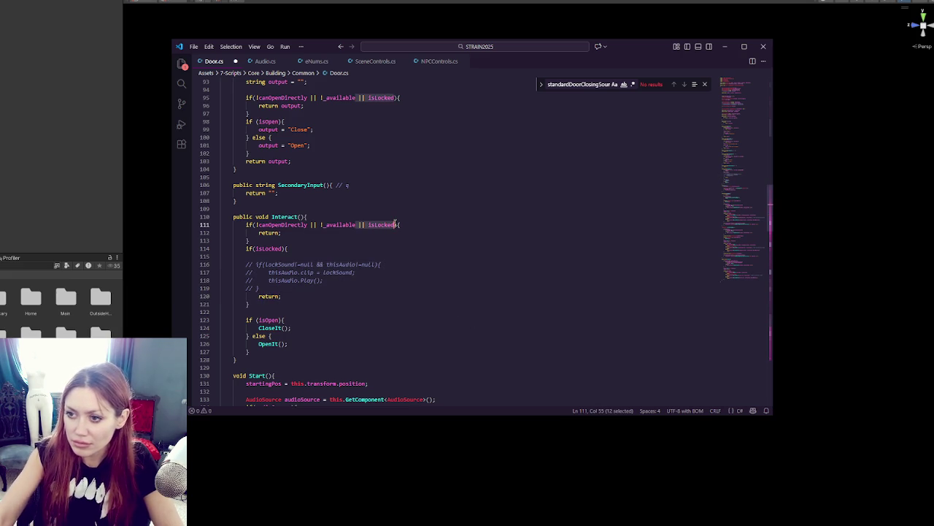
pyautogui.press('Delete')
pyautogui.moveTo(278, 264); pyautogui.dragTo(277, 287)
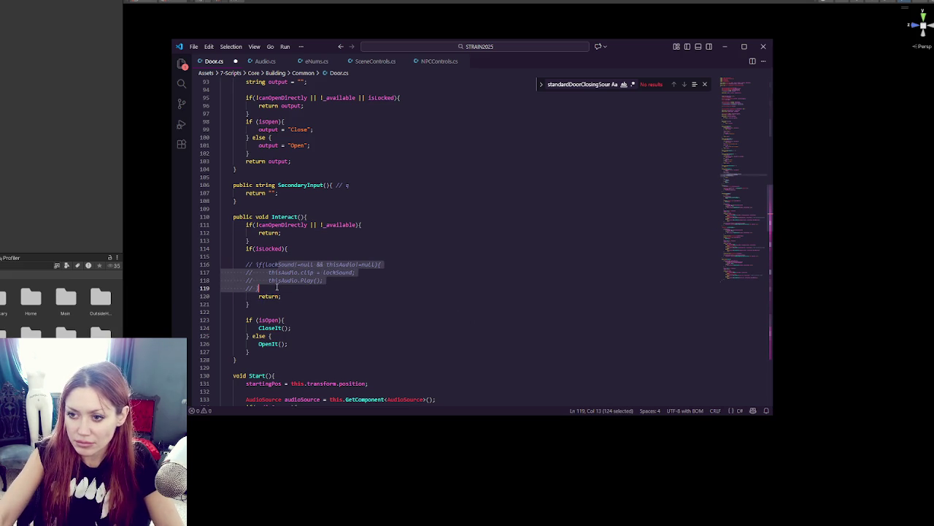
pyautogui.hotkey('ctrl', '/')
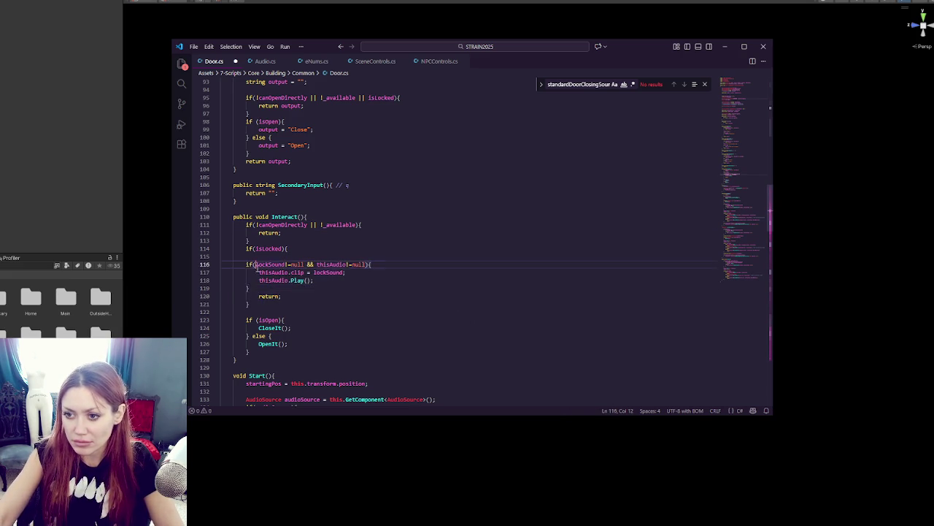
pyautogui.press('Tab')
# - Tidy spacing in the null checks and the blank lines around Interact, then save Door.cs
pyautogui.click(298, 264)
pyautogui.click(364, 264)
pyautogui.click(308, 264)
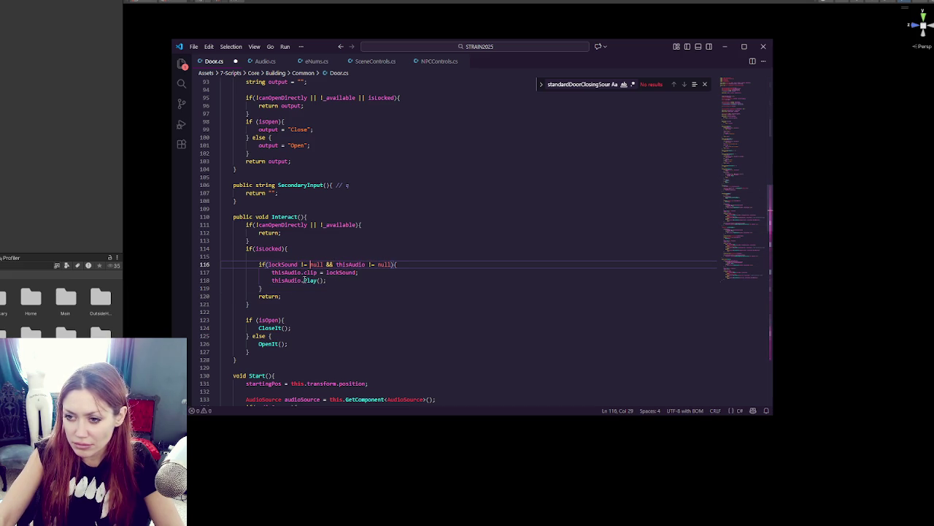
pyautogui.click(280, 256)
pyautogui.press('BackSpace')
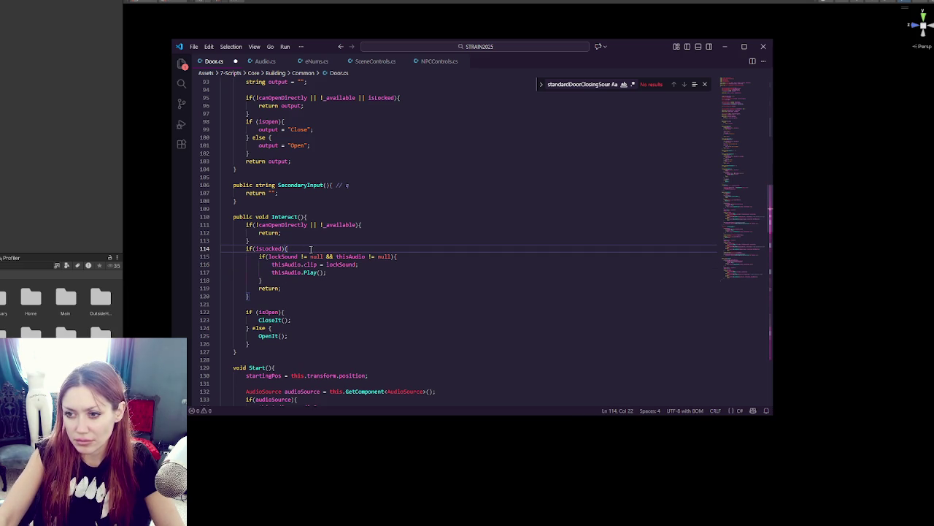
pyautogui.click(299, 241)
pyautogui.press('Return')
pyautogui.click(320, 218)
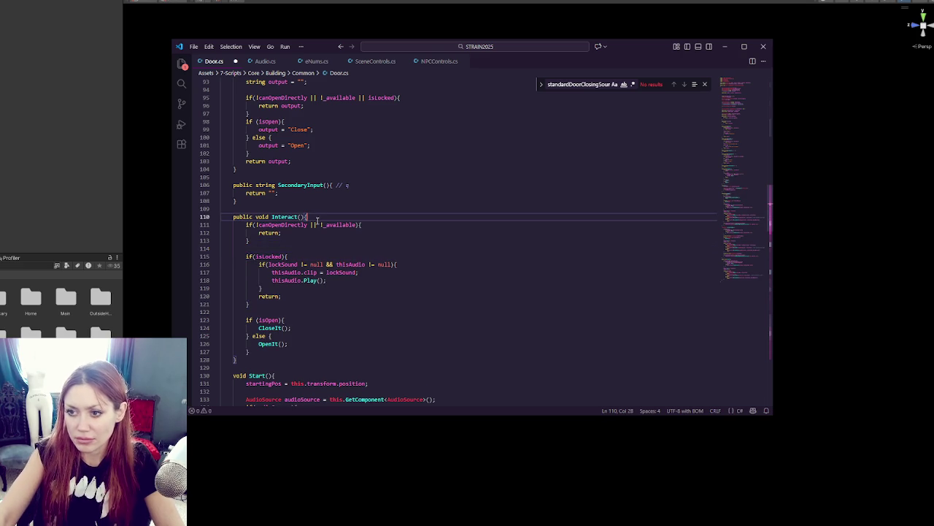
pyautogui.press('Return')
pyautogui.hotkey('ctrl', 's')
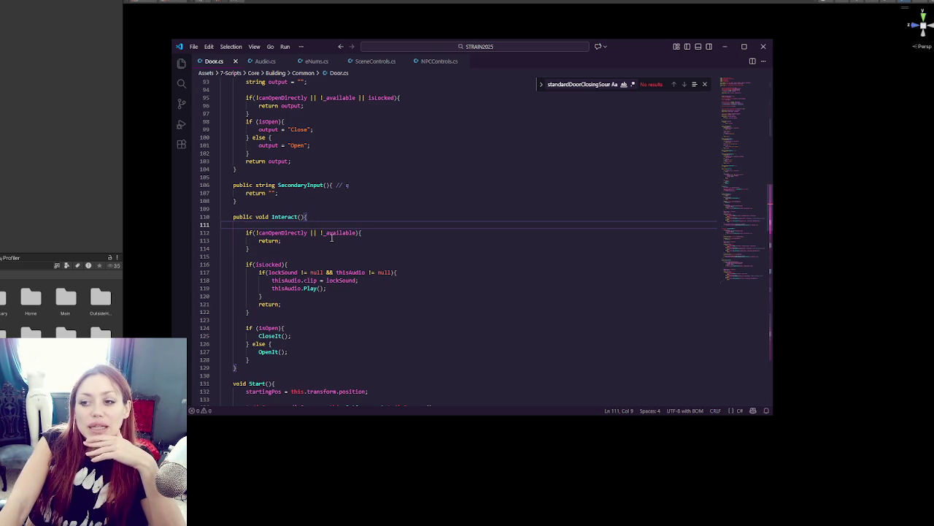
# - Split the line 40 bool declarations so customTiming and playAudioOnClose each get their own public bool line
pyautogui.scroll(20, 331, 237)
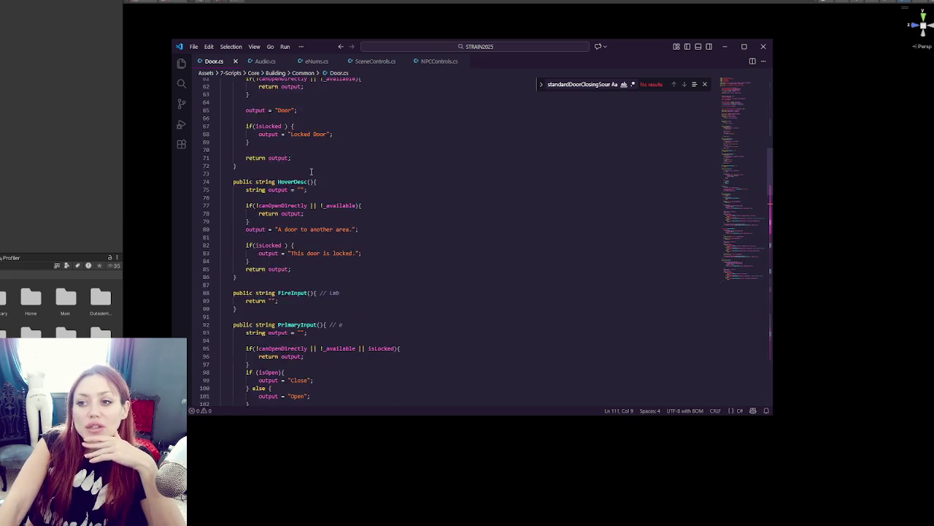
pyautogui.scroll(1, 314, 151)
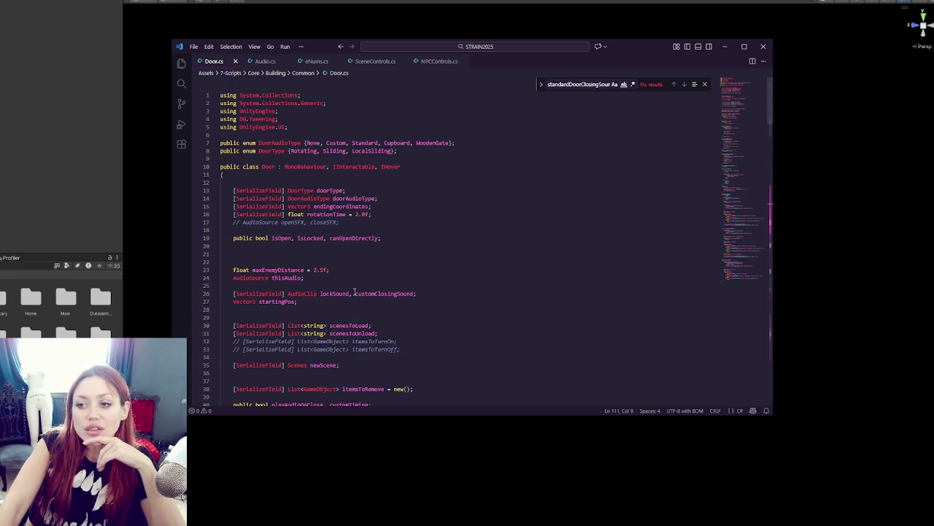
pyautogui.scroll(-4, 354, 268)
pyautogui.scroll(-5, 364, 244)
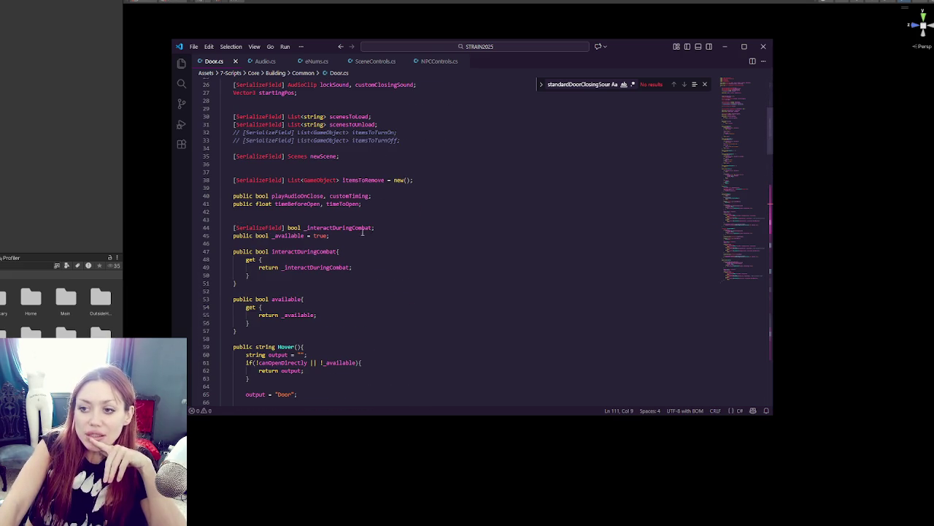
pyautogui.scroll(-5, 355, 244)
pyautogui.scroll(-1, 351, 253)
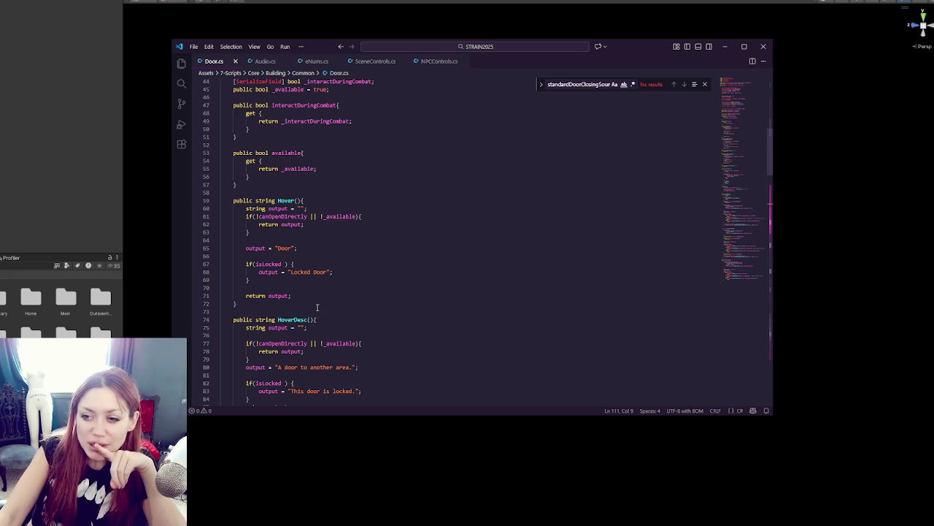
pyautogui.scroll(4, 317, 306)
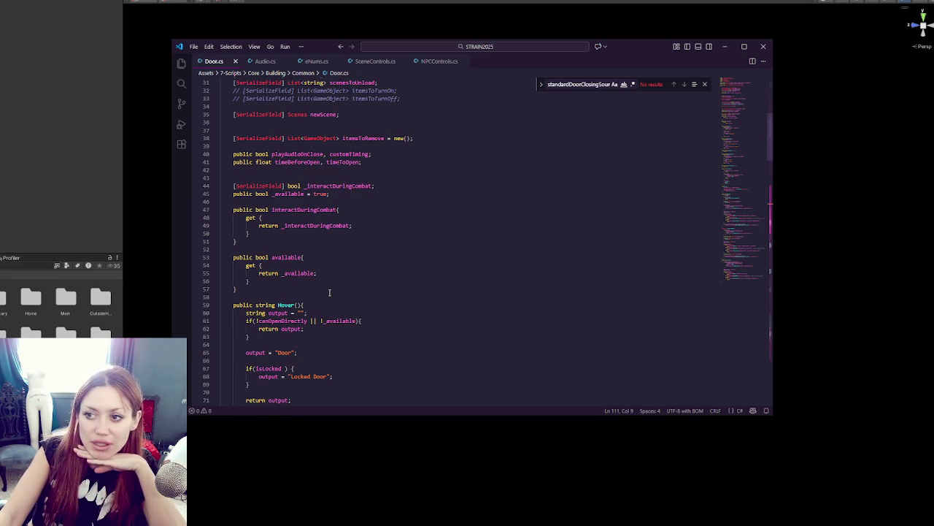
pyautogui.scroll(3, 329, 292)
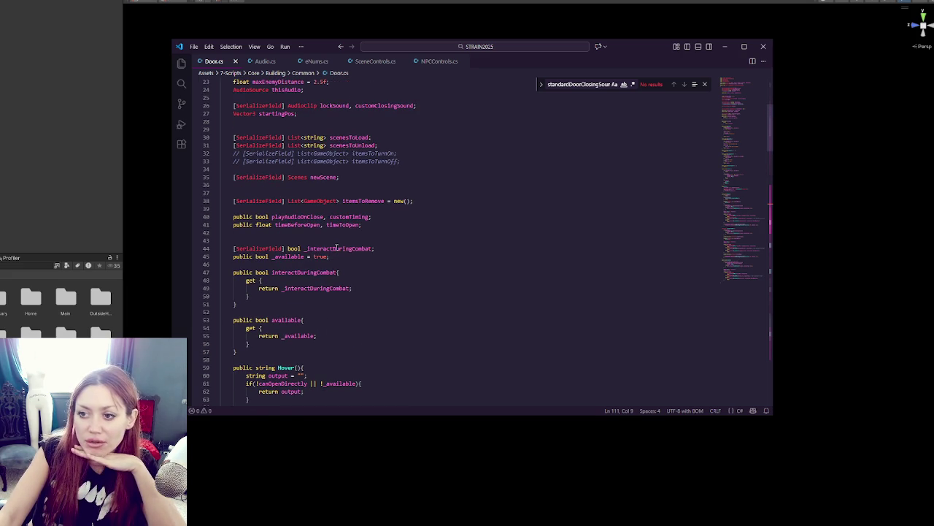
pyautogui.scroll(2, 333, 248)
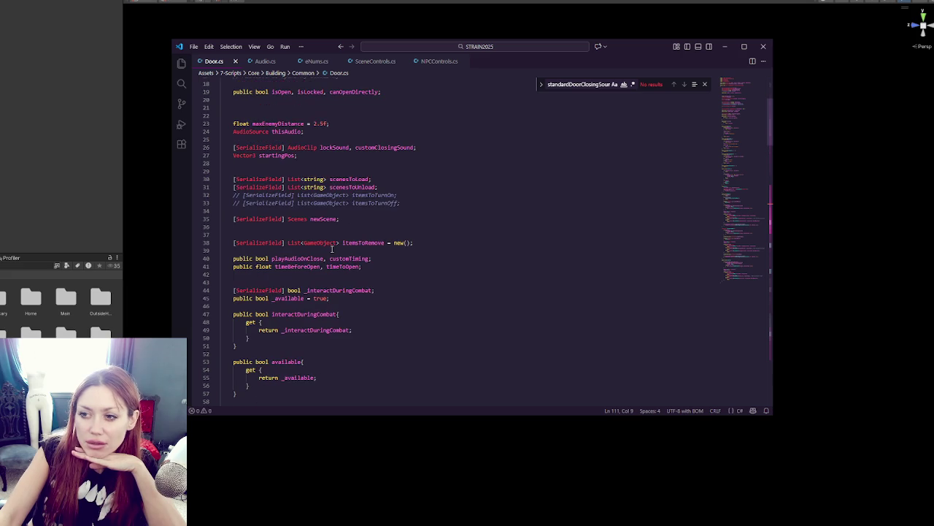
pyautogui.doubleClick(398, 147)
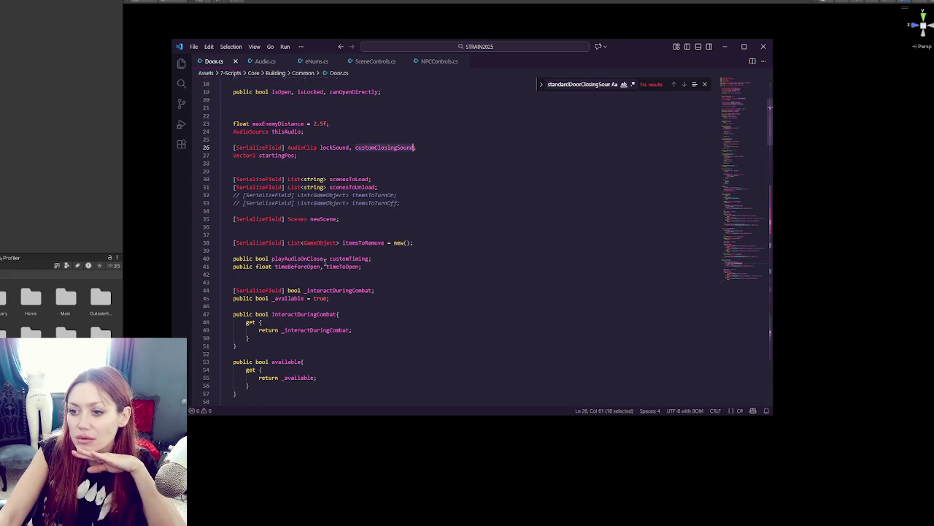
pyautogui.click(324, 258)
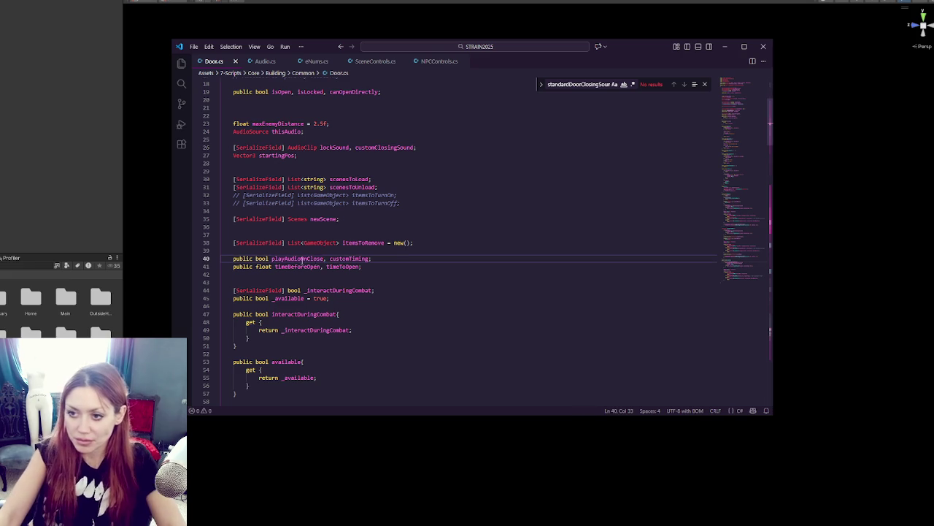
pyautogui.click(233, 258)
pyautogui.click(271, 258)
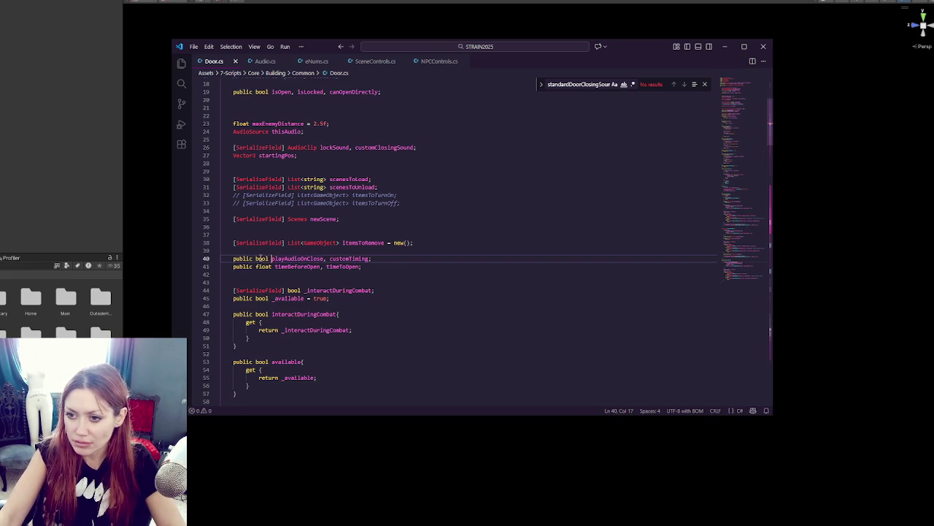
pyautogui.keyDown('shift'); pyautogui.click(325, 258); pyautogui.keyUp('shift')
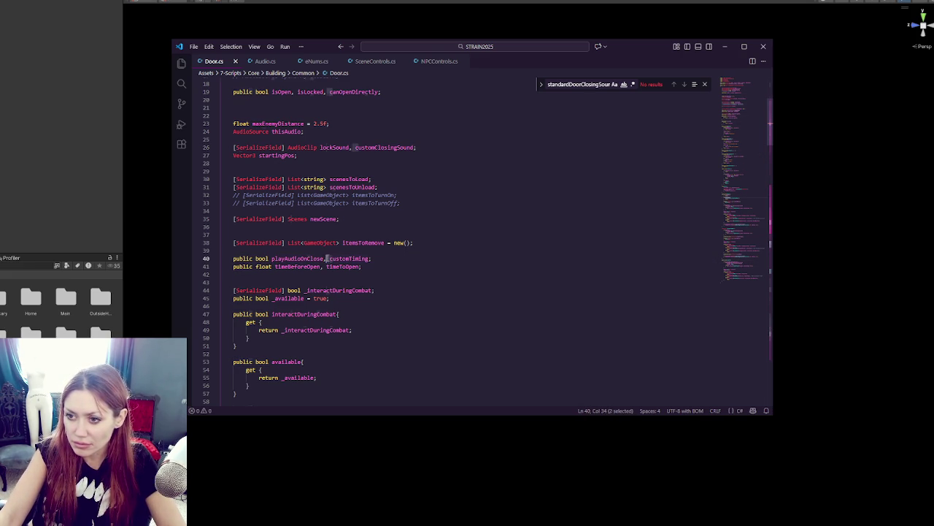
pyautogui.write(';')
pyautogui.press('Return')
pyautogui.write('public bool')
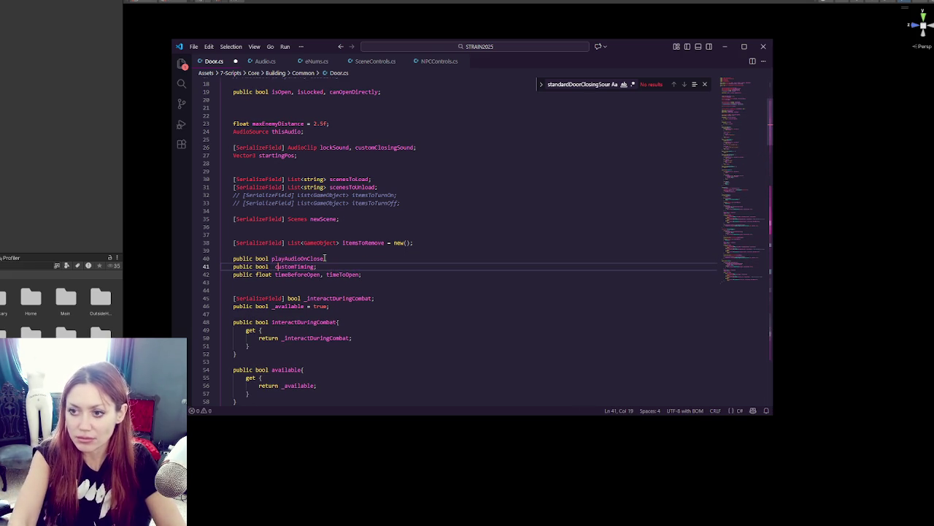
# - Default playAudioOnClose to false, remove the extra space before customTiming, save, and leave the editor
pyautogui.click(325, 258)
pyautogui.write('= false;')
pyautogui.hotkey('ctrl', 's')
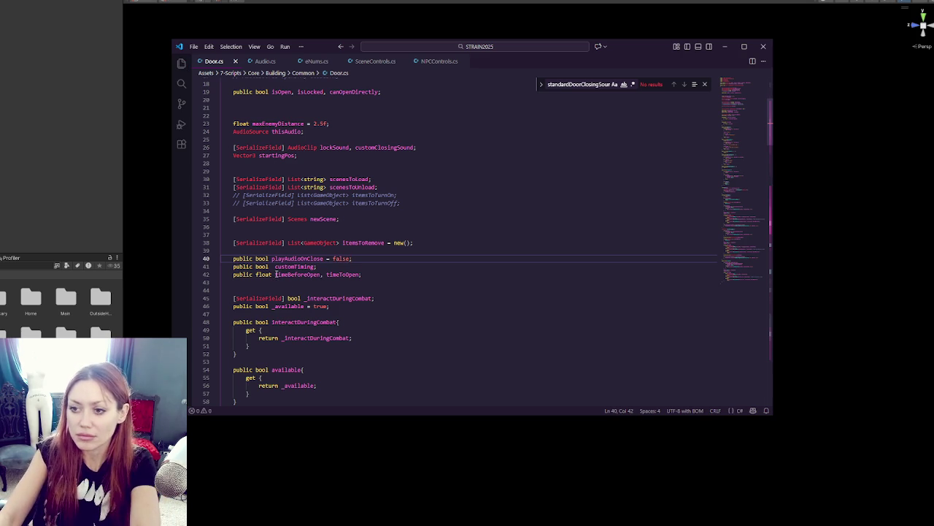
pyautogui.click(276, 267)
pyautogui.press('BackSpace')
pyautogui.click(422, 257)
pyautogui.hotkey('ctrl', 's')
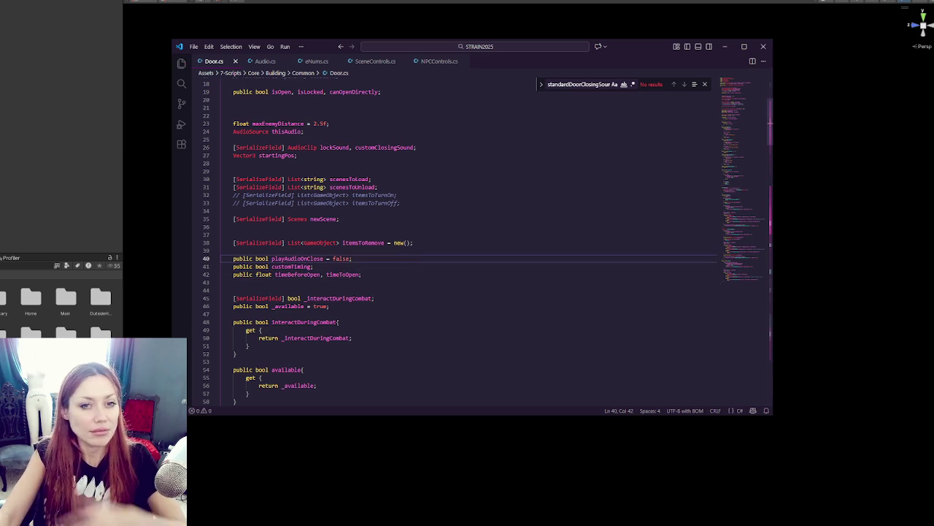
pyautogui.hotkey('alt', 'Tab')
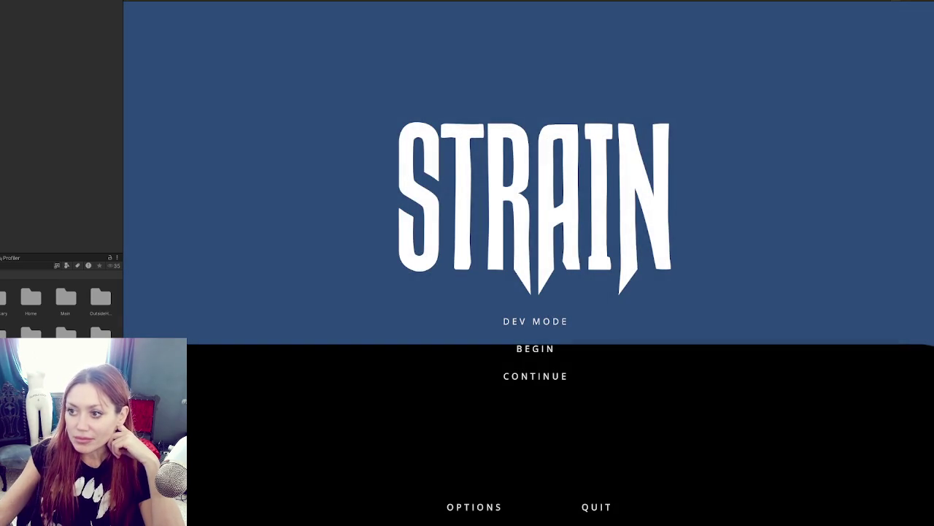
# - Enlarge the game view, start the game, walk through the wooden gate and back, then pause and exit Play mode
pyautogui.moveTo(122, 177); pyautogui.dragTo(1, 177)
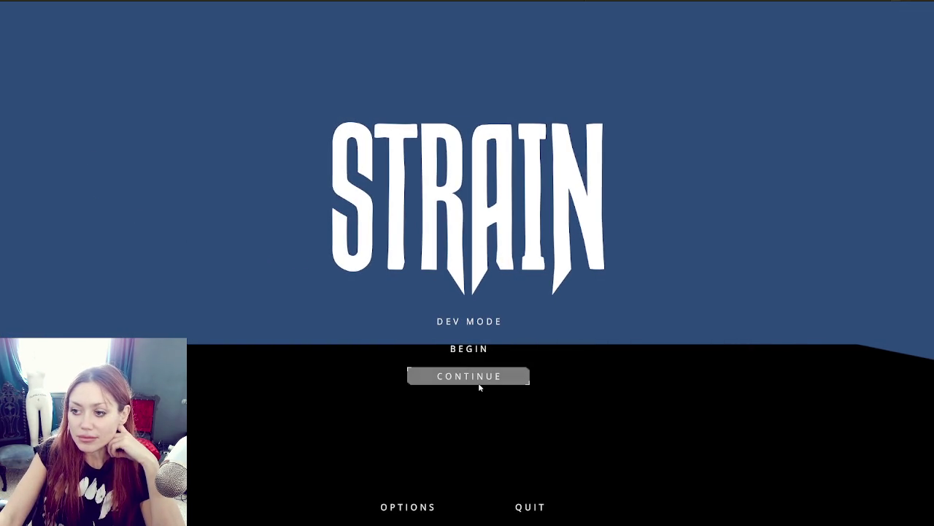
pyautogui.click(483, 329)
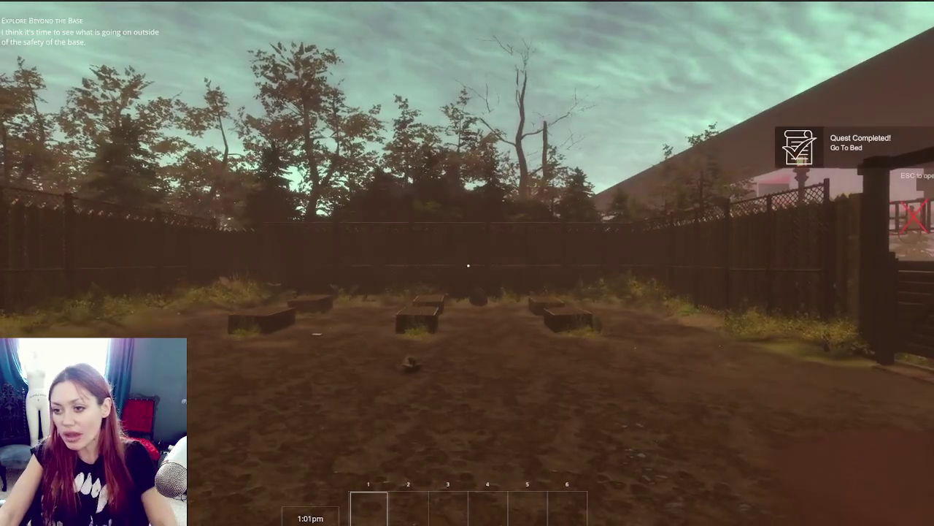
pyautogui.press('w')
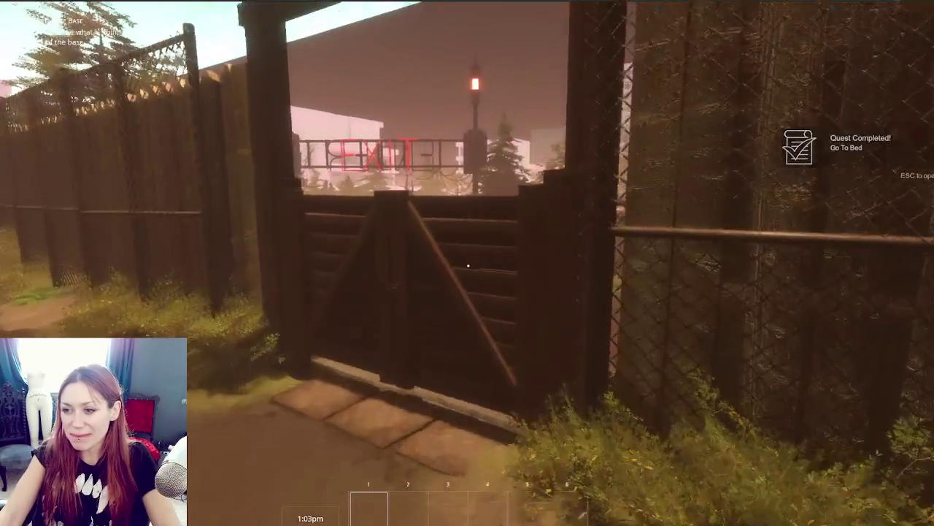
pyautogui.press('w')
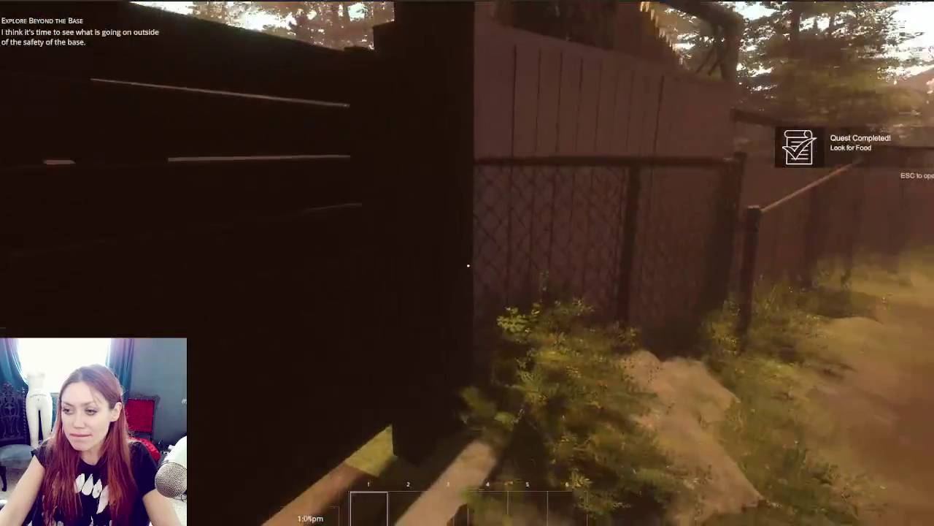
pyautogui.press('s')
pyautogui.press('Escape')
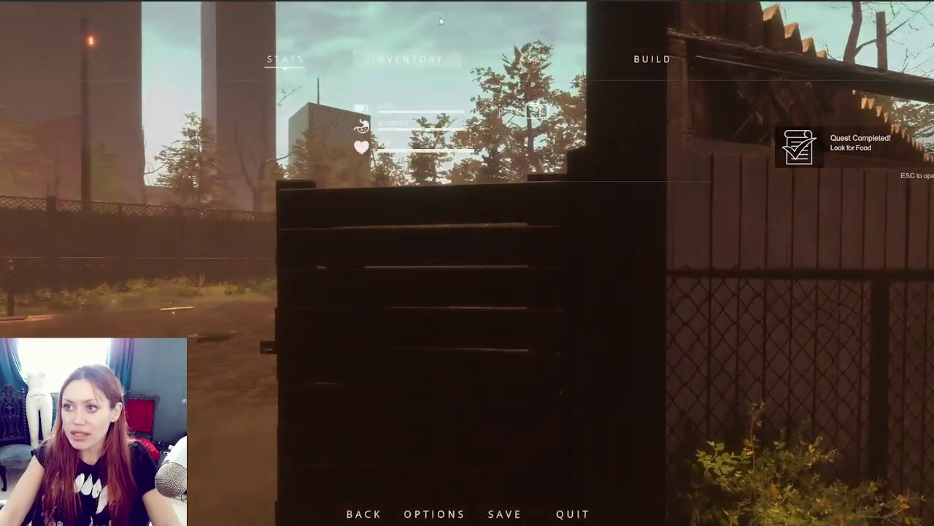
pyautogui.hotkey('ctrl', 'p')
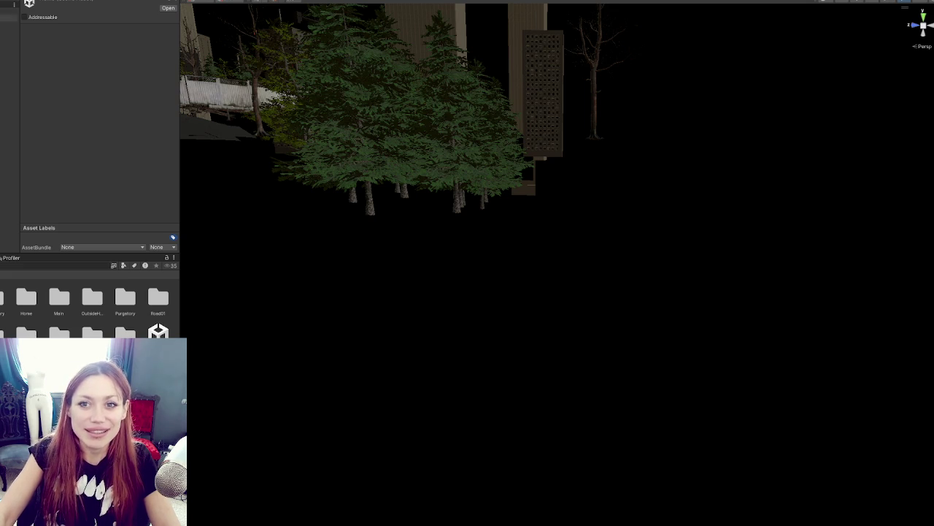
# - Frame the Interactive group, then select and frame the wooden gate, orbiting to face it from the front
pyautogui.click(10, 51)
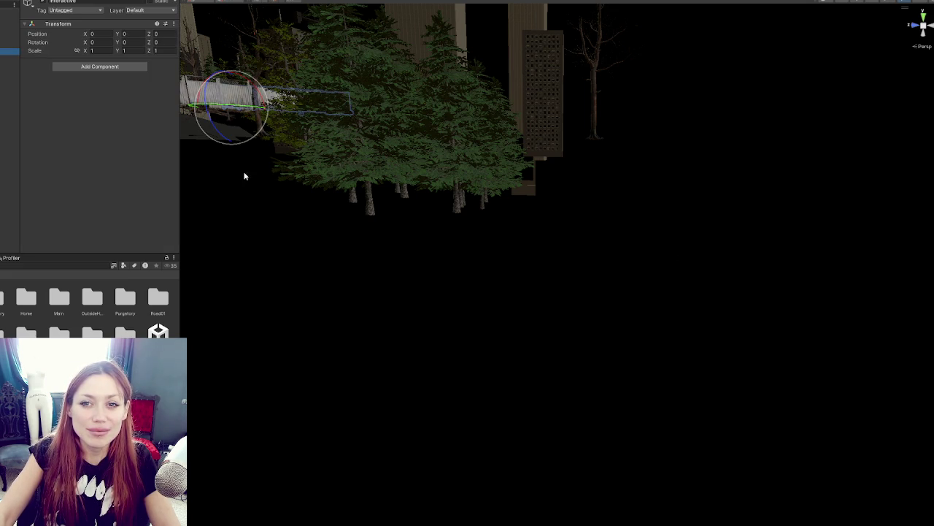
pyautogui.press('f')
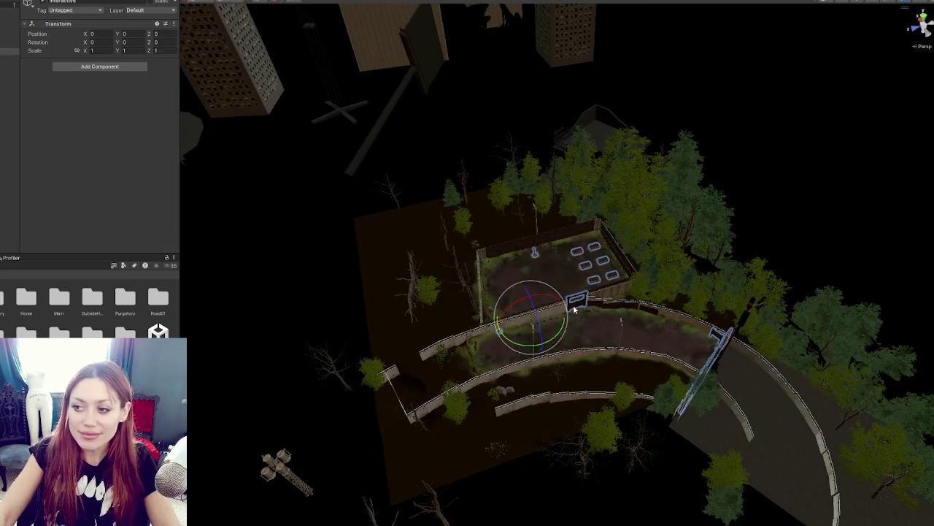
pyautogui.click(575, 310)
pyautogui.press('f')
pyautogui.moveTo(544, 312); pyautogui.dragTo(370, 205)
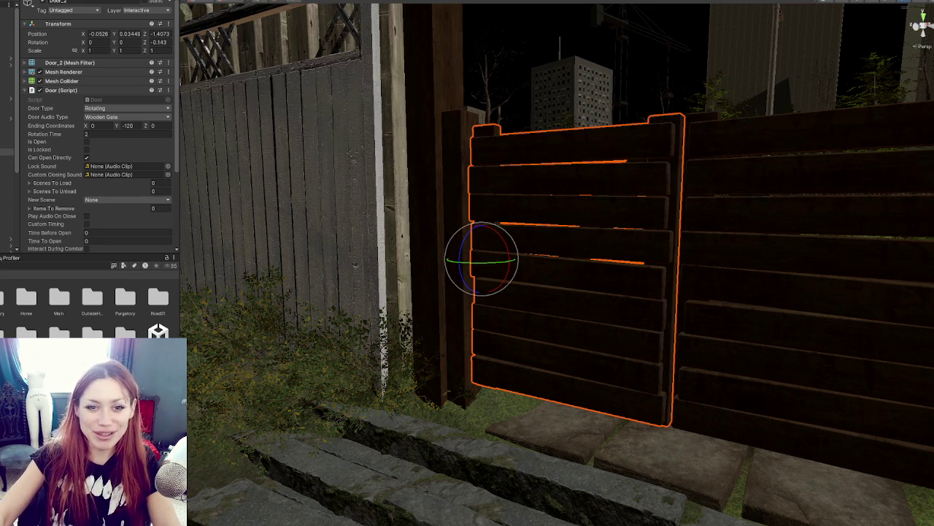
# - Swing the view around the gate and add the second gate leaf to the selection
pyautogui.scroll(-3, 660, 318)
pyautogui.moveTo(636, 308); pyautogui.dragTo(417, 277)
pyautogui.keyDown('shift'); pyautogui.click(497, 226); pyautogui.keyUp('shift')
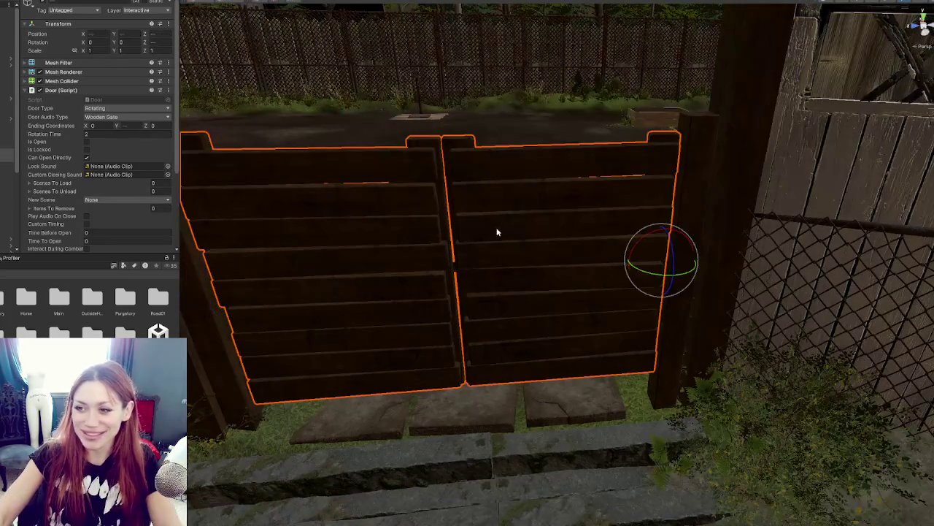
pyautogui.scroll(-3, 135, 158)
pyautogui.scroll(3, 73, 114)
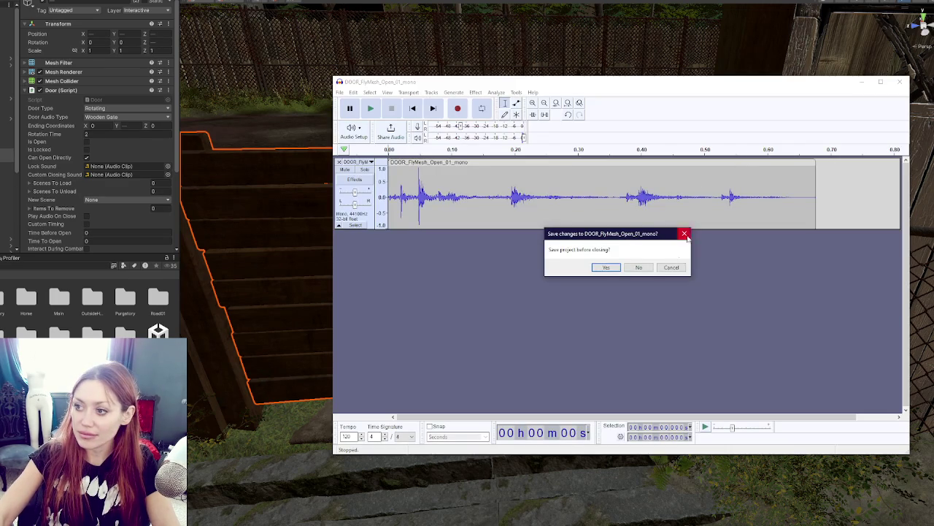
# - In Audacity, dismiss the save prompt and delete the whole door clip from the track
pyautogui.click(671, 266)
pyautogui.hotkey('ctrl', 'a')
pyautogui.press('Delete')
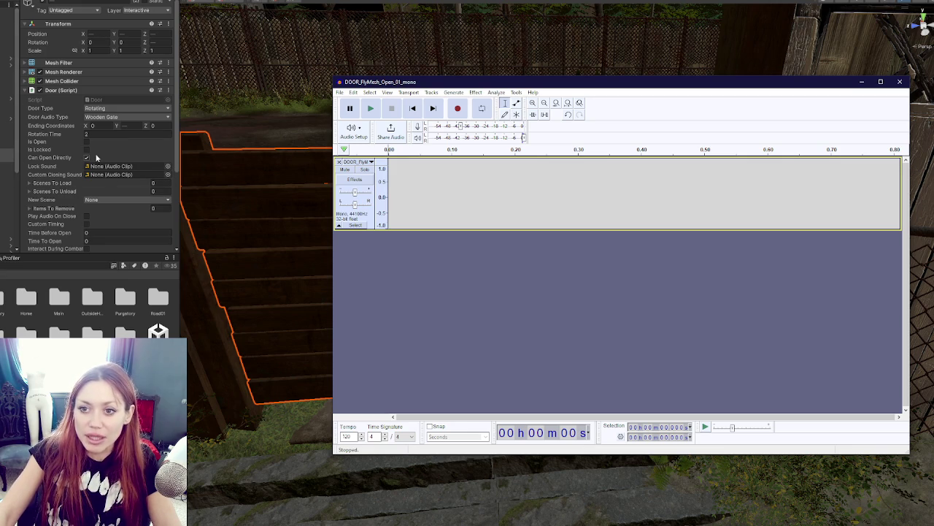
# - Leave Time Before Open at 0 and enable Play Audio On Close on the gate's Door script
pyautogui.scroll(-1, 88, 156)
pyautogui.click(87, 201)
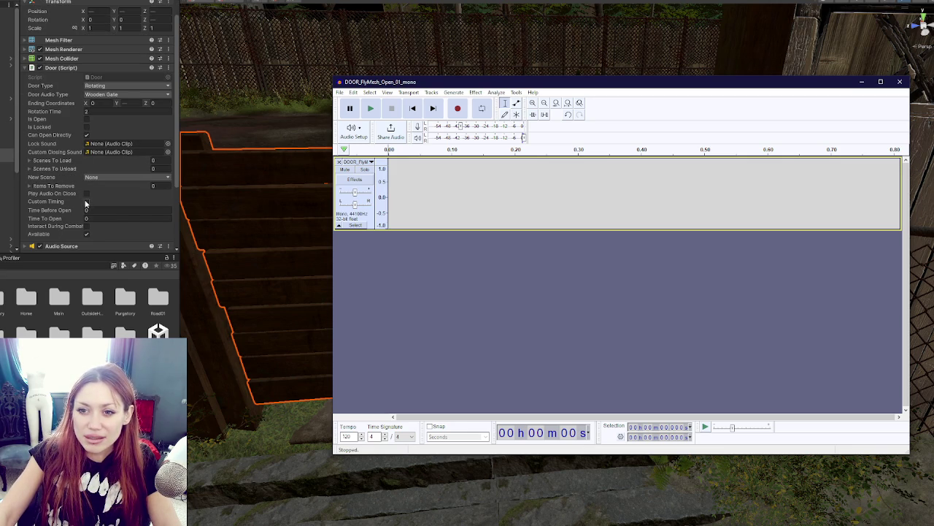
pyautogui.click(86, 193)
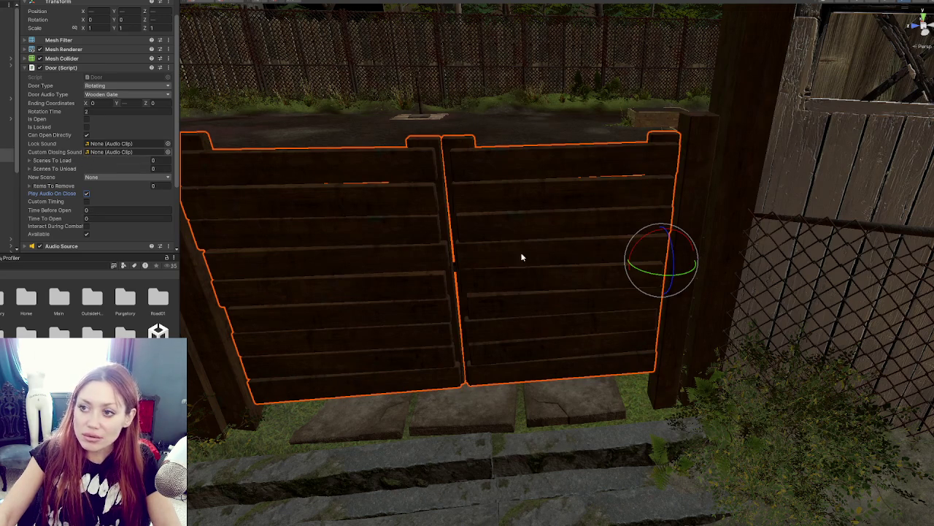
# - Clear the gate selection, select Apothecary and its Interactive child, and pick the apothecary's front door
pyautogui.hotkey('ctrl', 'p')
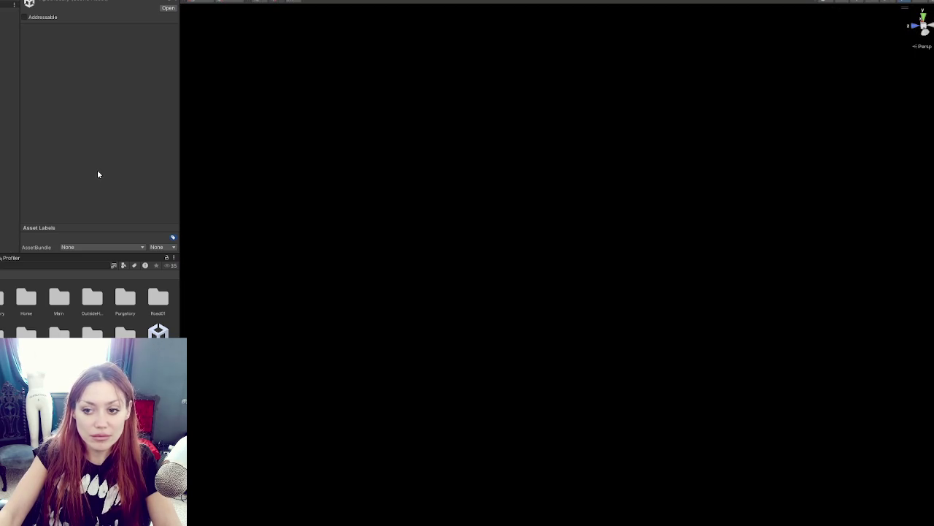
pyautogui.click(9, 12)
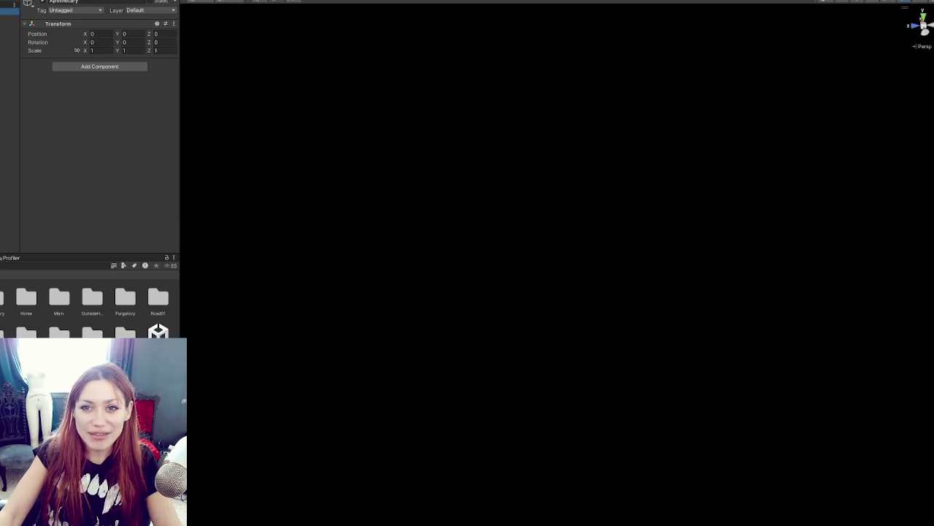
pyautogui.click(10, 51)
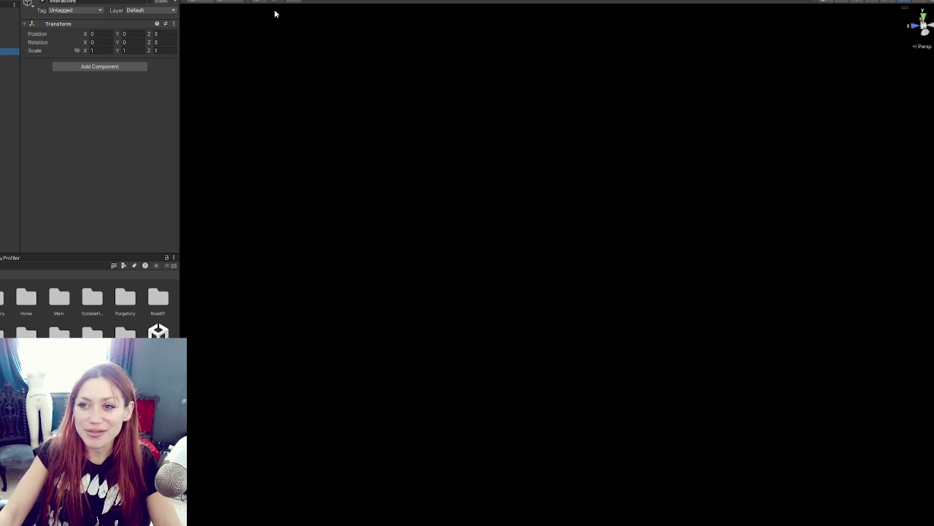
pyautogui.scroll(10, 484, 268)
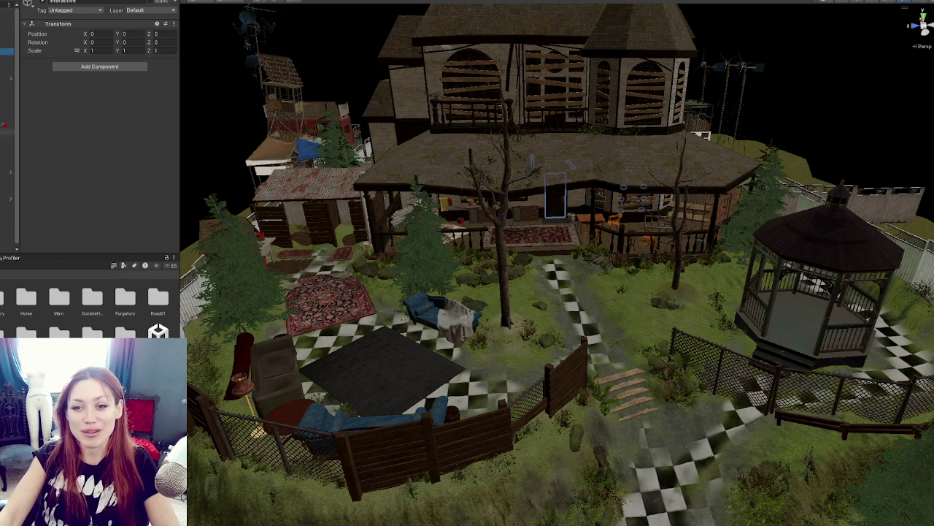
pyautogui.click(539, 214)
# - Frame the apothecary front door and enable Play Audio On Close in its Door script
pyautogui.press('f')
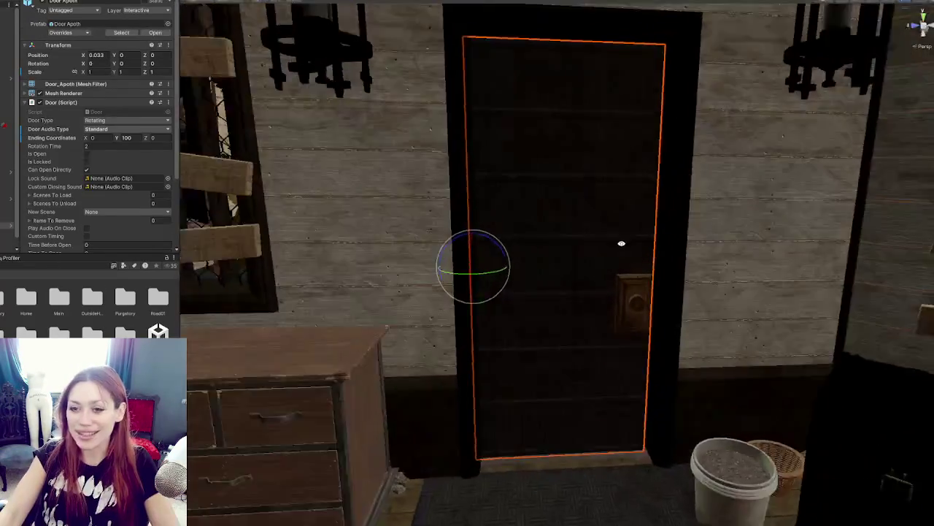
pyautogui.scroll(-4, 104, 166)
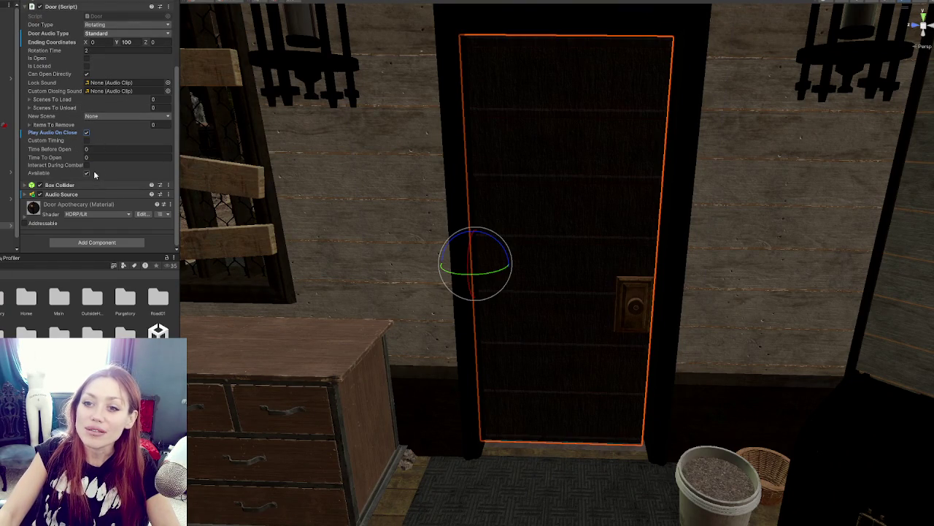
pyautogui.click(86, 133)
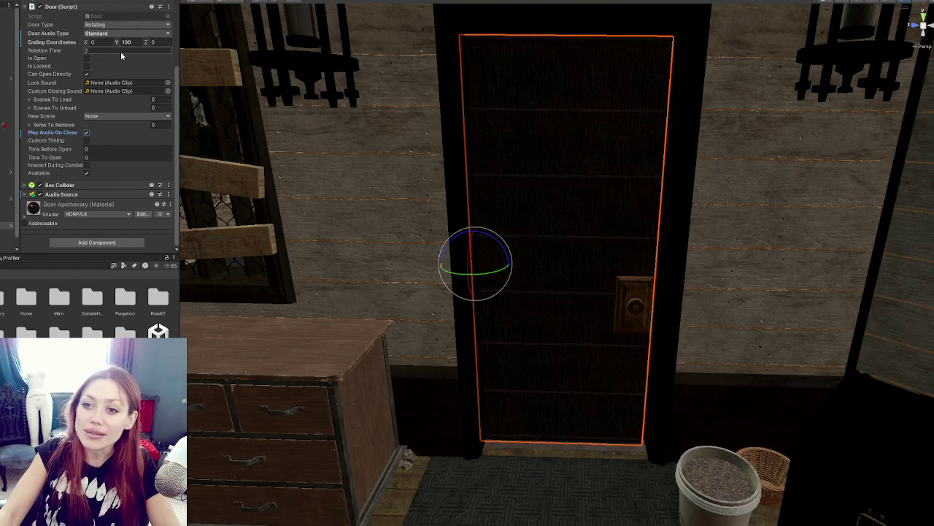
# - Fly out into the yard and select the outhouse door
pyautogui.scroll(-5, 445, 238)
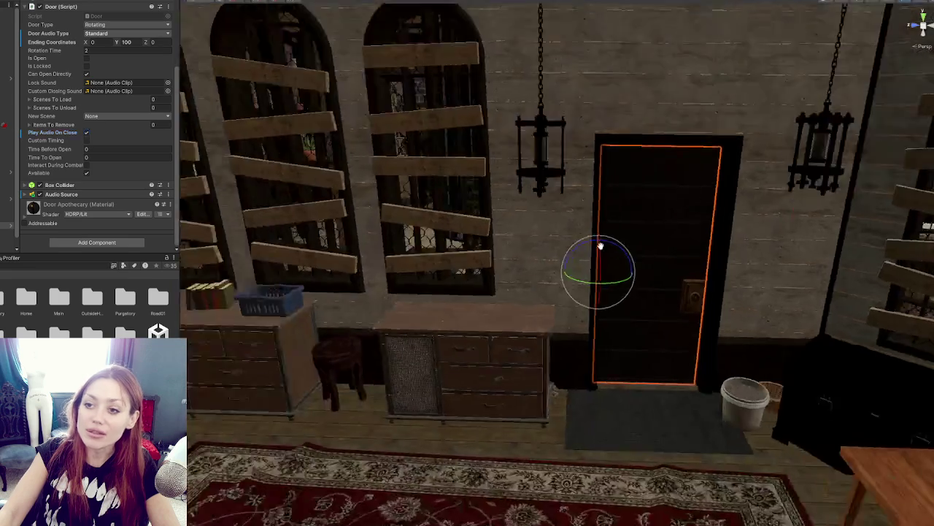
pyautogui.moveTo(444, 238)
pyautogui.mouseDown()
pyautogui.moveTo(257, 267)
pyautogui.moveTo(649, 313)
pyautogui.moveTo(538, 383)
pyautogui.moveTo(504, 350)
pyautogui.moveTo(403, 307)
pyautogui.moveTo(479, 287)
pyautogui.mouseUp()
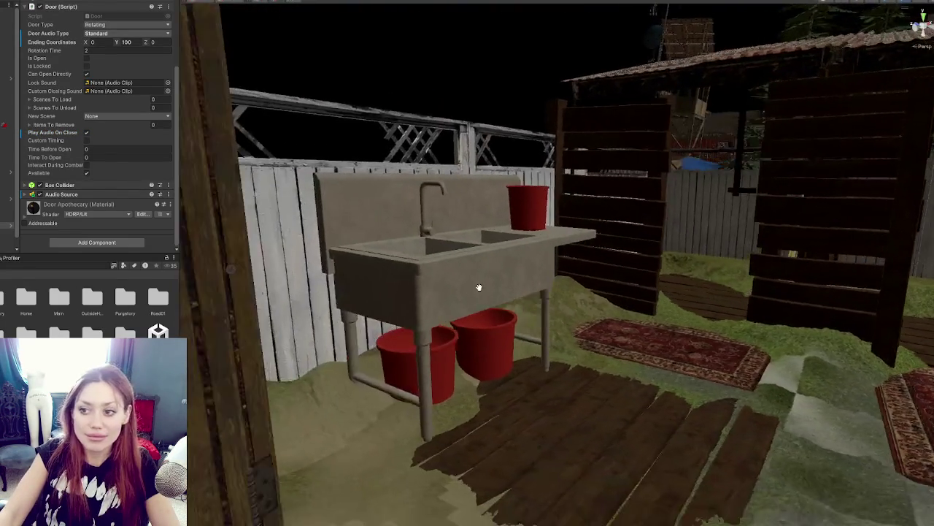
pyautogui.scroll(-5, 479, 287)
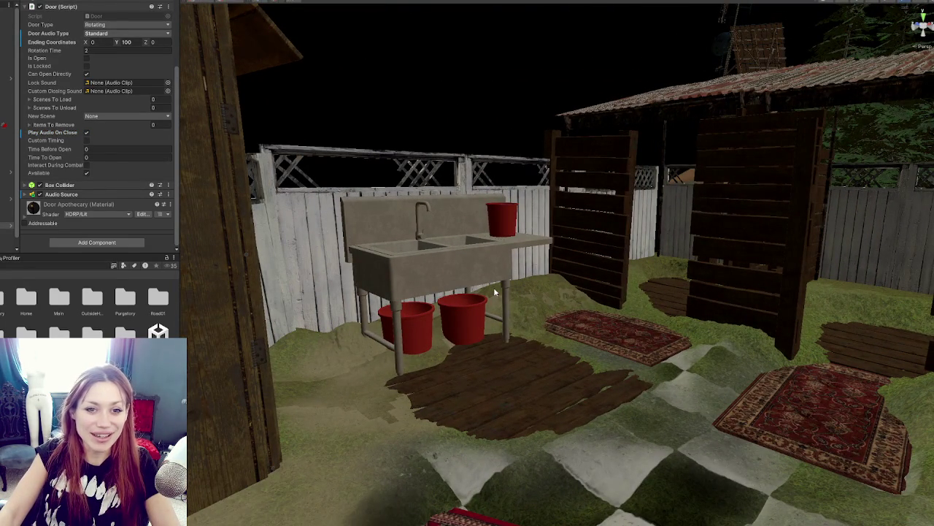
pyautogui.scroll(-2, 494, 292)
pyautogui.scroll(-2, 502, 332)
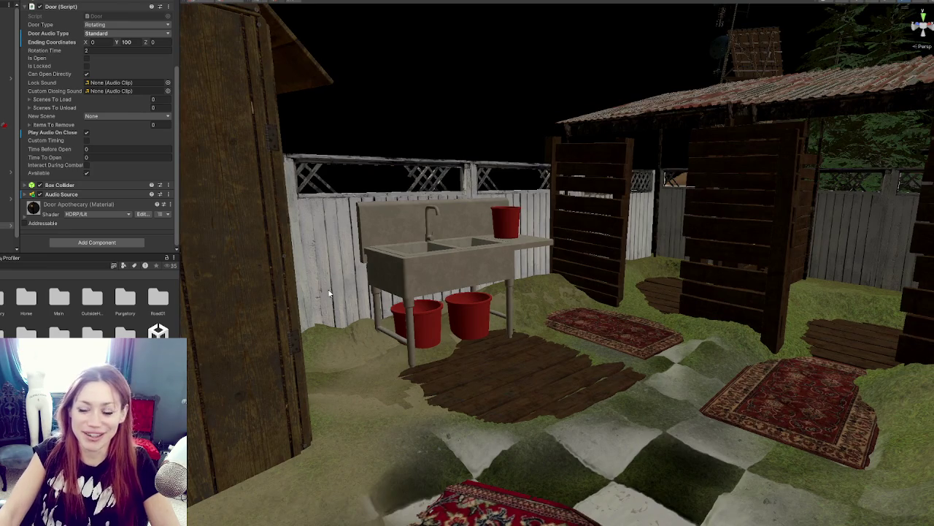
pyautogui.moveTo(503, 332); pyautogui.dragTo(456, 254)
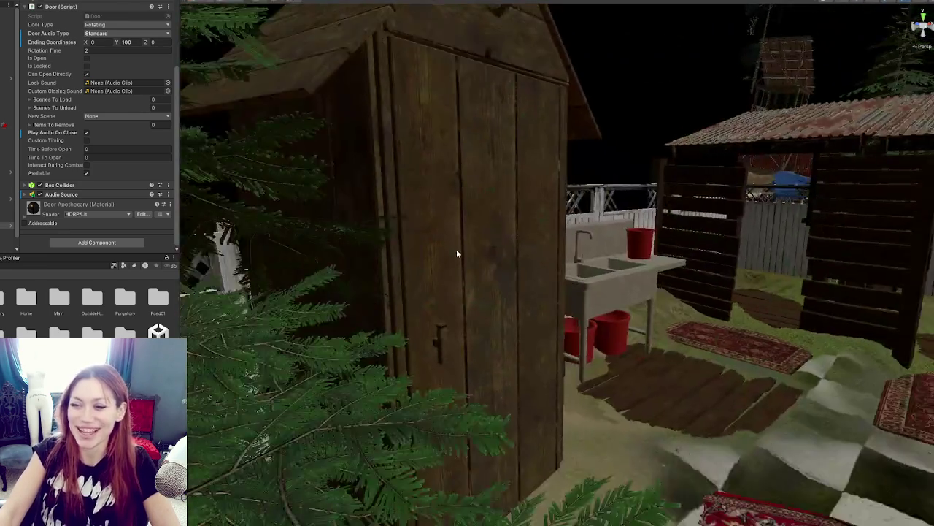
pyautogui.scroll(-3, 456, 253)
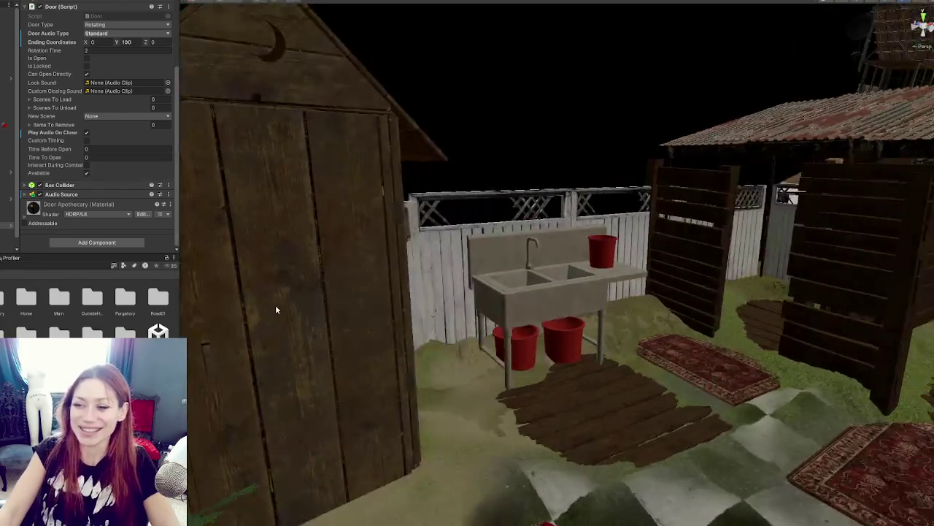
pyautogui.click(358, 295)
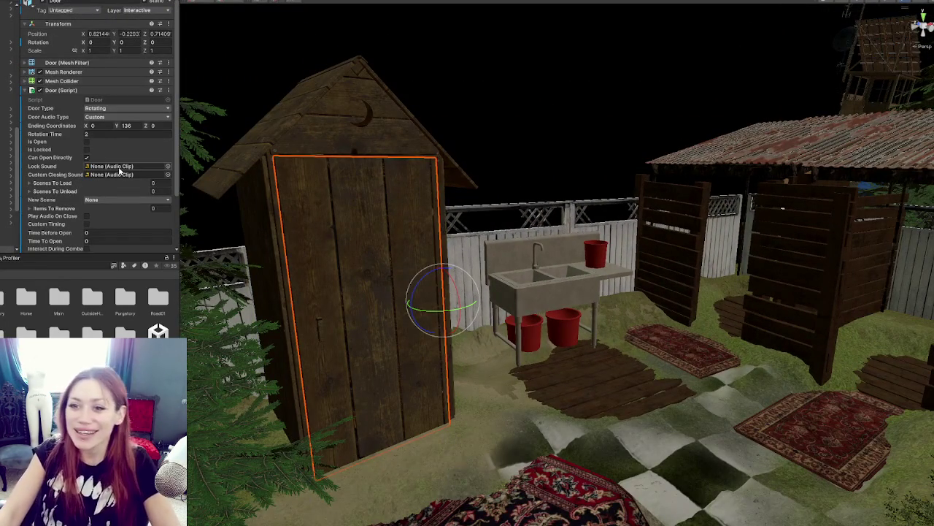
# - Set the outhouse door's Door Audio Type to Wooden Gate in the Door script
pyautogui.scroll(-3, 54, 167)
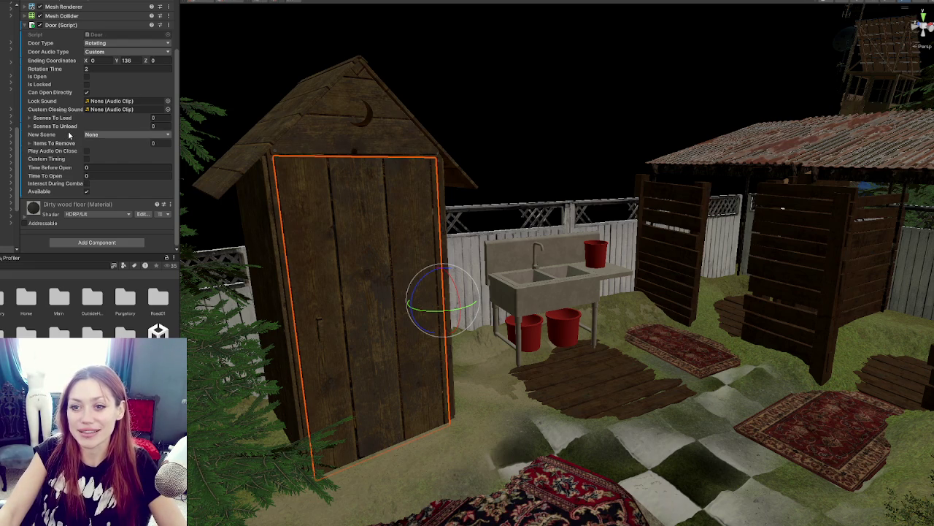
pyautogui.click(53, 143)
pyautogui.click(52, 143)
pyautogui.click(51, 143)
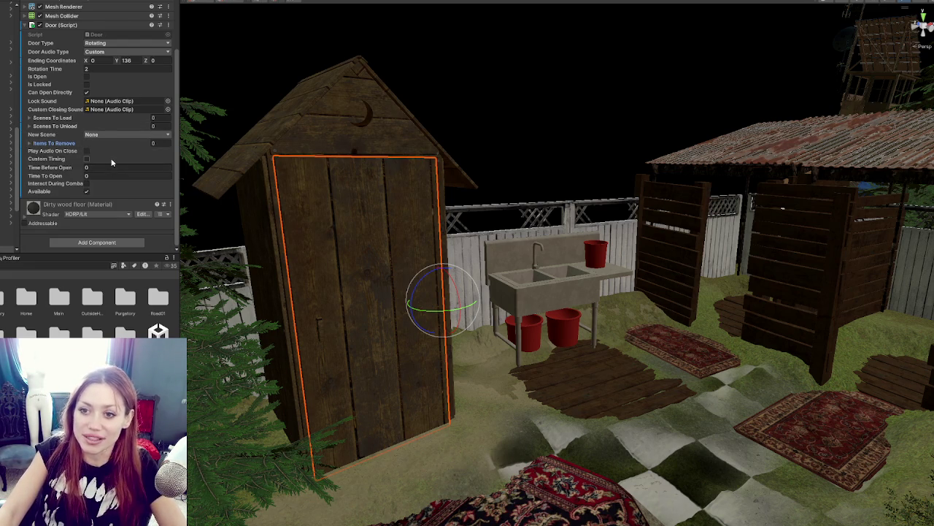
pyautogui.click(123, 52)
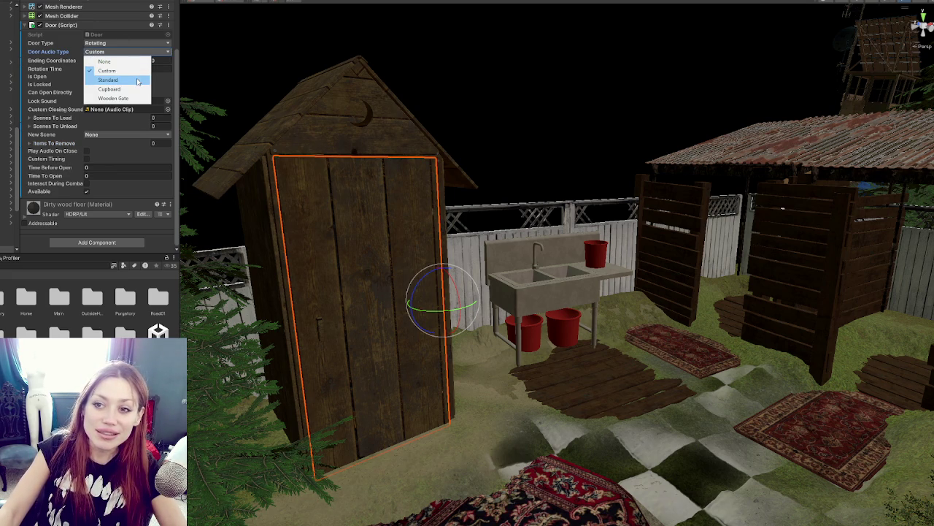
pyautogui.click(116, 98)
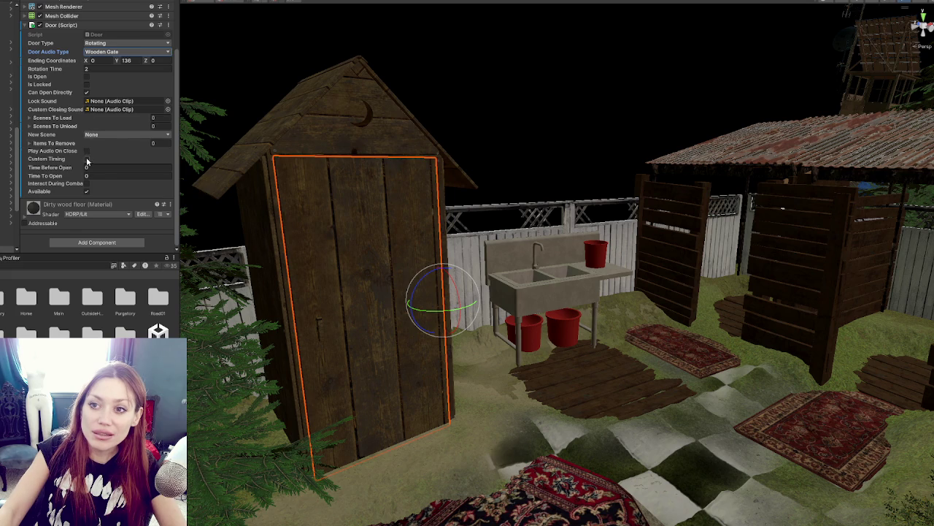
# - Fly the Scene view through the level past the trees
pyautogui.scroll(3, 87, 161)
pyautogui.scroll(-3, 85, 100)
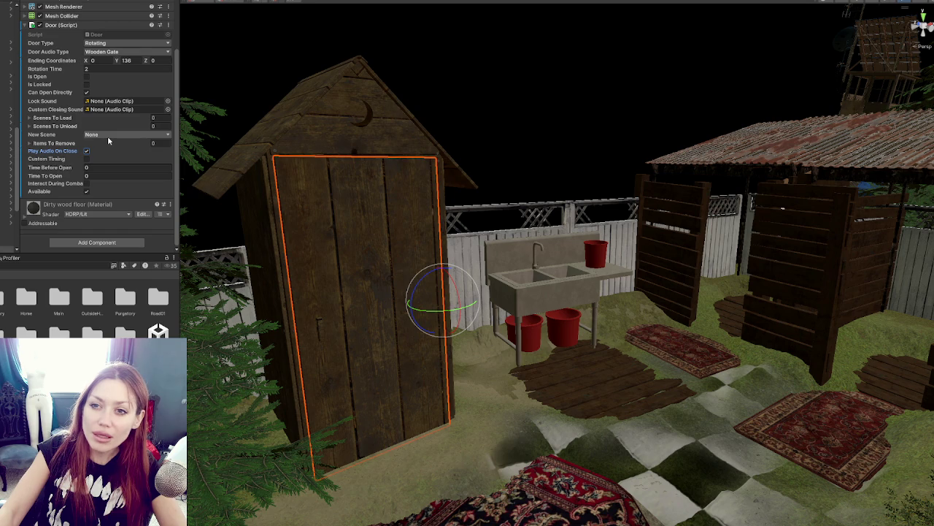
pyautogui.moveTo(701, 228)
pyautogui.mouseDown()
pyautogui.moveTo(692, 222)
pyautogui.moveTo(697, 244)
pyautogui.moveTo(615, 221)
pyautogui.moveTo(576, 223)
pyautogui.mouseUp()
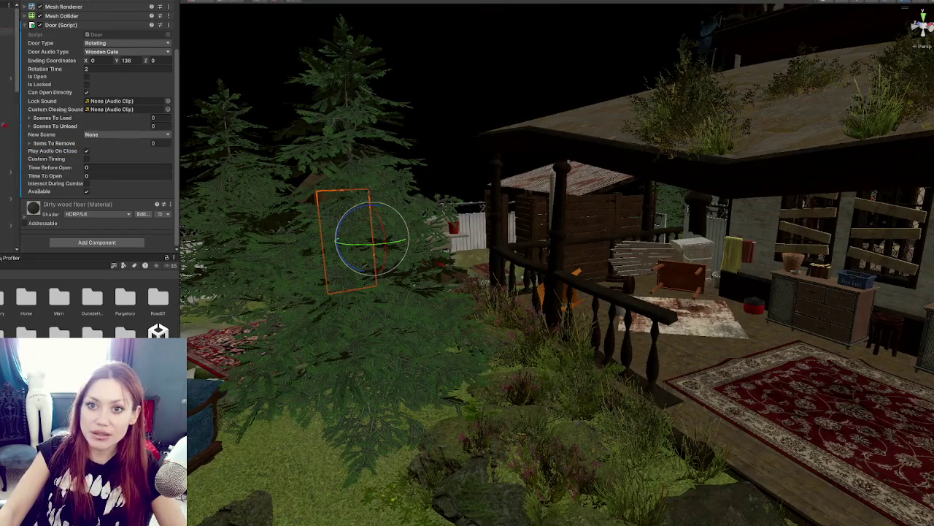
# - Fly into the shed and select the VFX and Audio objects in the Hierarchy
pyautogui.moveTo(576, 223)
pyautogui.mouseDown()
pyautogui.moveTo(567, 221)
pyautogui.moveTo(597, 203)
pyautogui.moveTo(543, 219)
pyautogui.moveTo(571, 201)
pyautogui.moveTo(566, 184)
pyautogui.mouseUp()
pyautogui.click(566, 184)
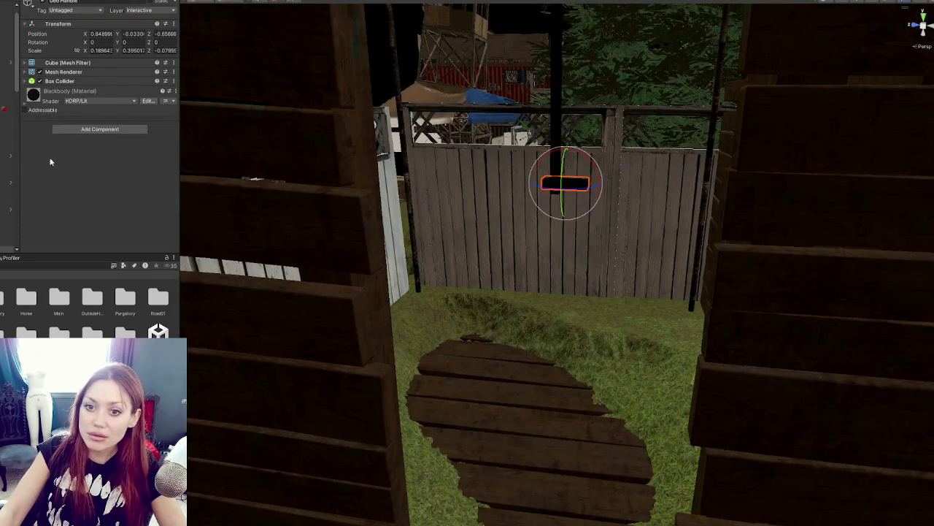
pyautogui.click(6, 222)
pyautogui.scroll(-3, 8, 161)
pyautogui.click(6, 157)
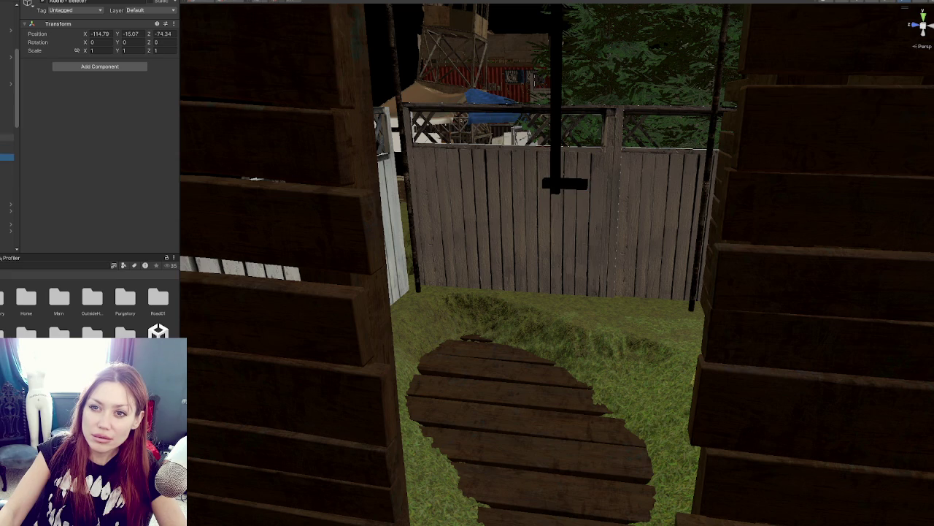
# - Check which audio source the Interaction script of Shower 1 references in This Audio
pyautogui.click(6, 104)
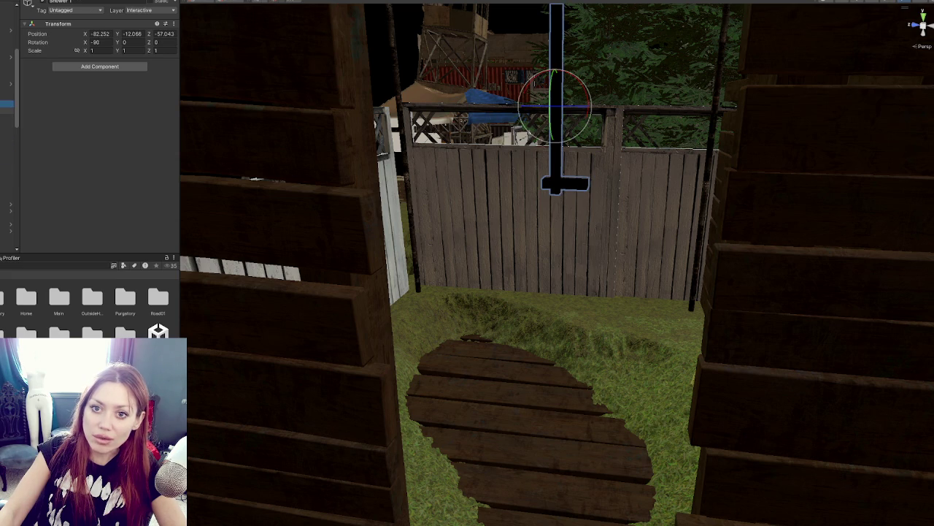
pyautogui.click(6, 137)
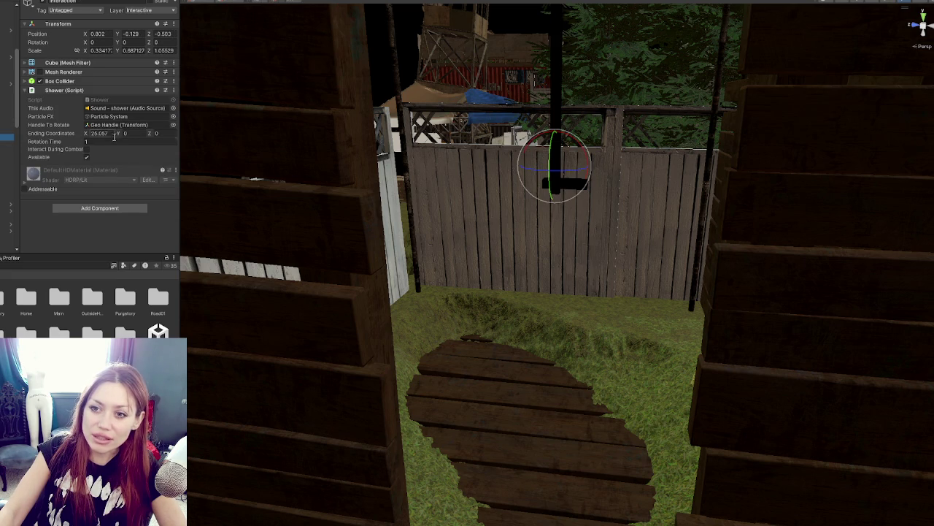
pyautogui.click(111, 109)
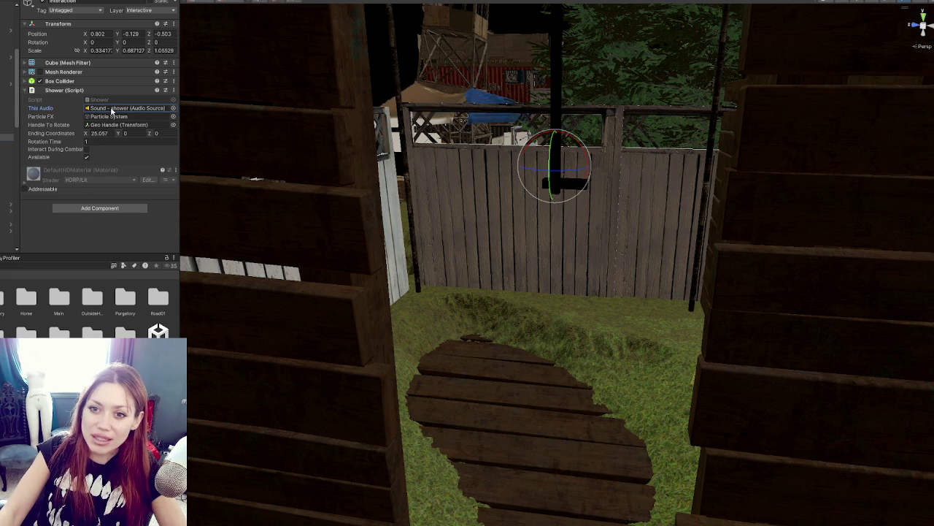
pyautogui.doubleClick(112, 109)
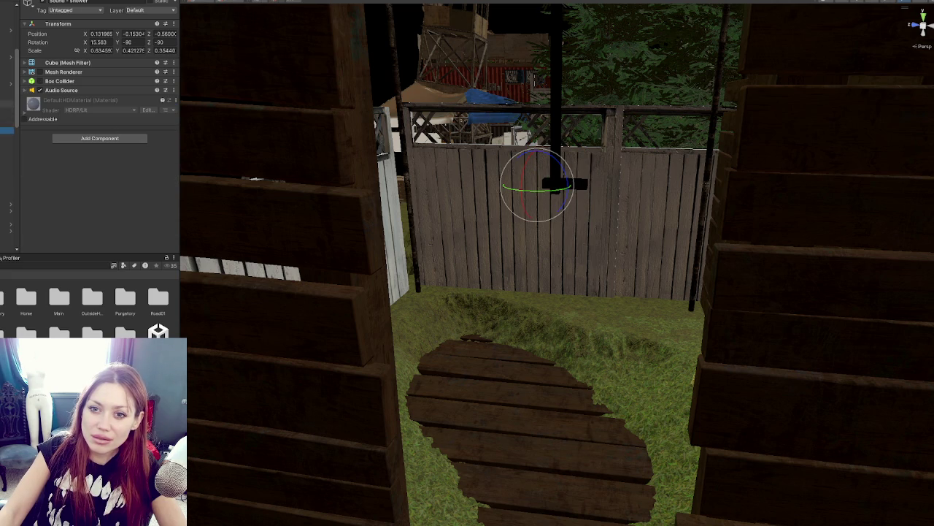
# - Select the Audio object and start renaming it
pyautogui.moveTo(5, 104); pyautogui.dragTo(7, 156)
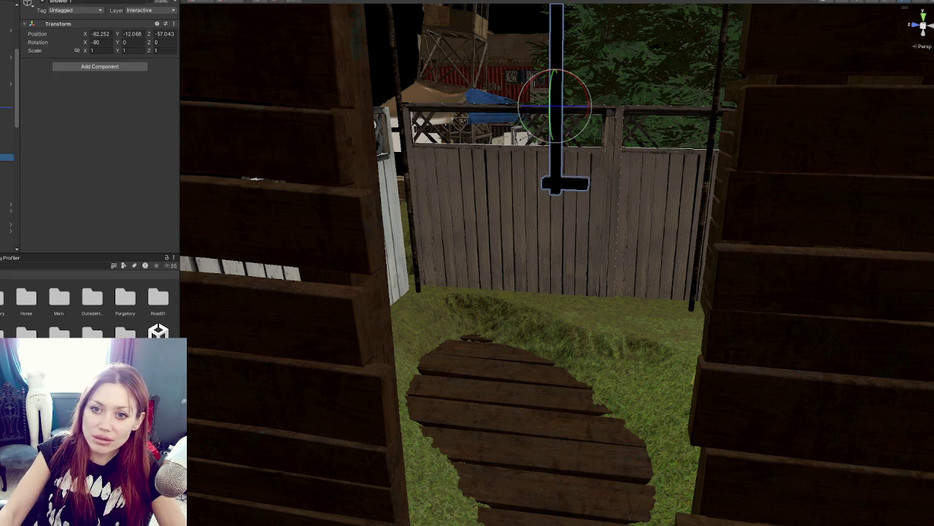
pyautogui.click(7, 158)
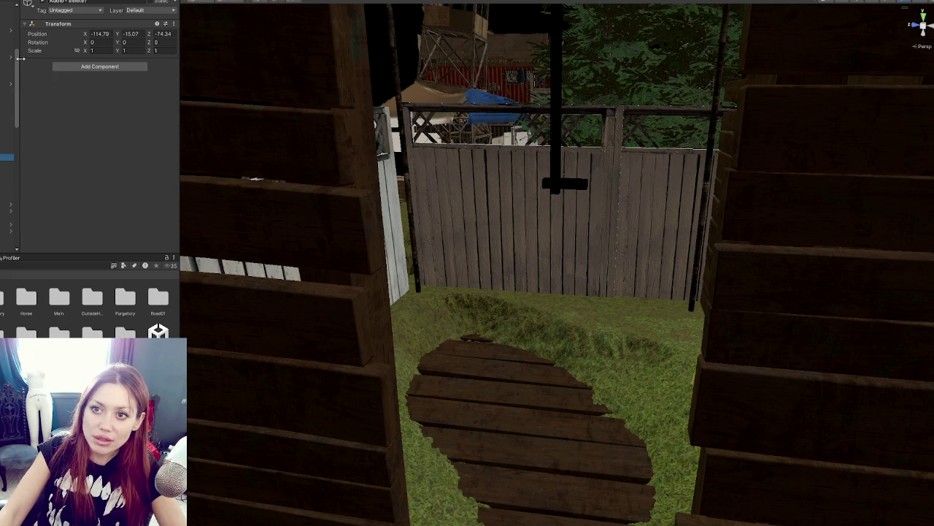
pyautogui.click(73, 2)
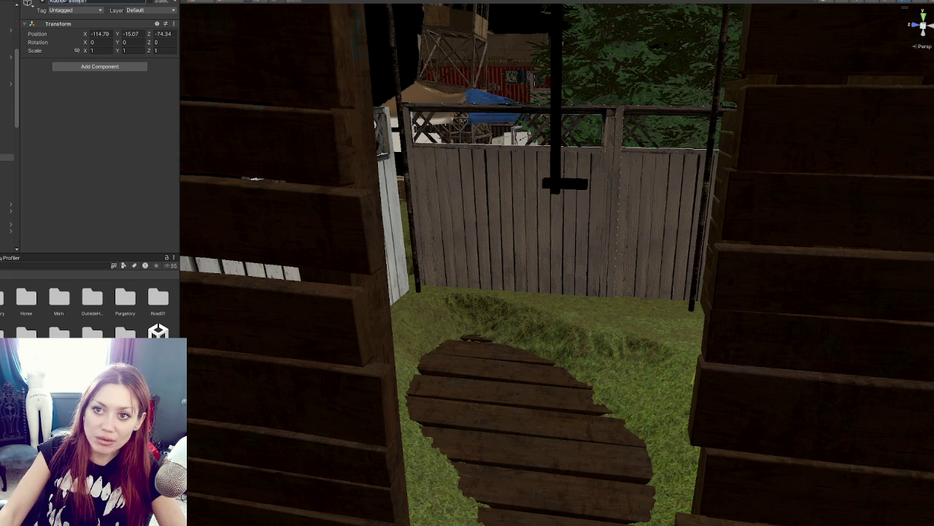
# - Rename the audio object to Audio Parent
pyautogui.write('Parent')
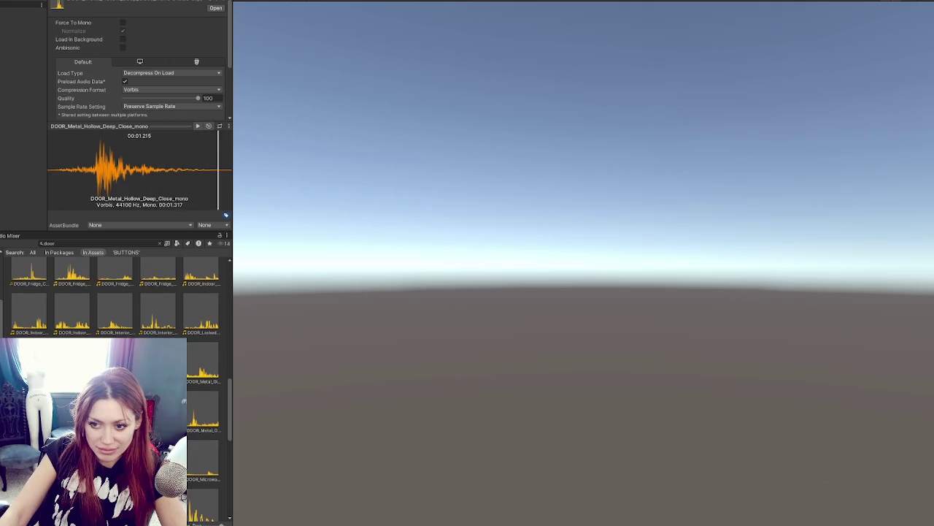
pyautogui.rightClick(166, 413)
pyautogui.press('Escape')
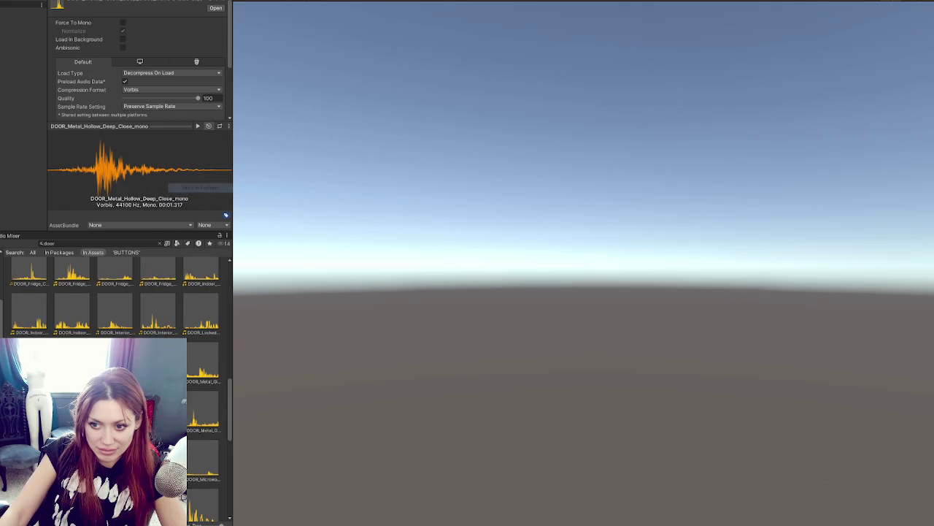
# - Preview the microwave door clips and open DOOR_Microwave_Open_01_mono in Audacity
pyautogui.click(203, 462)
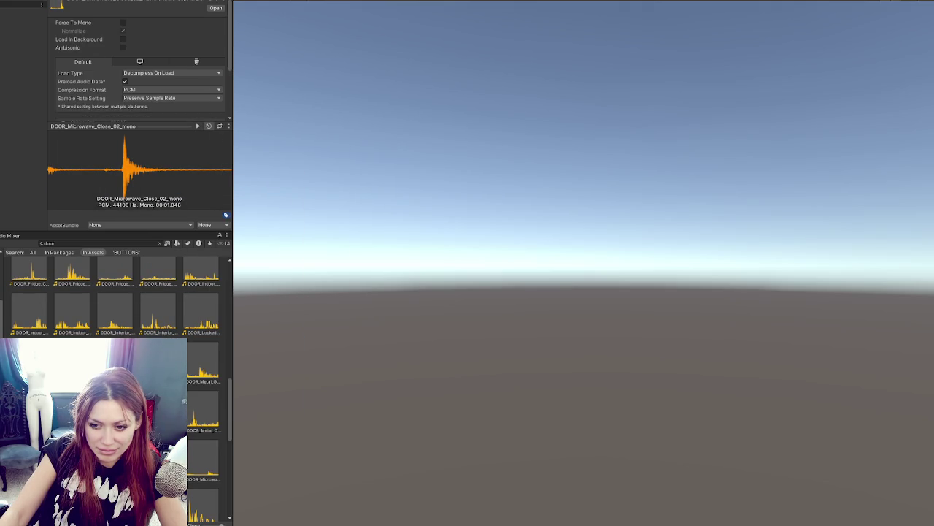
pyautogui.press('Right')
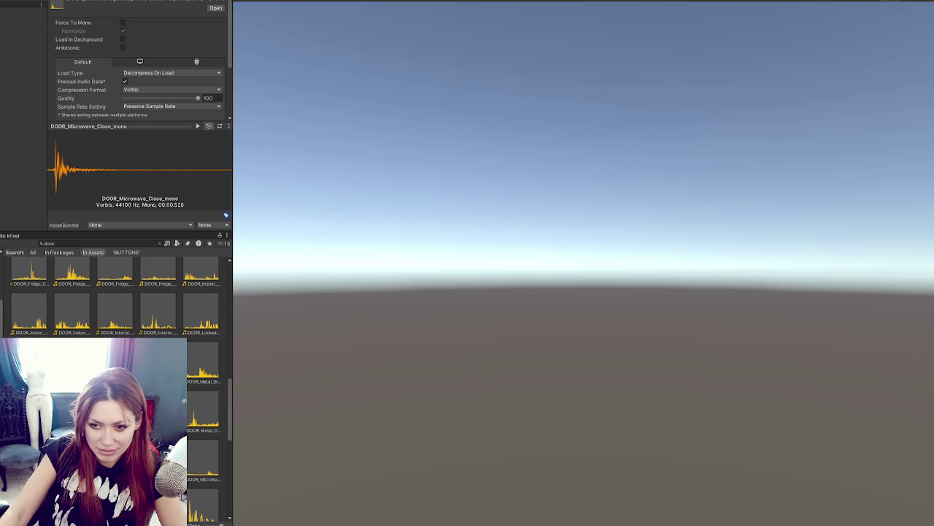
pyautogui.rightClick(187, 458)
pyautogui.press('Escape')
pyautogui.press('Right')
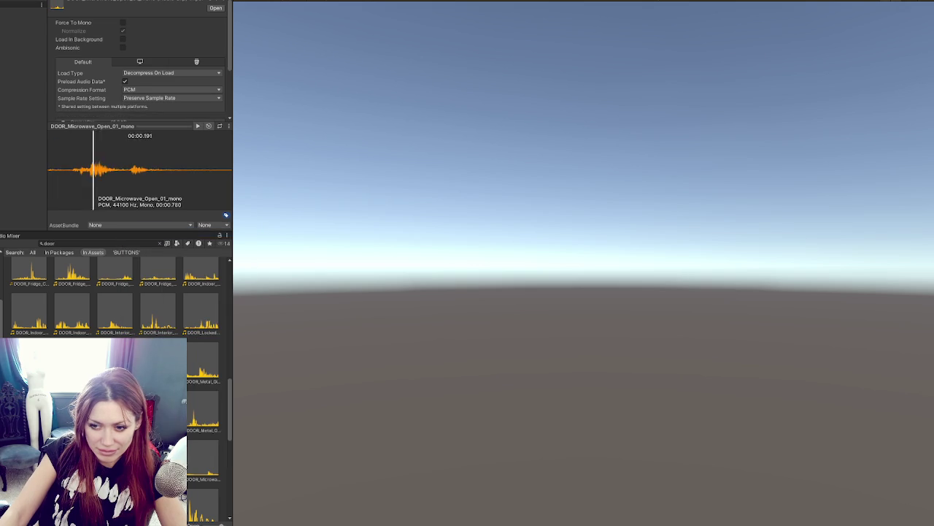
pyautogui.rightClick(186, 463)
pyautogui.click(219, 228)
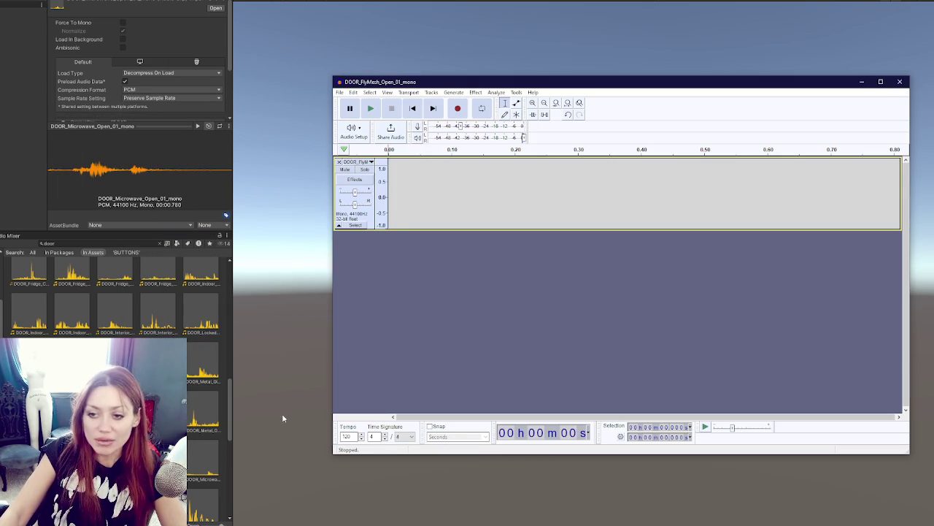
# - Preview further door clips and reveal DOOR_Metal_Hatch_01_Close_mono's file on disk
pyautogui.click(154, 313)
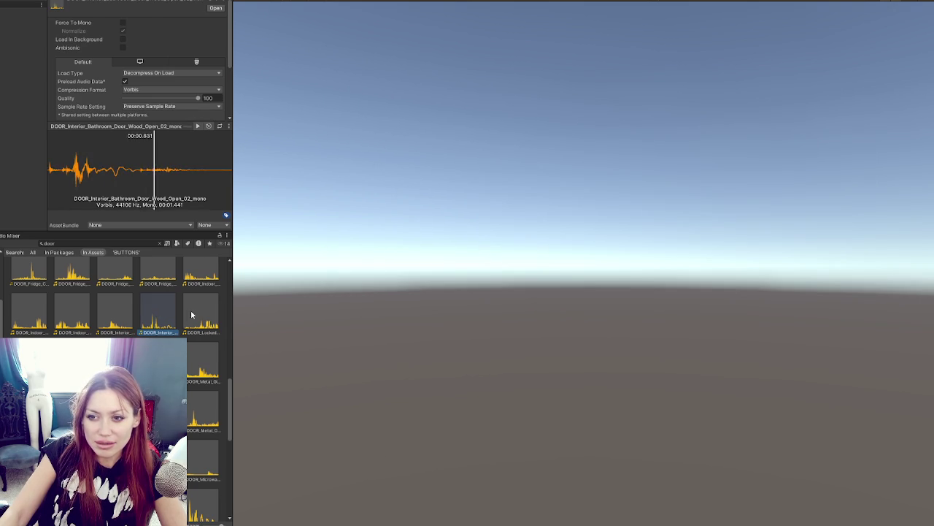
pyautogui.press('Right')
pyautogui.press('Right')
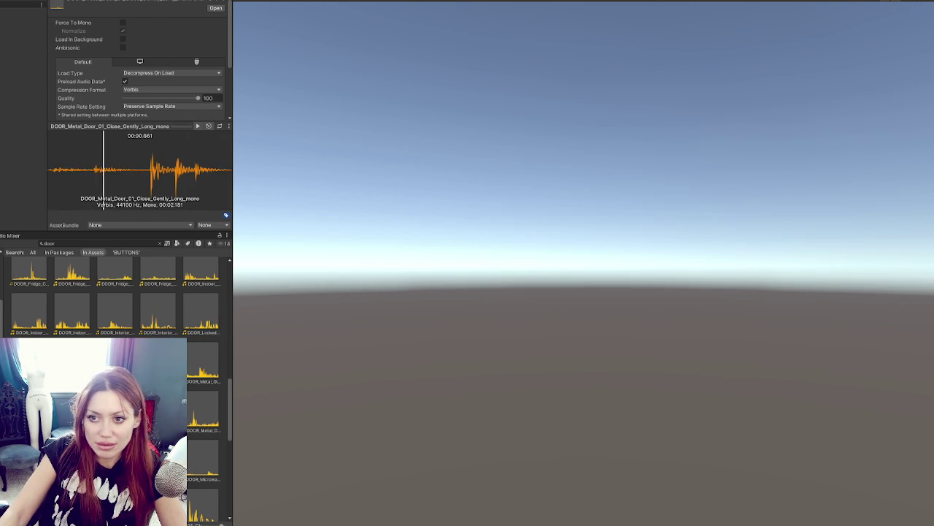
pyautogui.press('Right')
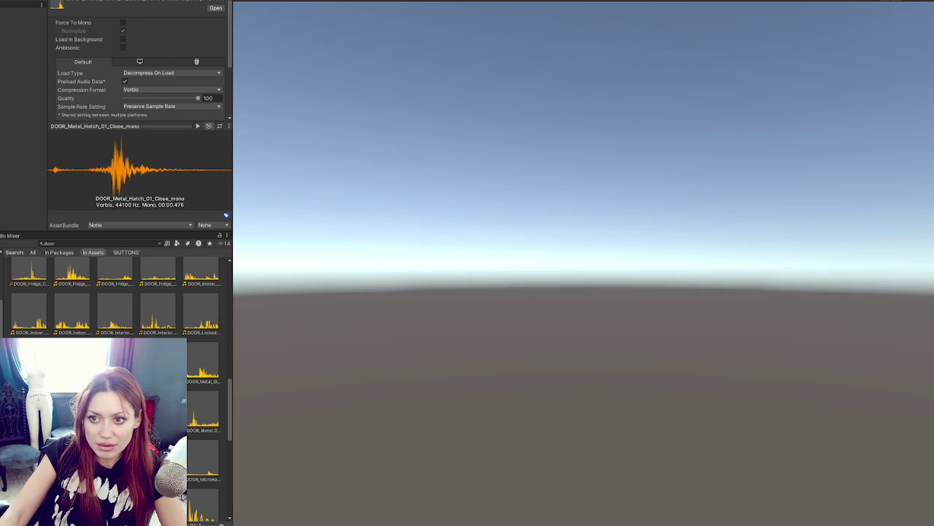
pyautogui.rightClick(33, 132)
pyautogui.click(89, 178)
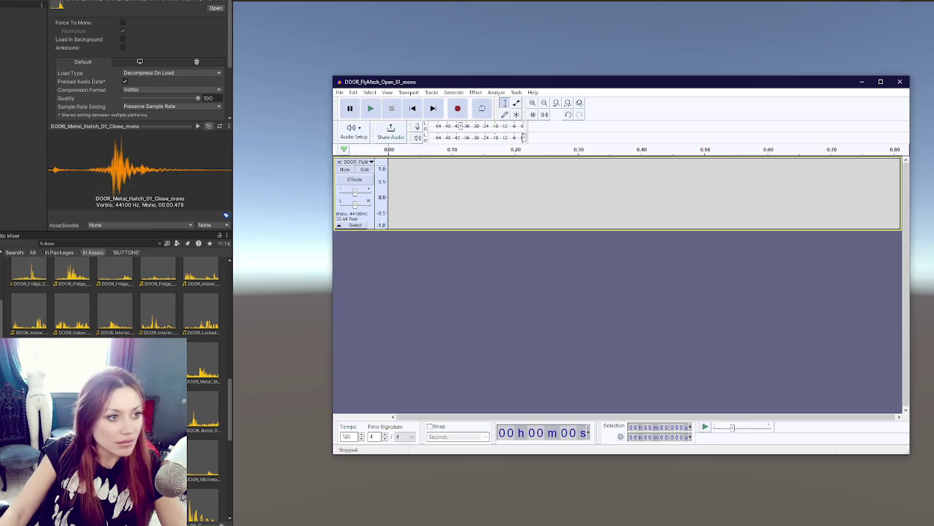
# - Add the hatch close clip as a new track, delete its silent start and fade it in
pyautogui.moveTo(465, 171); pyautogui.dragTo(427, 190)
pyautogui.moveTo(562, 266)
pyautogui.mouseDown()
pyautogui.moveTo(442, 263)
pyautogui.moveTo(329, 241)
pyautogui.mouseUp()
pyautogui.press('Delete')
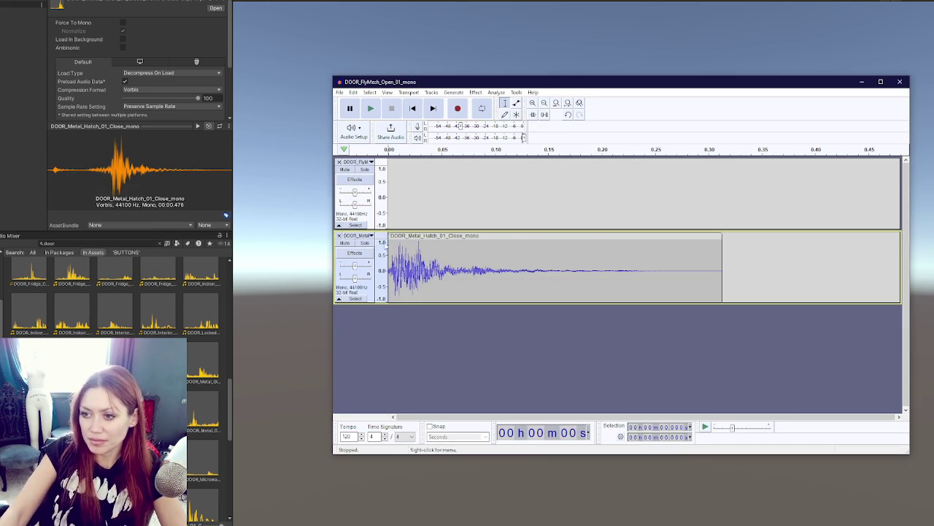
pyautogui.click(408, 92)
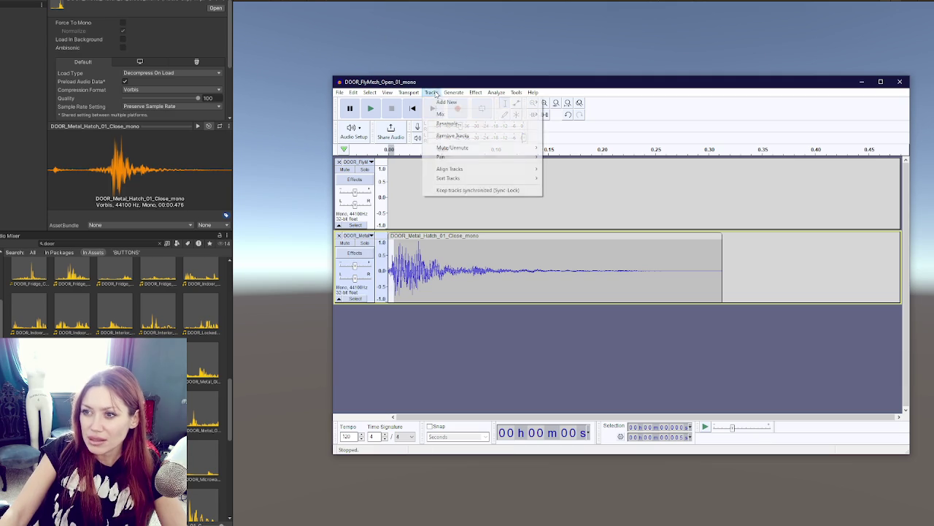
pyautogui.moveTo(522, 148)
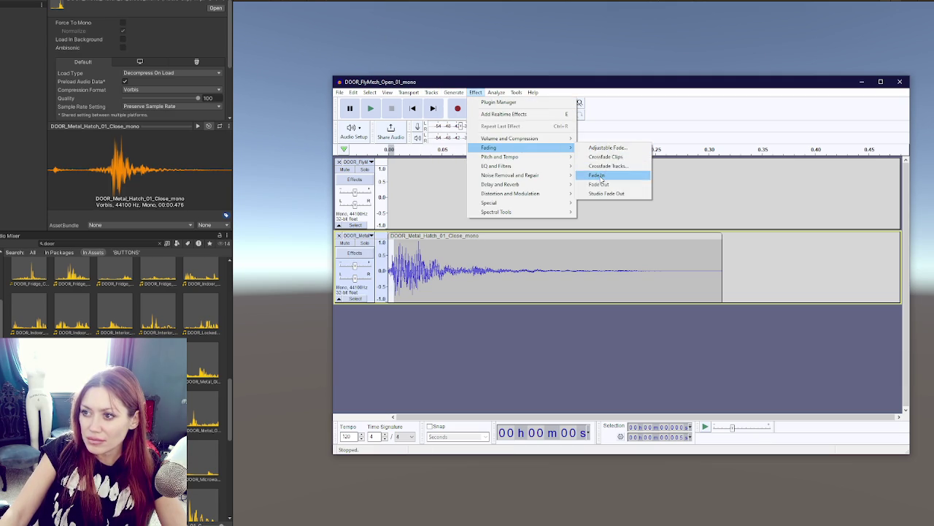
pyautogui.click(602, 175)
pyautogui.click(371, 108)
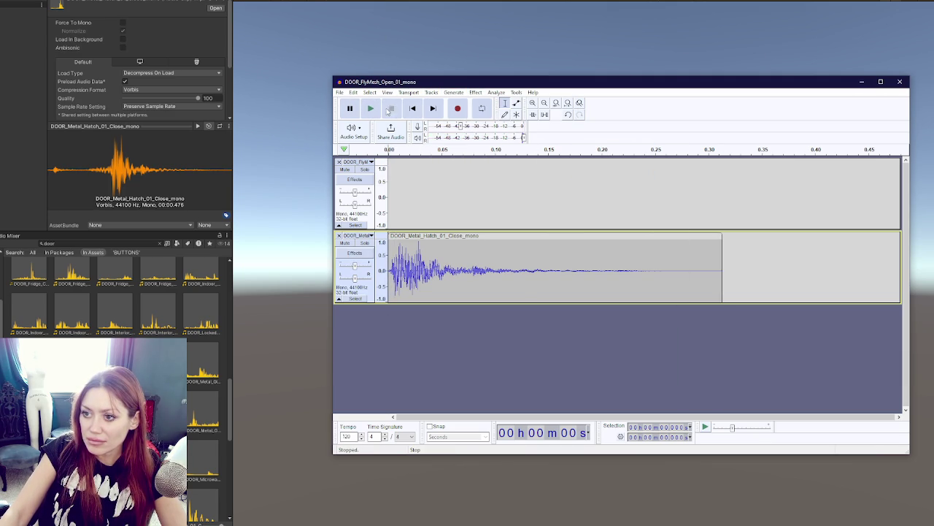
# - Raise the whole hatch clip's pitch by 5 semitones and play it back
pyautogui.hotkey('ctrl', 'a')
pyautogui.click(475, 92)
pyautogui.moveTo(525, 156)
pyautogui.click(644, 158)
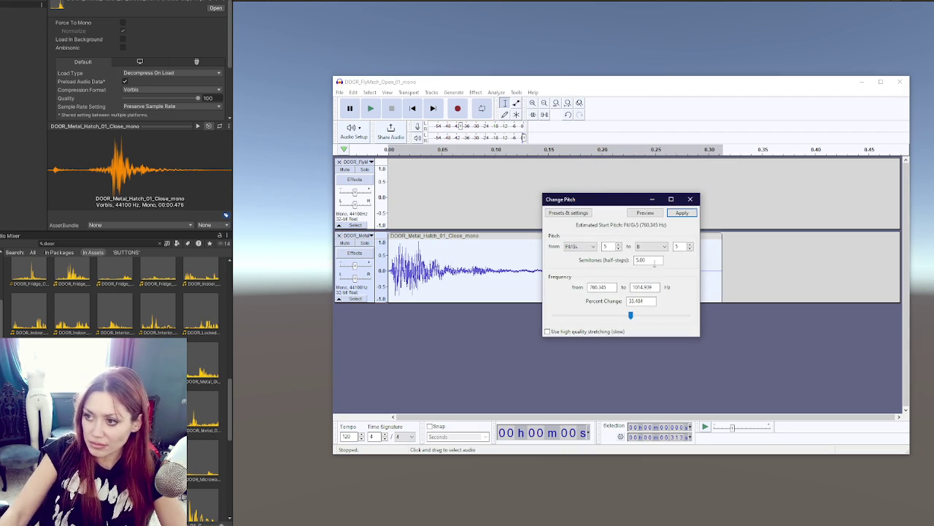
pyautogui.click(681, 212)
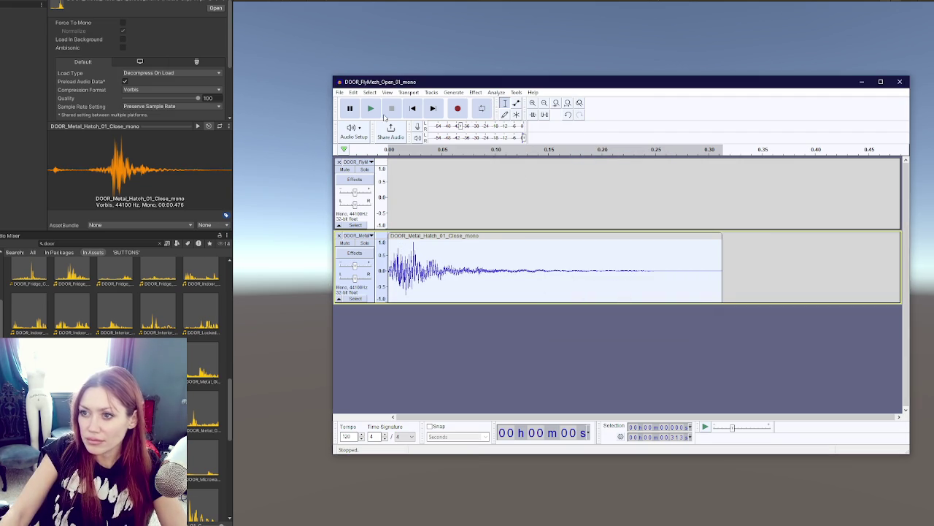
pyautogui.press('space')
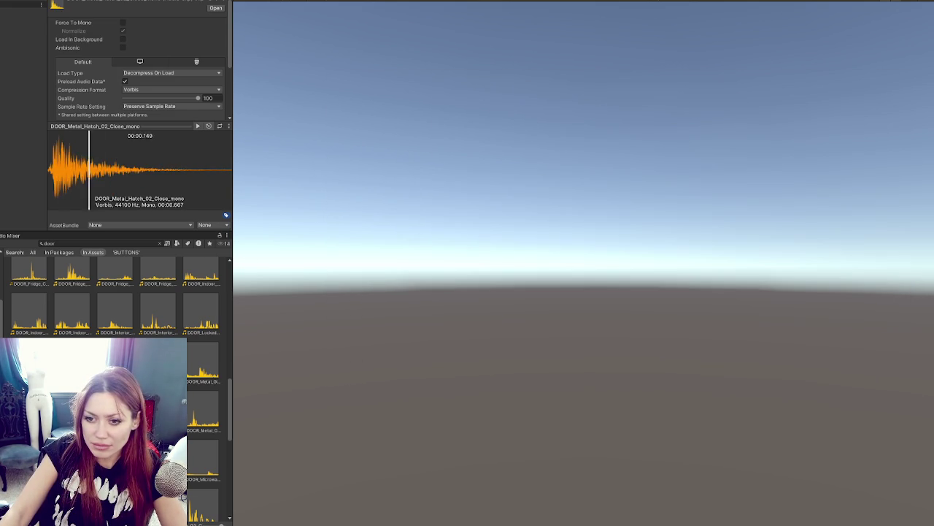
pyautogui.press('Right')
pyautogui.press('Right')
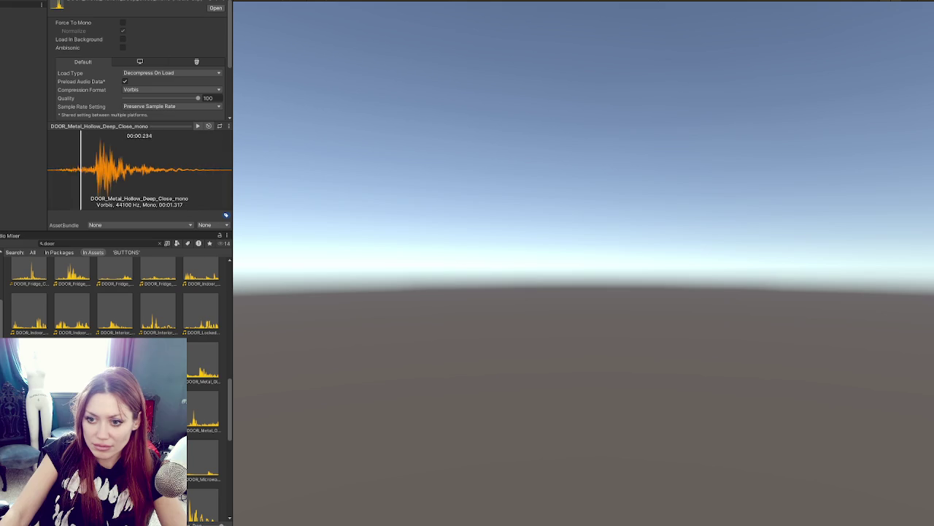
# - Open DOOR_Metal_Hollow_Deep_Close_mono in Audacity and delay it to start about 0.23 s in
pyautogui.rightClick(163, 408)
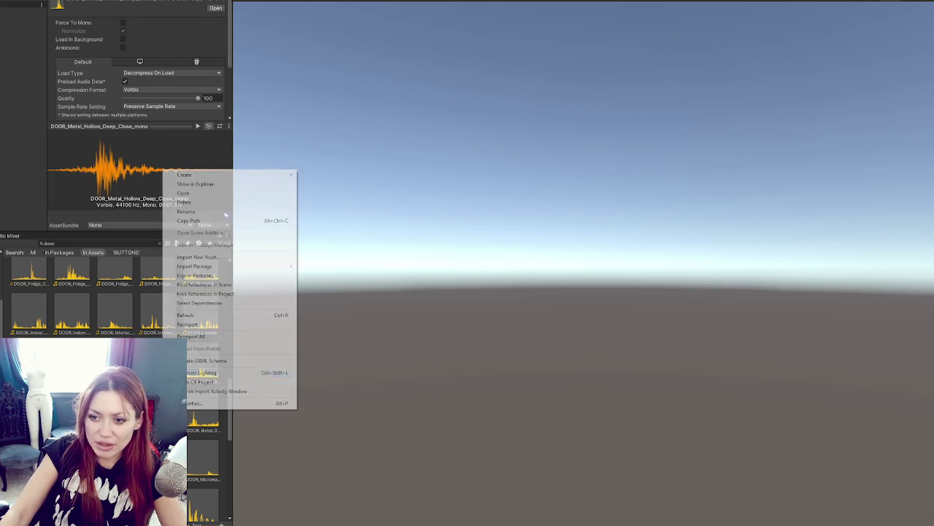
pyautogui.click(191, 187)
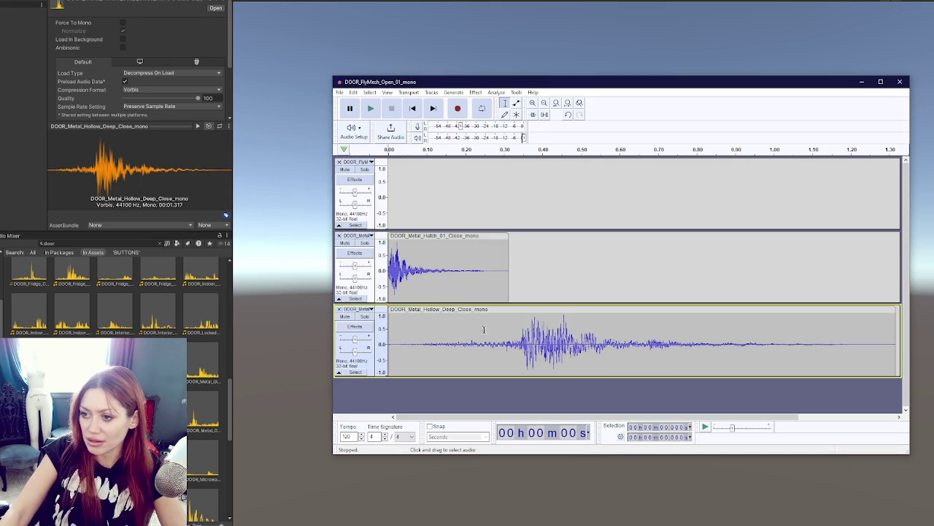
pyautogui.moveTo(394, 331); pyautogui.dragTo(483, 330)
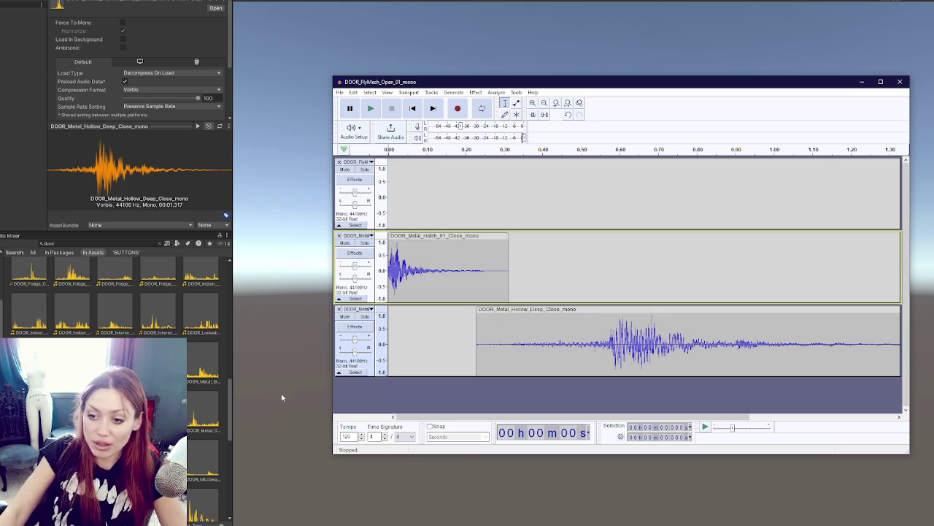
pyautogui.click(199, 413)
pyautogui.click(29, 460)
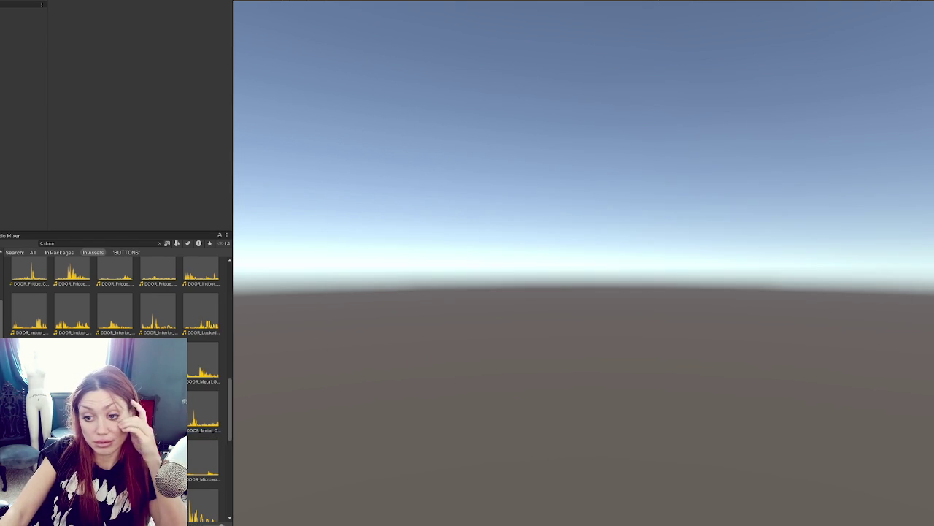
# - Preview the microwave, sci-fi and oven door clips in the Project window
pyautogui.click(197, 460)
pyautogui.scroll(-2, 196, 389)
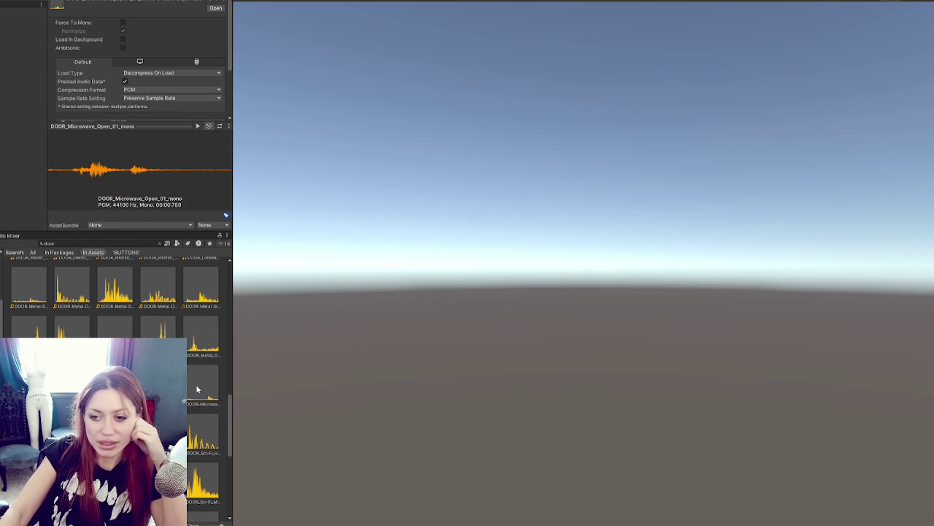
pyautogui.press('Right')
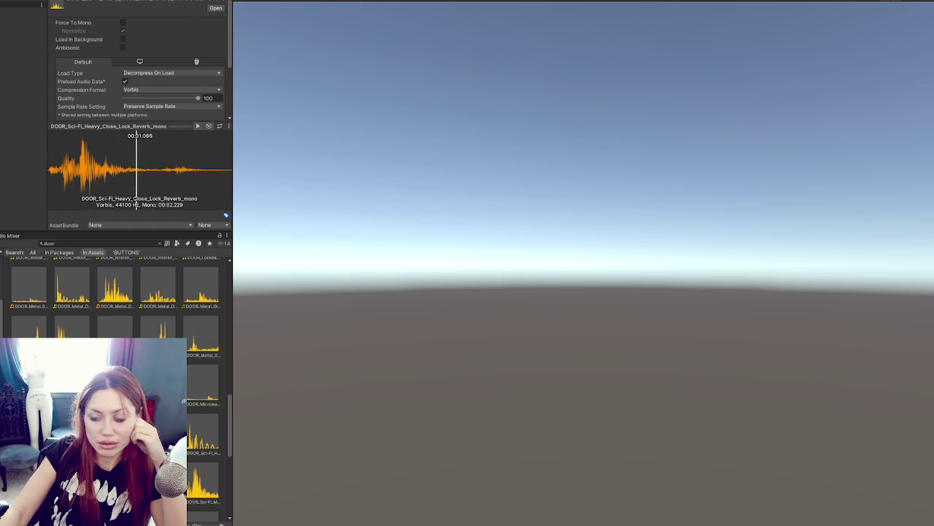
pyautogui.press('Right')
pyautogui.press('Right')
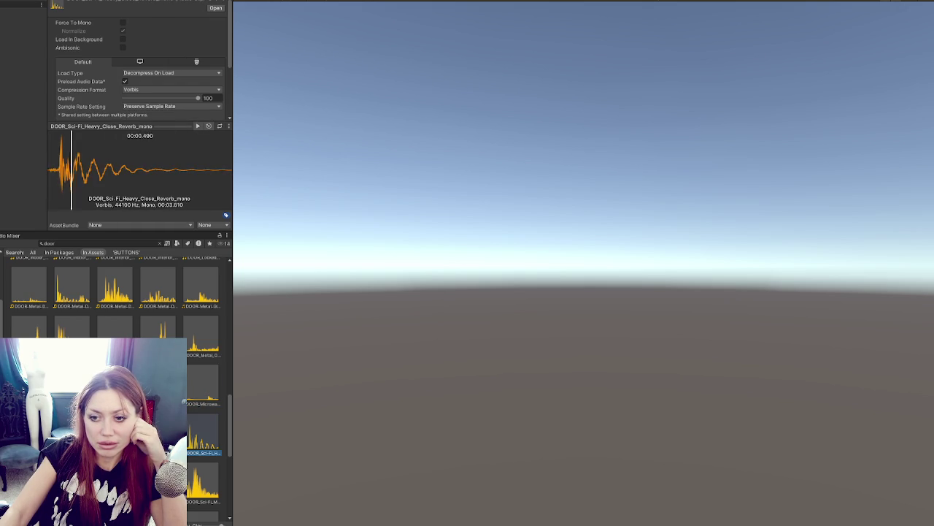
pyautogui.press('Right')
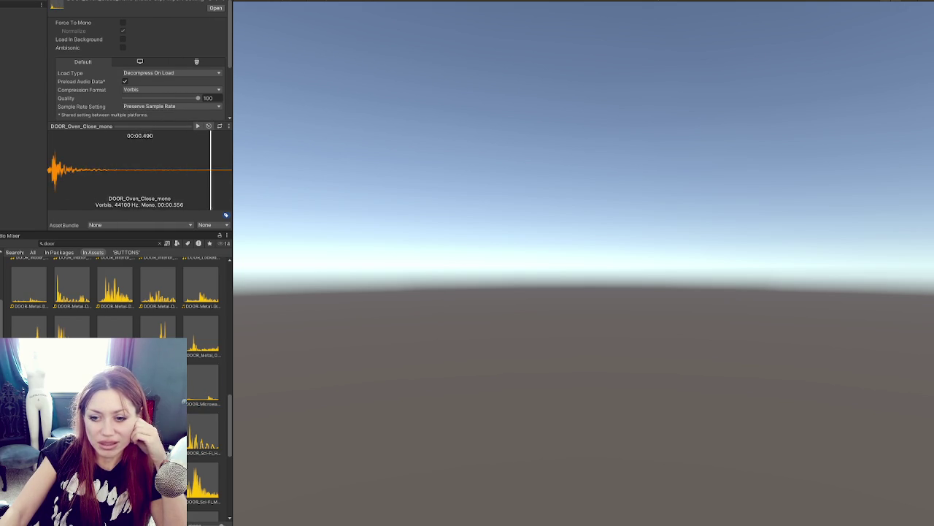
pyautogui.press('Right')
pyautogui.press('Right')
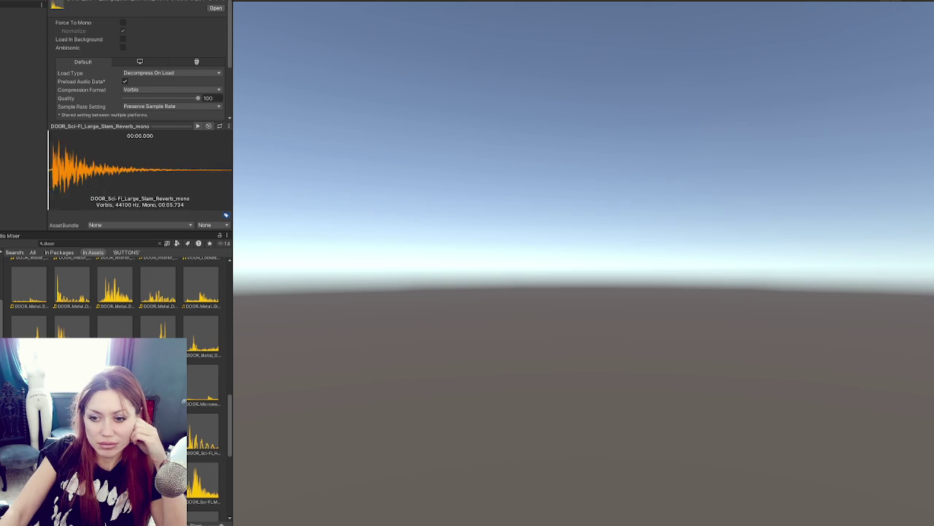
pyautogui.press('Right')
pyautogui.press('Right')
pyautogui.press('Right')
# - Audition the wood bedroom door clips, settle on DOOR_Wood_Close_02_mono and return to Audacity
pyautogui.rightClick(164, 406)
pyautogui.press('Escape')
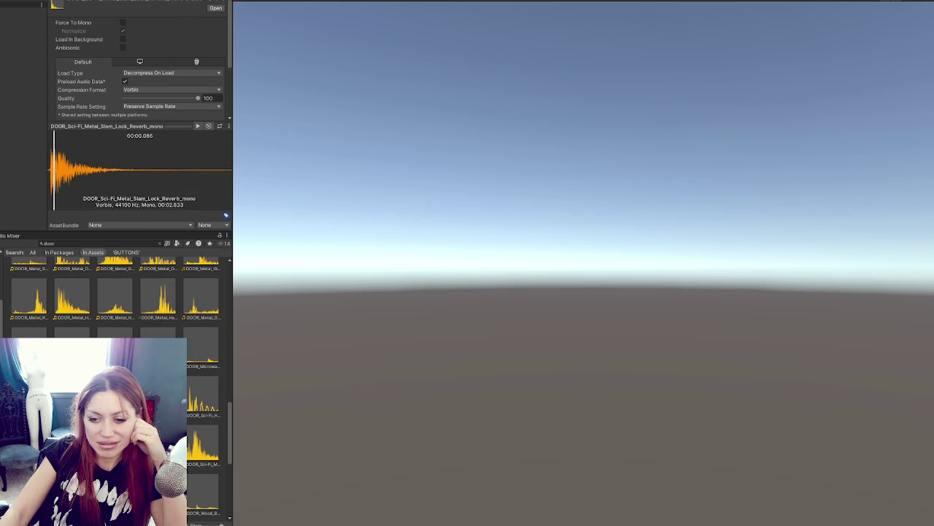
pyautogui.press('Down')
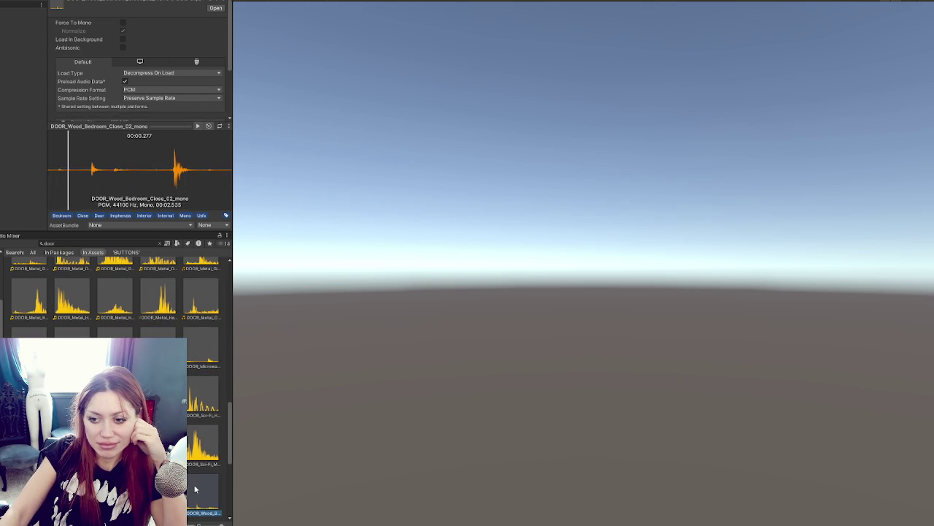
pyautogui.press('Down')
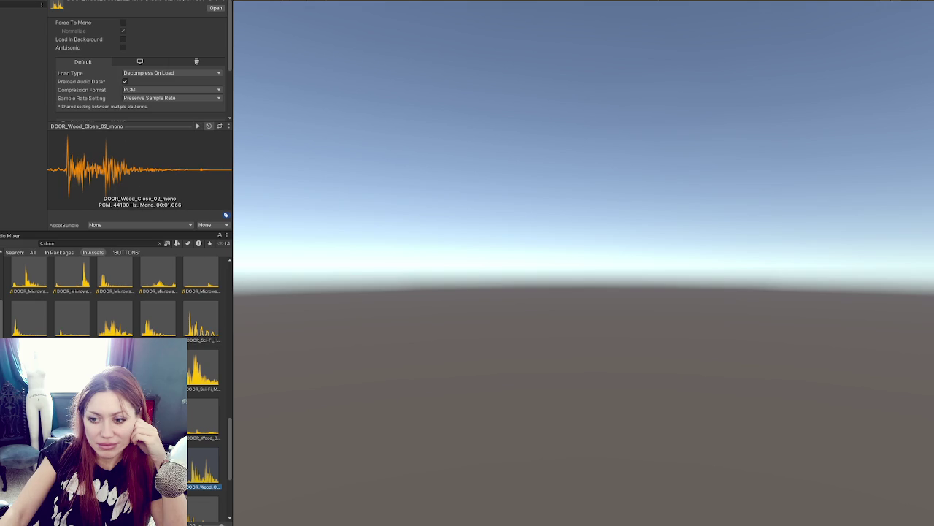
pyautogui.press('Down')
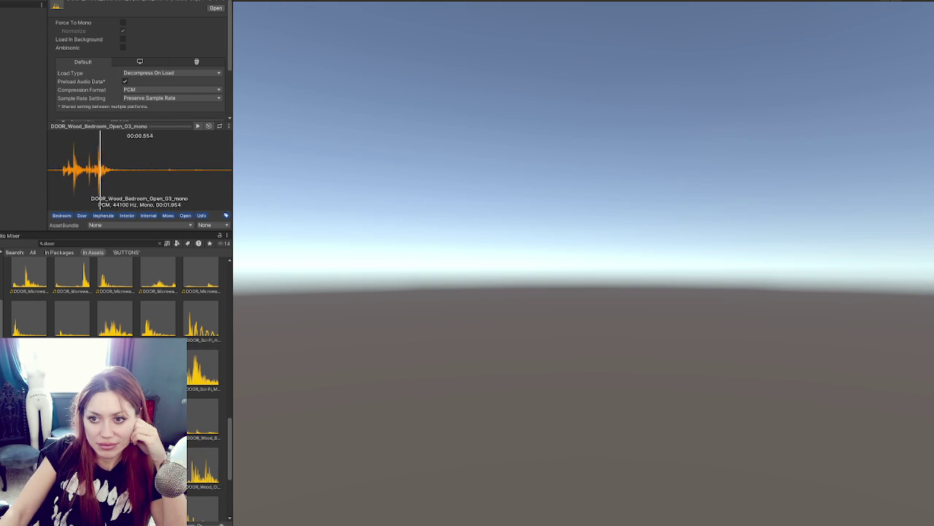
pyautogui.click(203, 475)
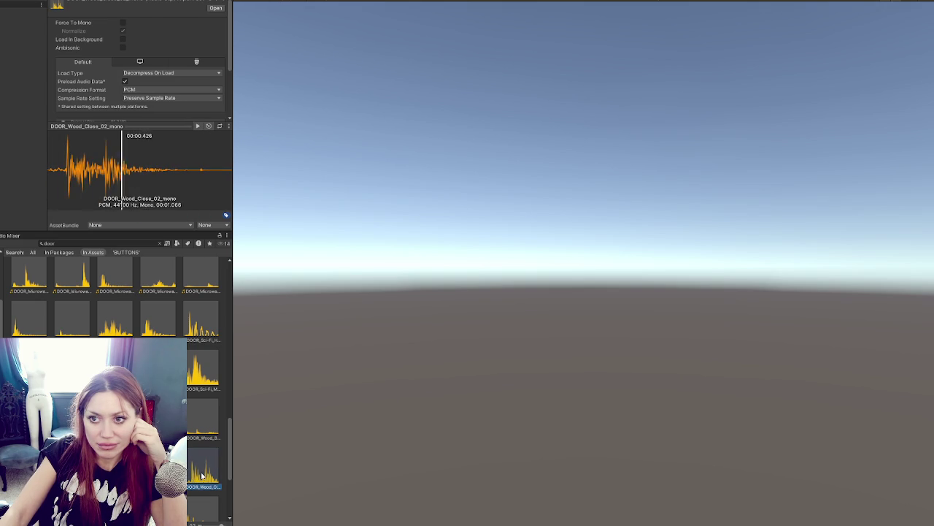
pyautogui.rightClick(202, 468)
pyautogui.click(226, 236)
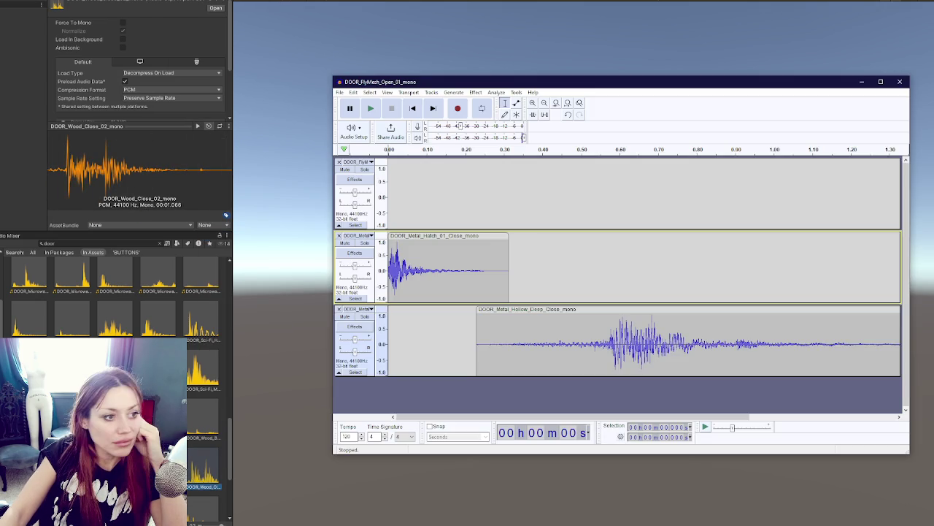
# - Add DOOR_Wood_Close_02_mono as a track, nudge it slightly later and play the mix
pyautogui.moveTo(202, 473)
pyautogui.mouseDown()
pyautogui.moveTo(452, 377)
pyautogui.moveTo(617, 382)
pyautogui.moveTo(606, 206)
pyautogui.mouseUp()
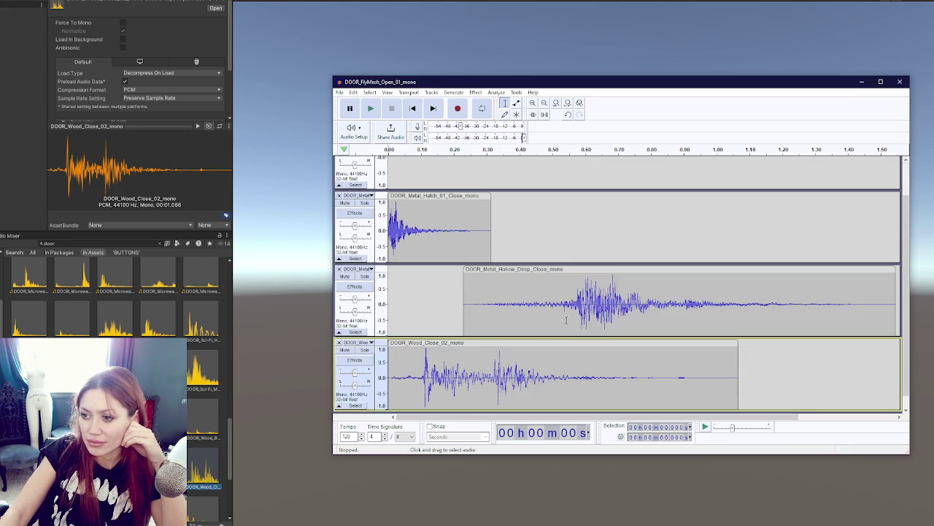
pyautogui.moveTo(479, 344)
pyautogui.mouseDown()
pyautogui.moveTo(577, 343)
pyautogui.moveTo(514, 344)
pyautogui.mouseUp()
pyautogui.click(371, 109)
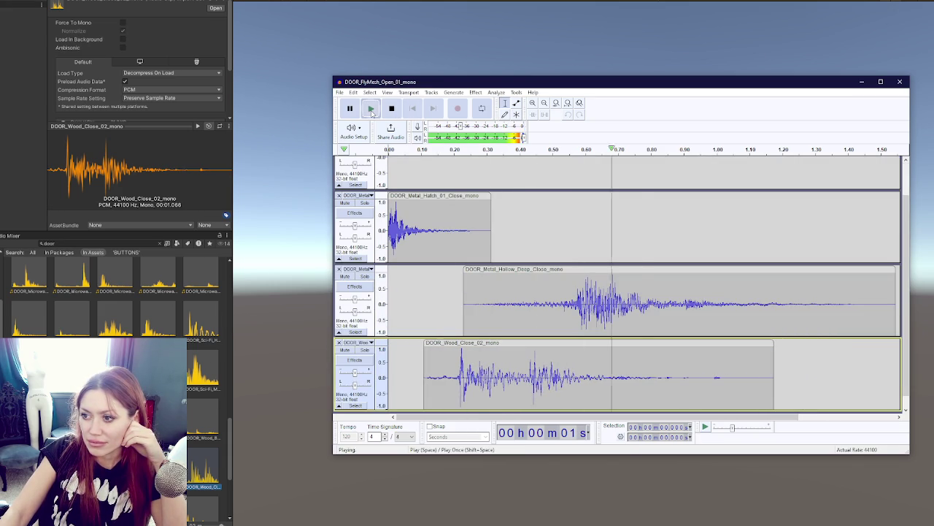
# - Shift the metal hollow and wood clips later and lower the metal track's gain to -2 dB
pyautogui.moveTo(511, 272); pyautogui.dragTo(624, 271)
pyautogui.moveTo(519, 343); pyautogui.dragTo(623, 341)
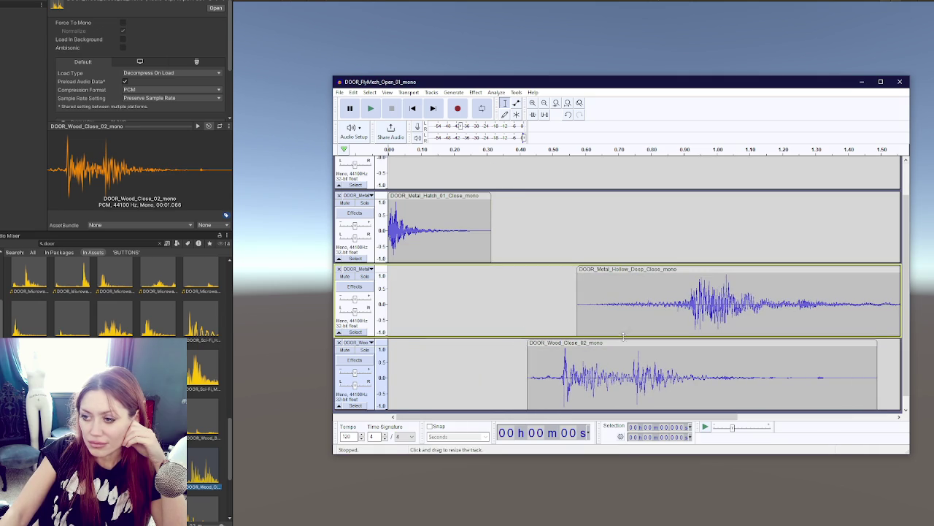
pyautogui.click(378, 310)
pyautogui.moveTo(354, 301); pyautogui.dragTo(355, 301)
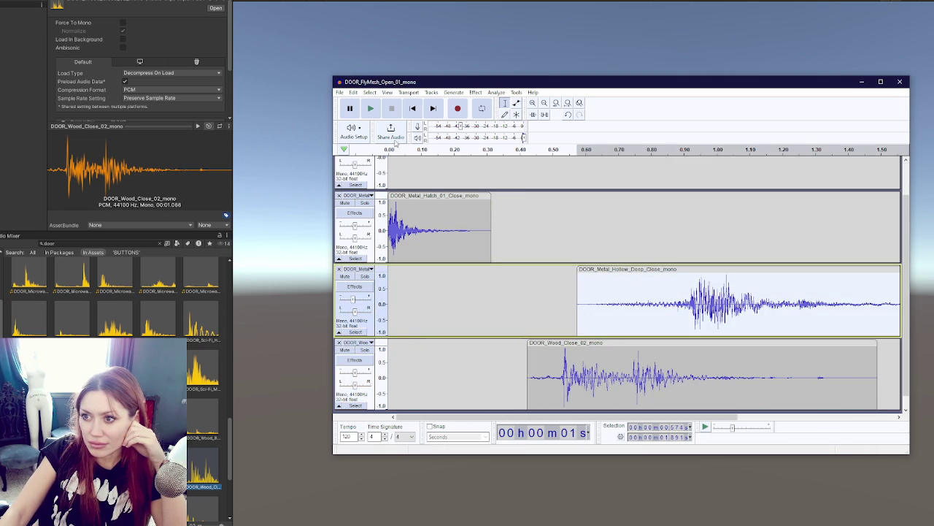
pyautogui.click(372, 108)
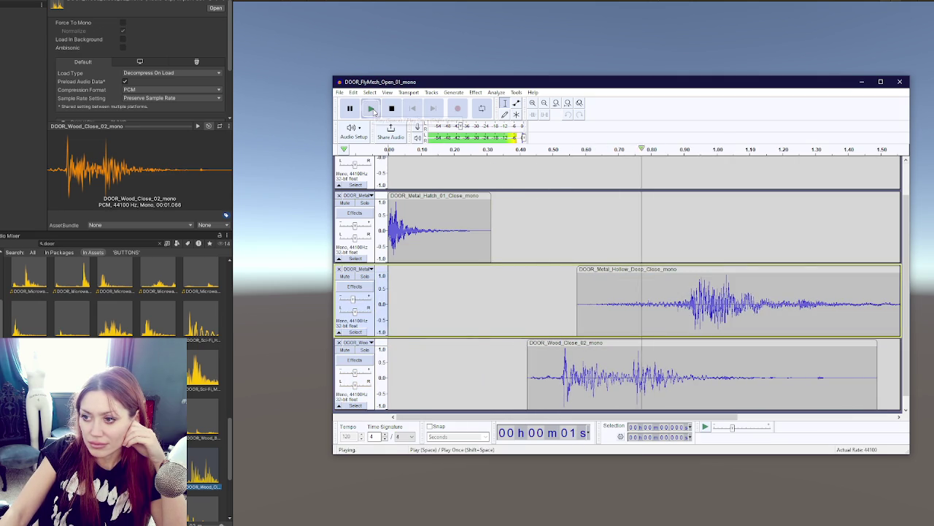
# - Step through more door clips in Unity to the drying machine open door clip
pyautogui.scroll(-3, 117, 307)
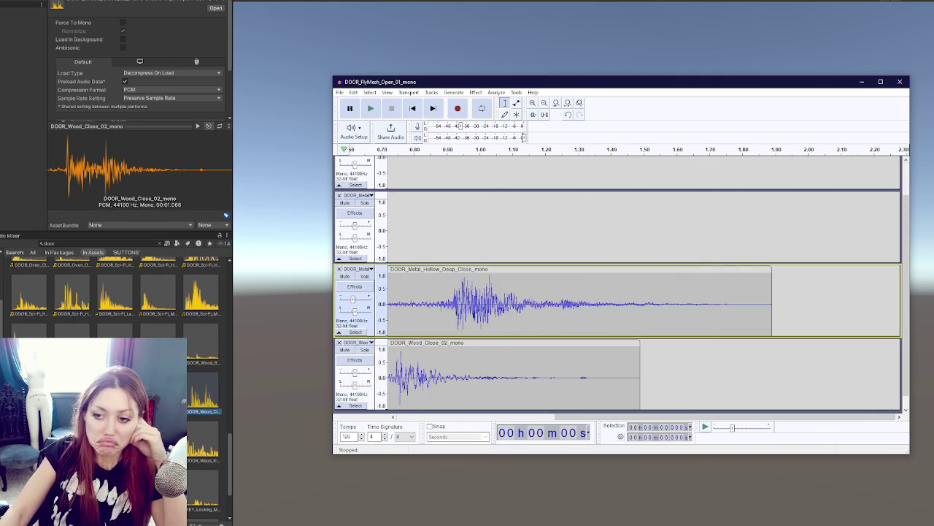
pyautogui.press('Right')
pyautogui.press('Right')
pyautogui.press('Right')
pyautogui.press('Right')
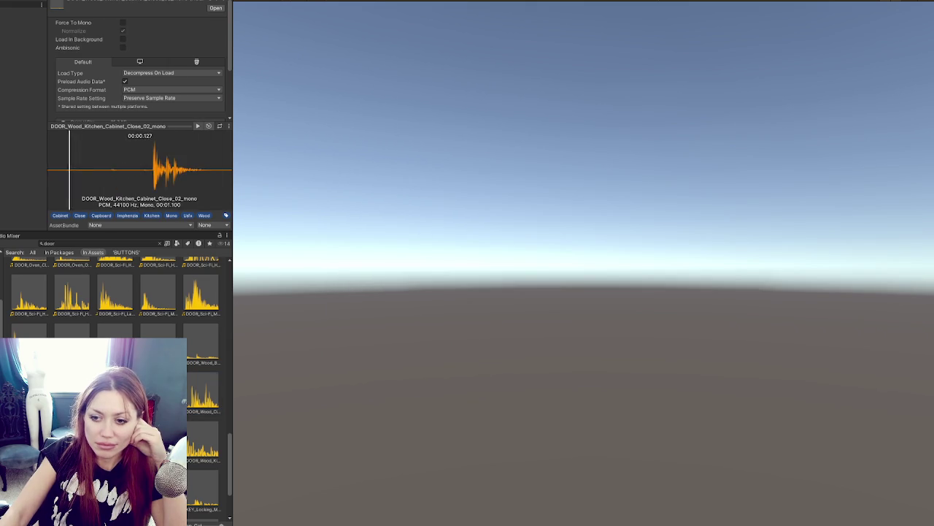
pyautogui.press('Right')
pyautogui.press('Right')
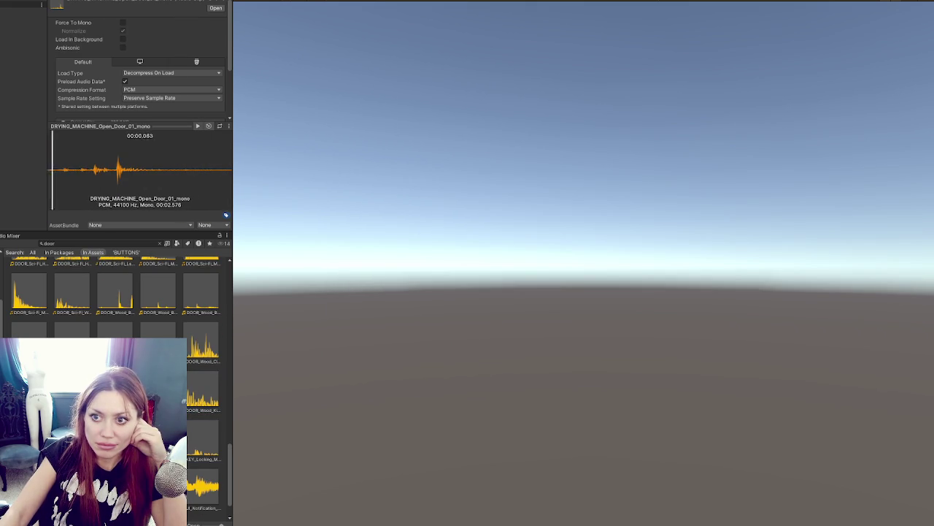
pyautogui.press('Right')
pyautogui.press('Right')
pyautogui.press('Right')
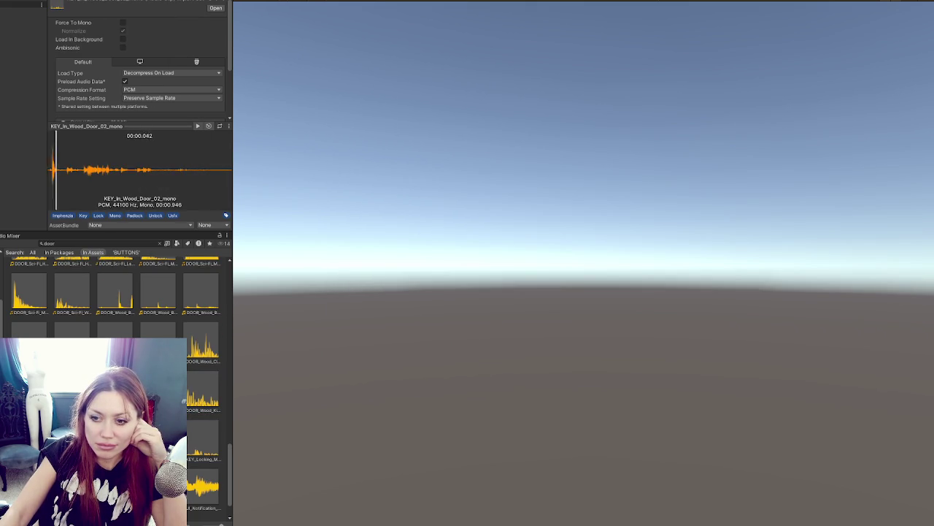
# - Audition the doorbell, lock and washing-machine clips, stopping on WASHING_MACHINE_Open_Door_01_mono
pyautogui.press('Down')
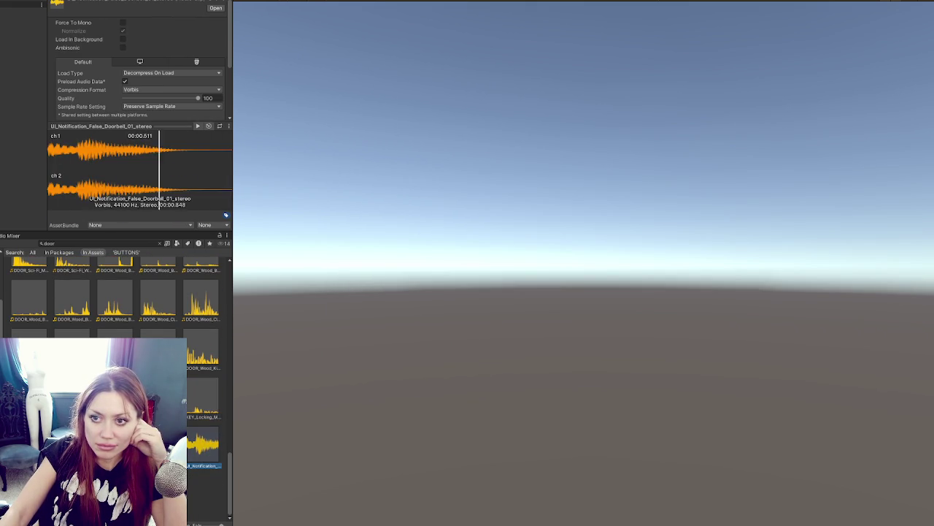
pyautogui.press('Left')
pyautogui.press('Right')
pyautogui.press('Right')
pyautogui.press('Right')
pyautogui.press('Right')
pyautogui.press('Right')
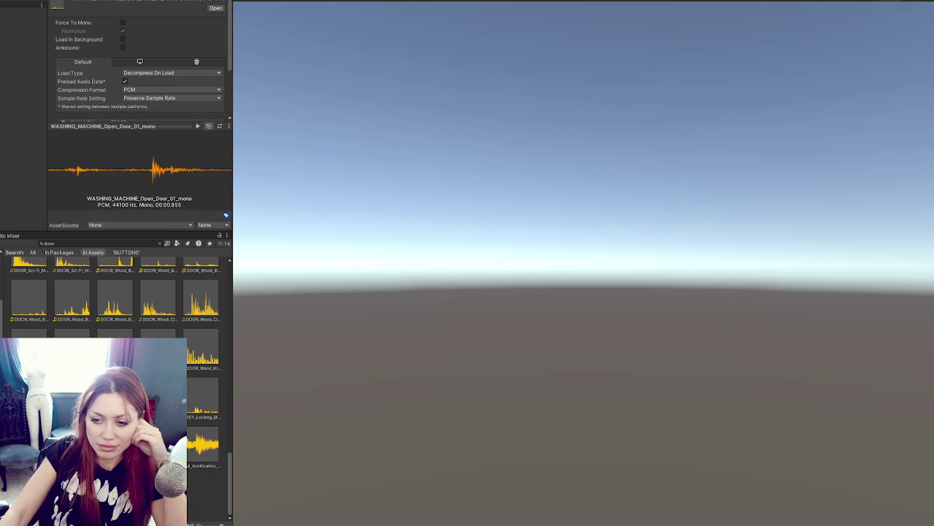
pyautogui.press('Right')
pyautogui.press('Left')
pyautogui.rightClick(120, 249)
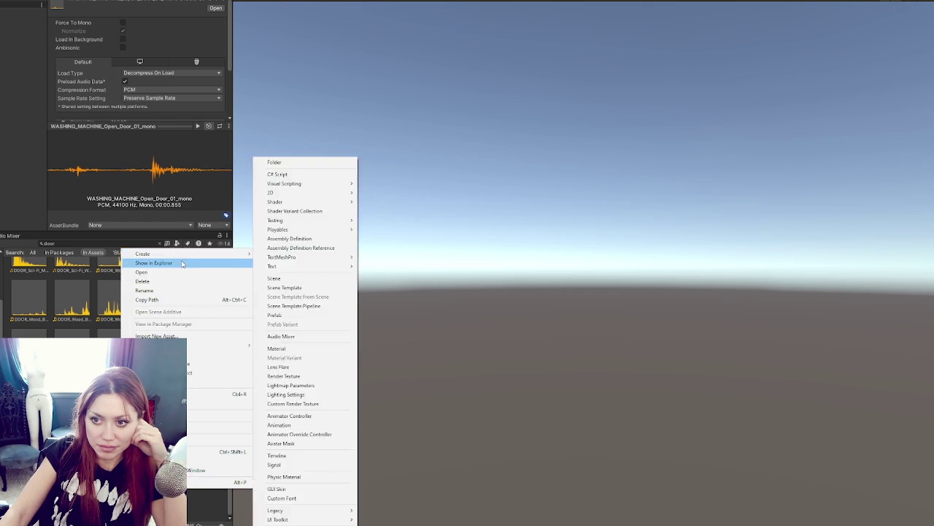
# - Add WASHING_MACHINE_Open_Door_01_mono as a fourth track starting around 0.49 s and play the mix
pyautogui.click(141, 271)
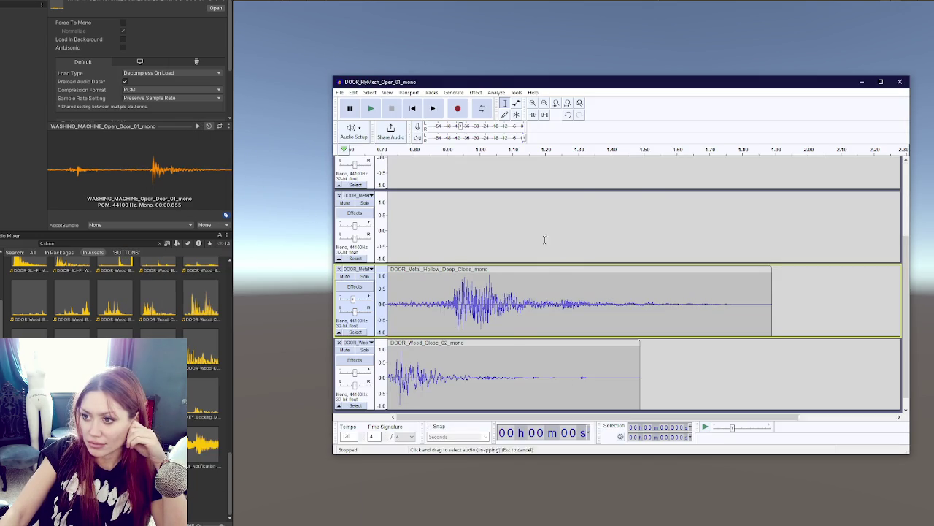
pyautogui.moveTo(532, 219); pyautogui.dragTo(646, 213)
pyautogui.moveTo(459, 348); pyautogui.dragTo(611, 338)
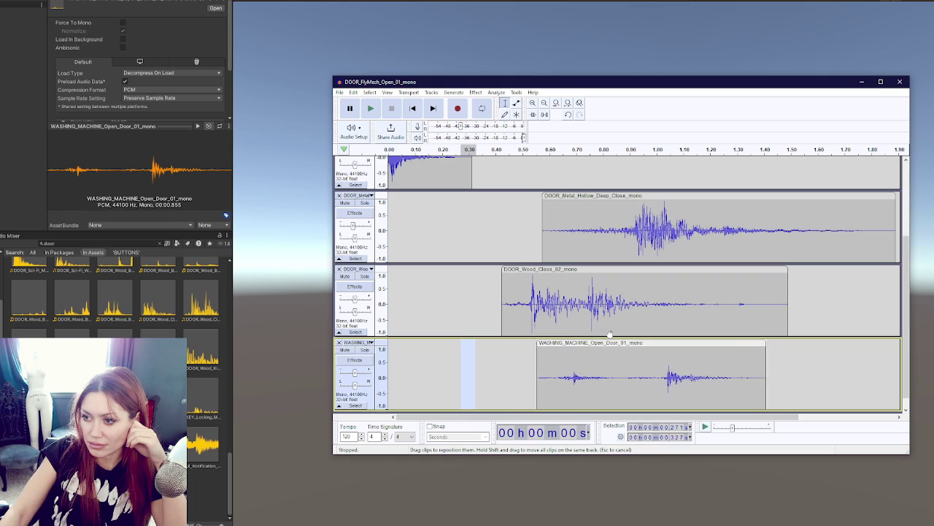
pyautogui.click(374, 109)
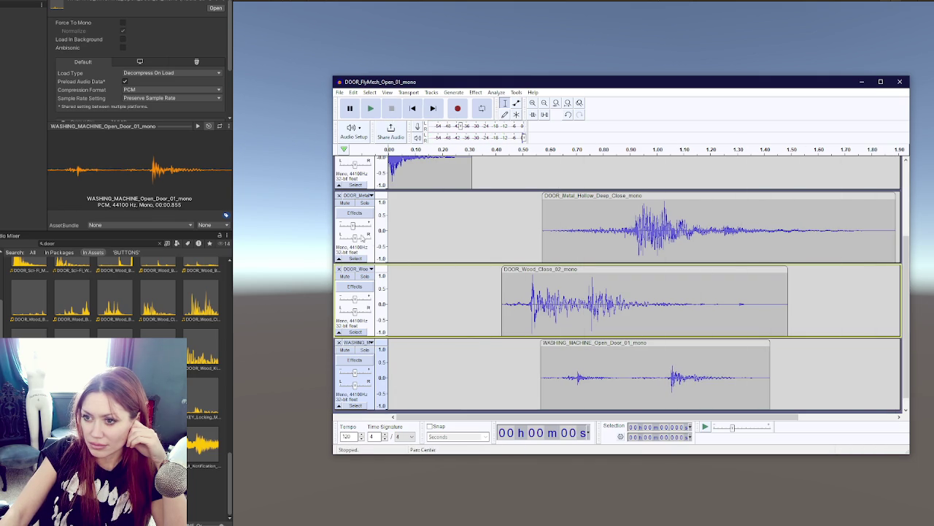
# - Select the DOOR_Metal_Hollow_Deep_Close clip and bring up the Effect menu
pyautogui.click(355, 258)
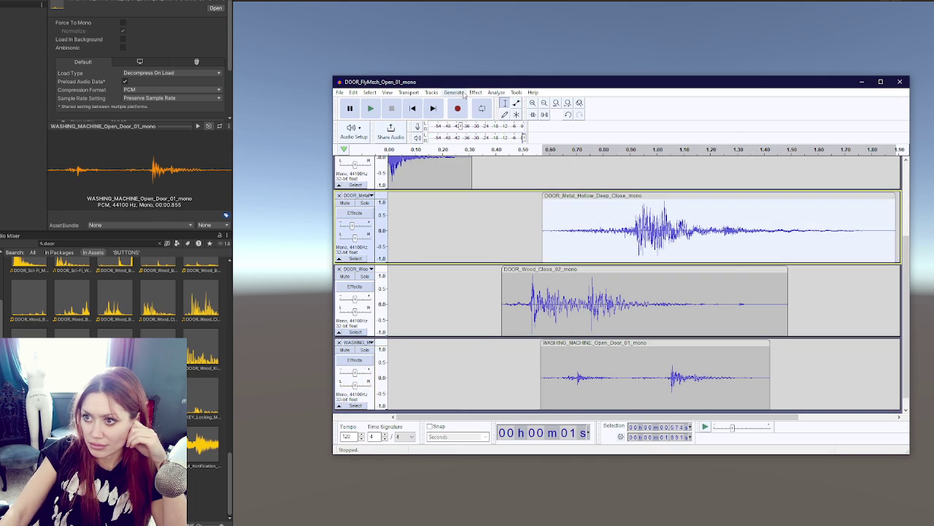
pyautogui.click(453, 92)
pyautogui.click(475, 92)
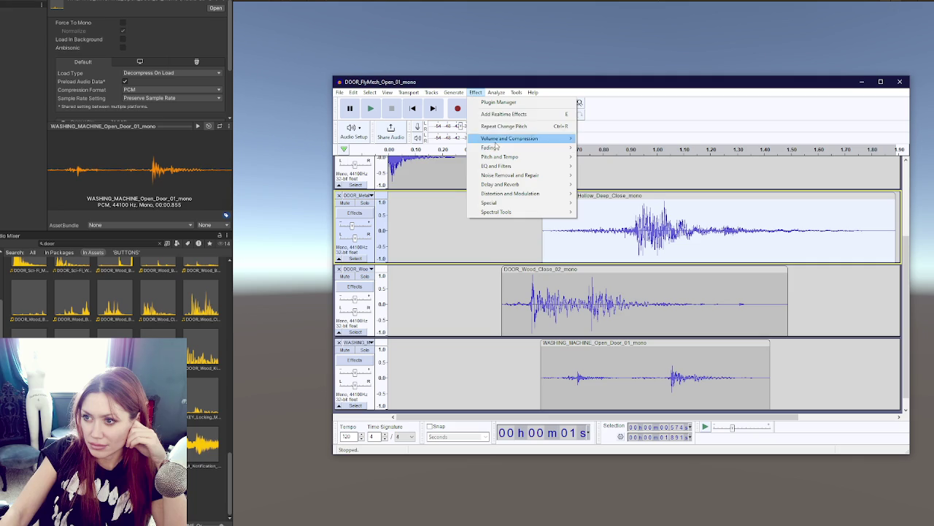
# - Apply a pitch change of 6 to the DOOR_Metal_Hollow_Deep_Close clip
pyautogui.click(603, 156)
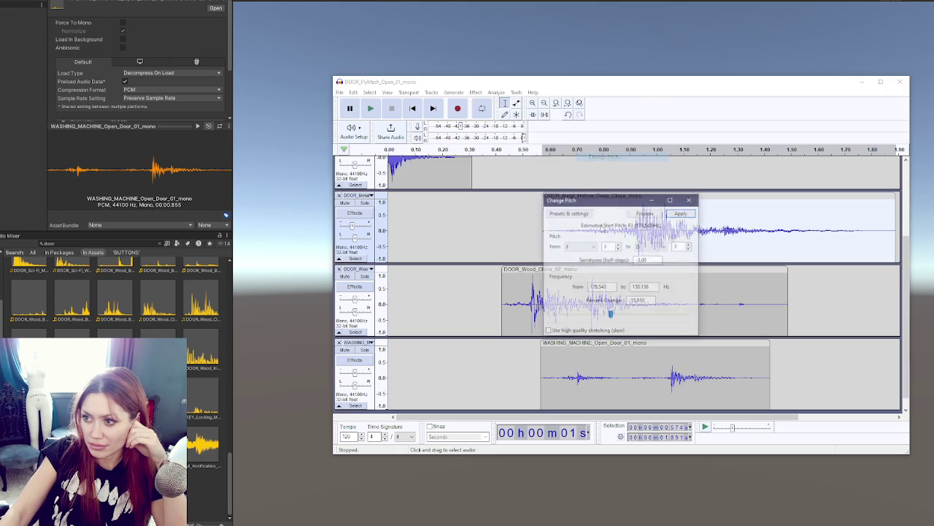
pyautogui.write('6')
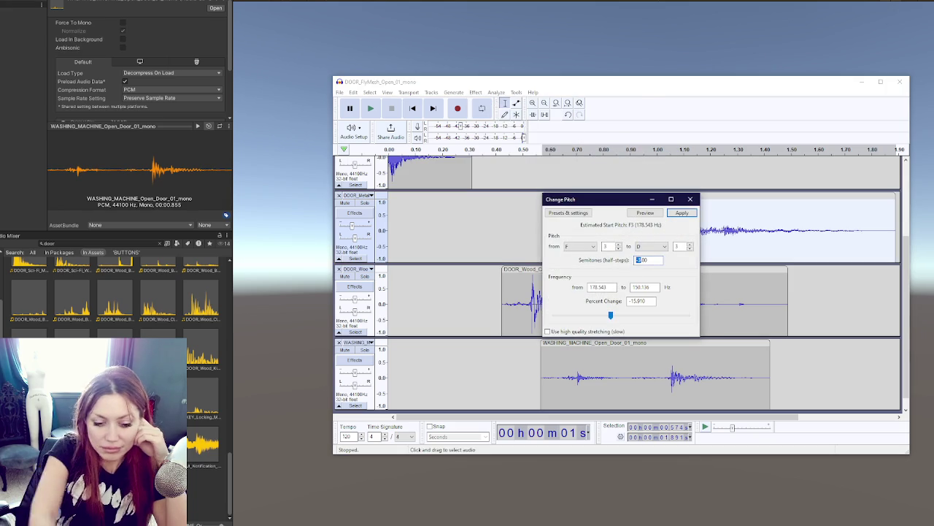
pyautogui.click(683, 213)
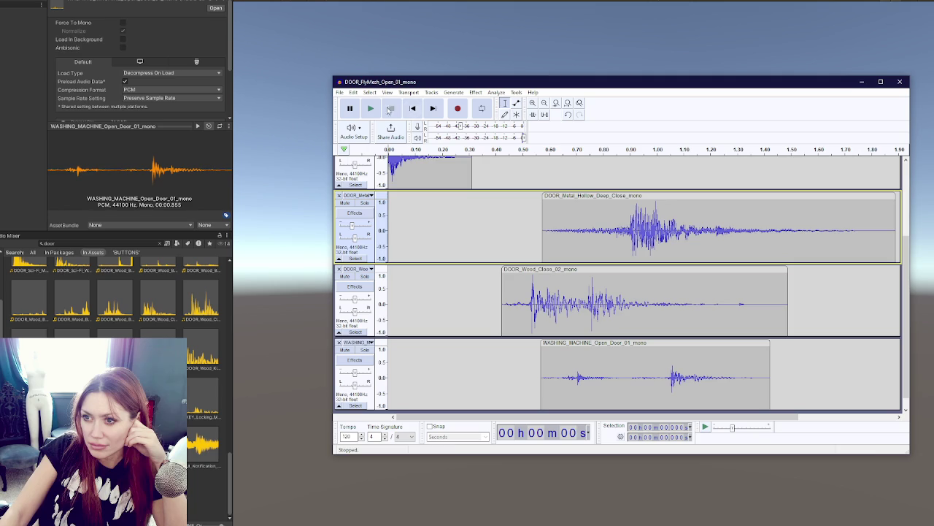
# - Slide DOOR_Wood_Close_02 earlier, replay the mix, and return to Unity's asset browser
pyautogui.click(371, 108)
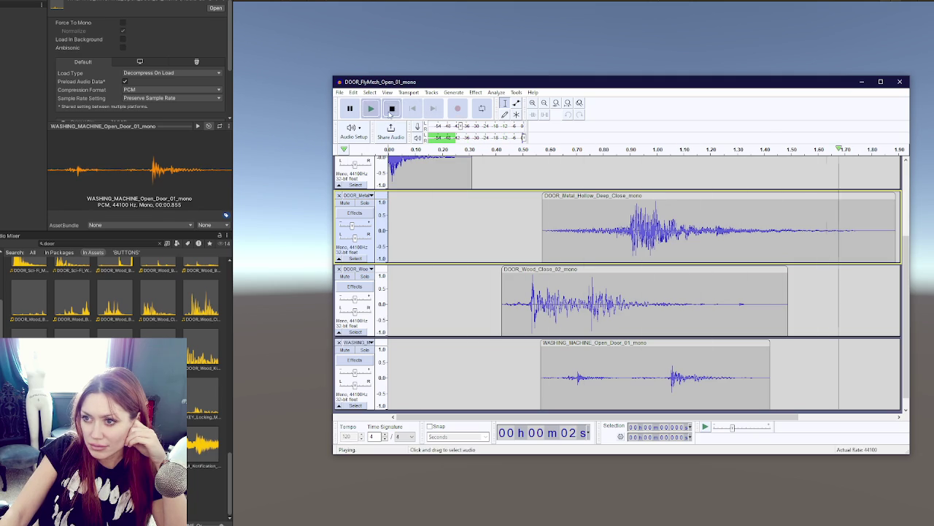
pyautogui.moveTo(542, 268); pyautogui.dragTo(513, 268)
pyautogui.click(514, 267)
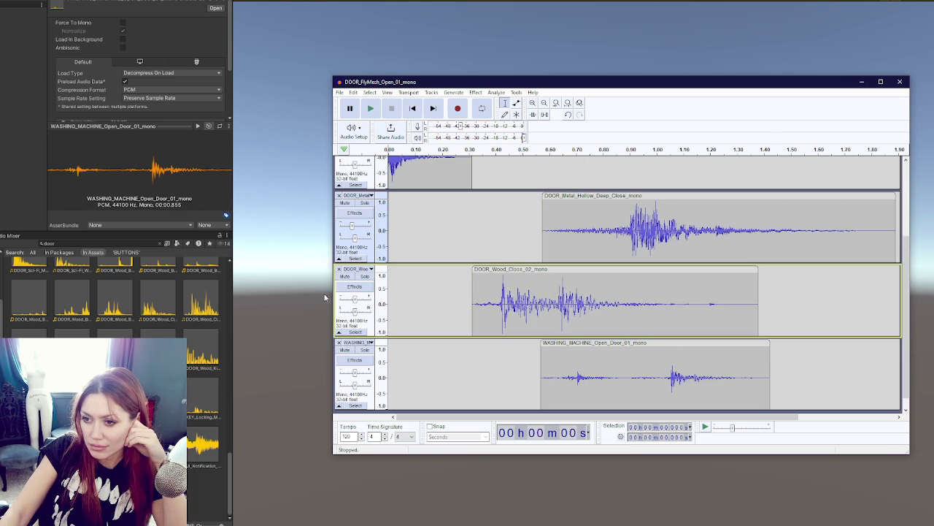
pyautogui.click(372, 109)
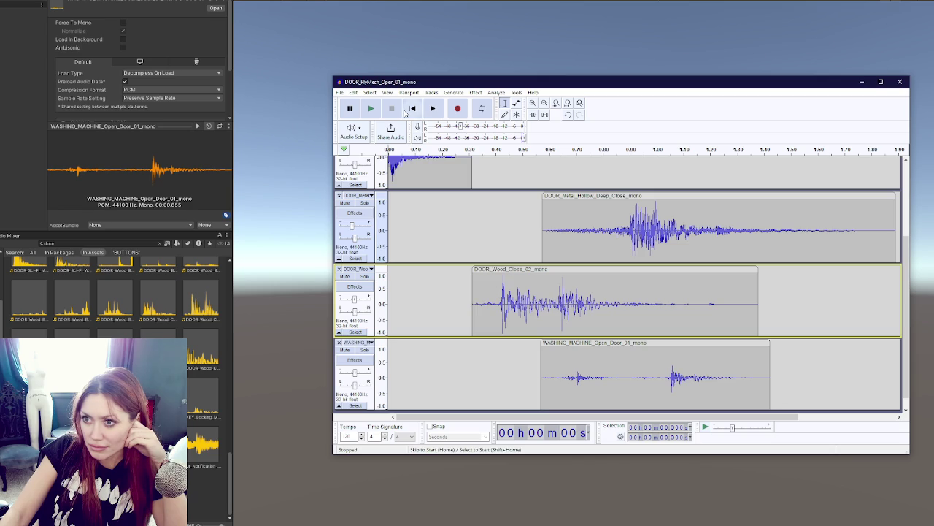
pyautogui.scroll(2, 361, 202)
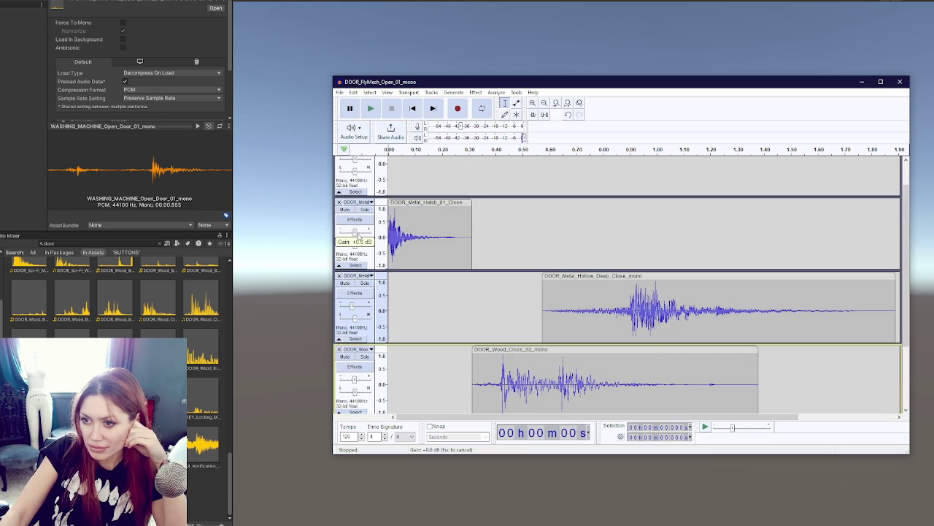
pyautogui.click(359, 235)
pyautogui.scroll(-2, 508, 239)
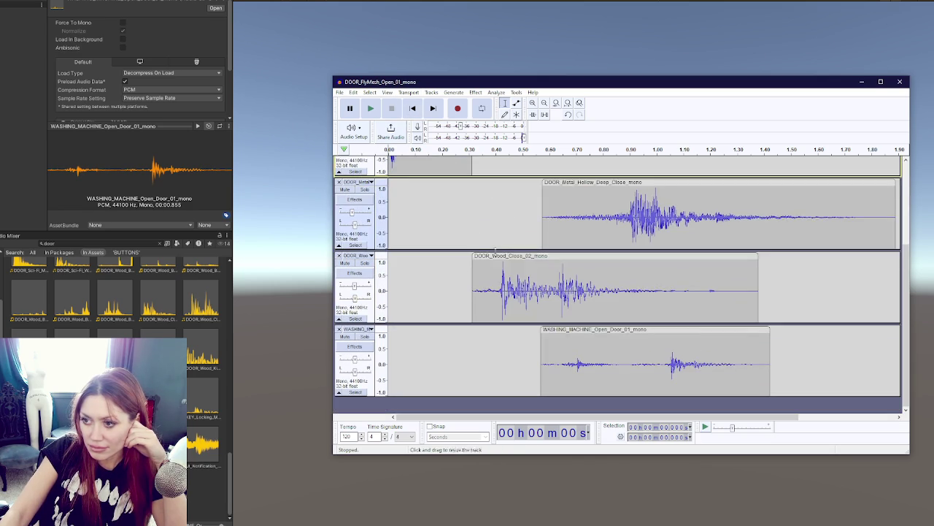
pyautogui.click(164, 275)
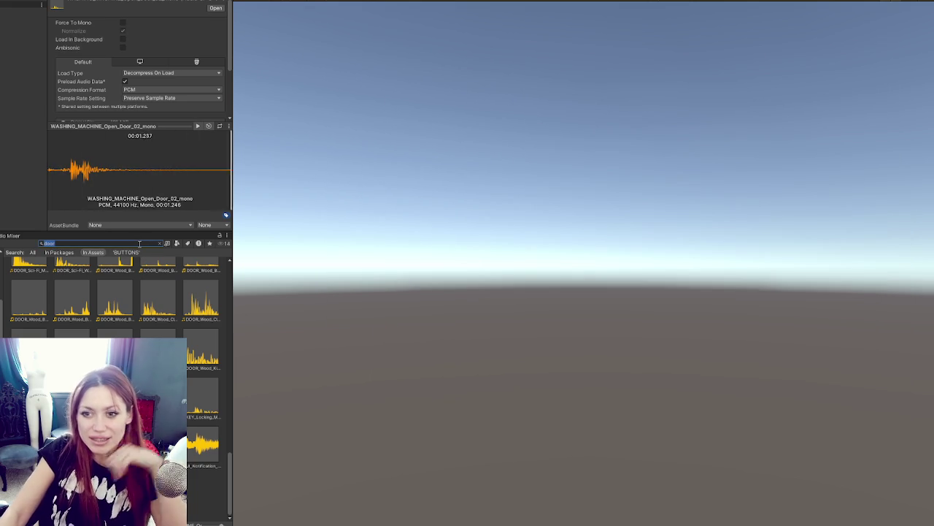
# - Search the project assets for 'hum' and preview the AMBIENCE sci-fi hum clips
pyautogui.doubleClick(140, 244)
pyautogui.write('butt')
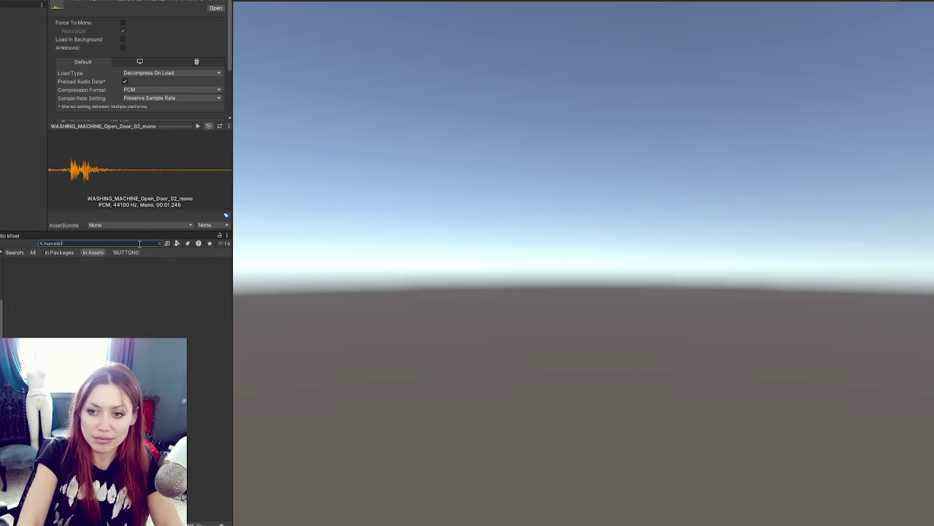
pyautogui.write('ing')
pyautogui.write('hum')
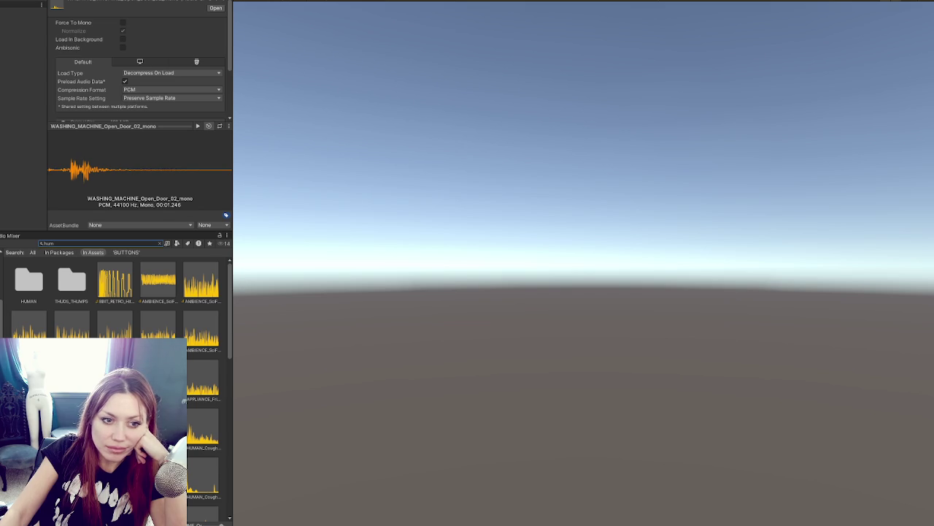
pyautogui.click(113, 295)
pyautogui.click(163, 289)
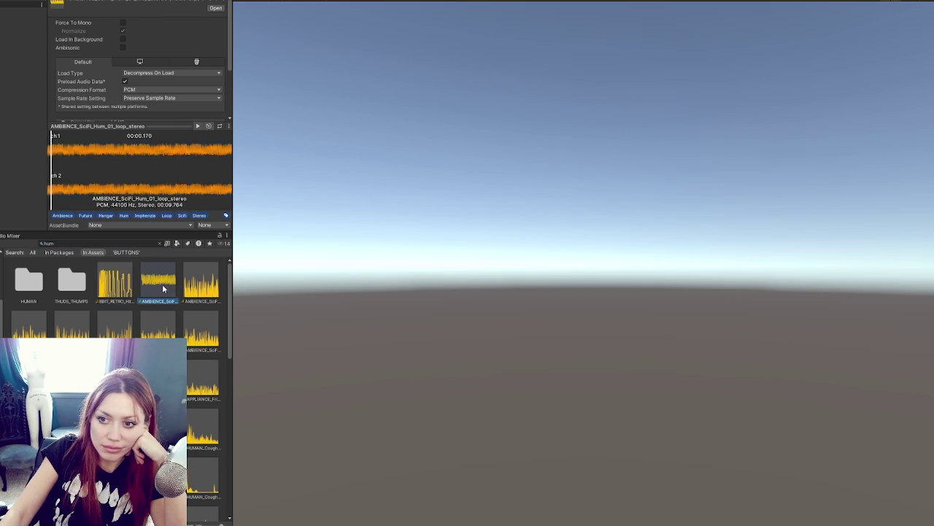
pyautogui.click(188, 287)
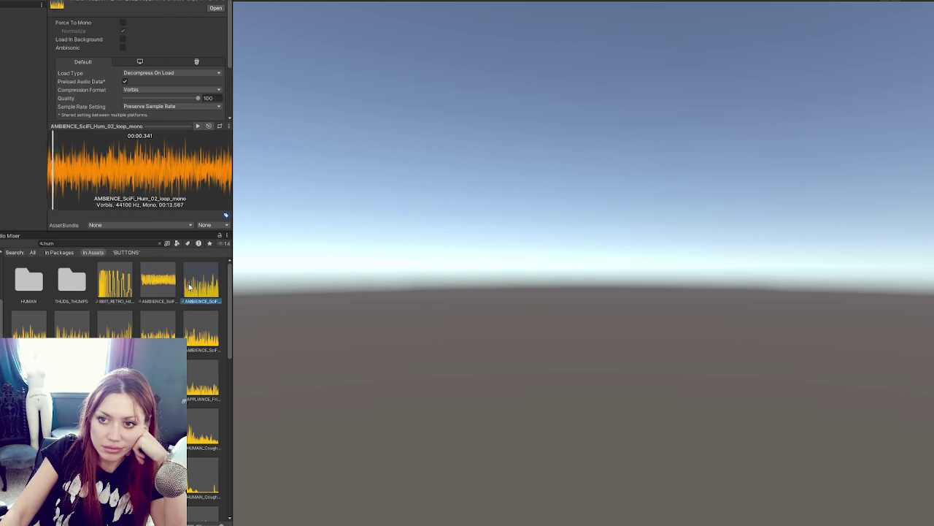
pyautogui.click(28, 325)
pyautogui.click(71, 325)
pyautogui.click(158, 329)
# - Preview the APPLIANCE fridge hum exterior-right loop, then replay the door mix in Audacity
pyautogui.press('Right')
pyautogui.press('Down')
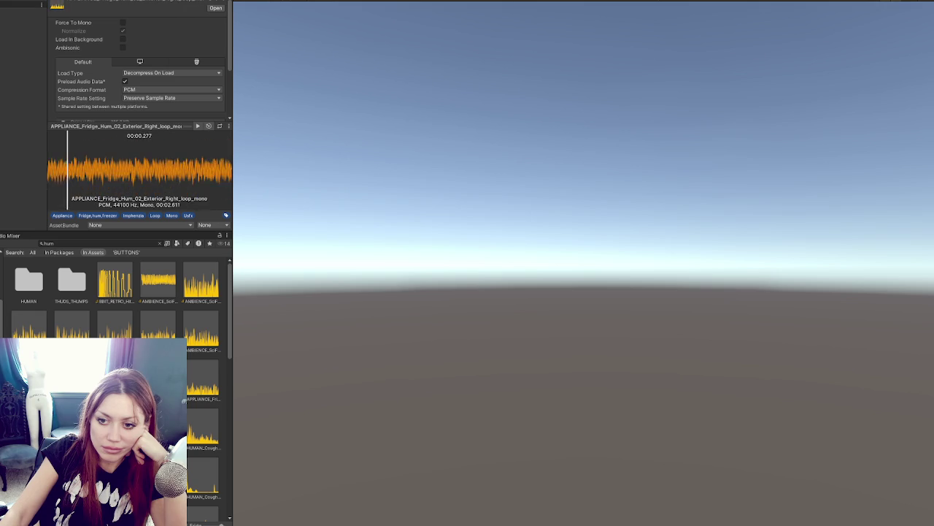
pyautogui.press('Right')
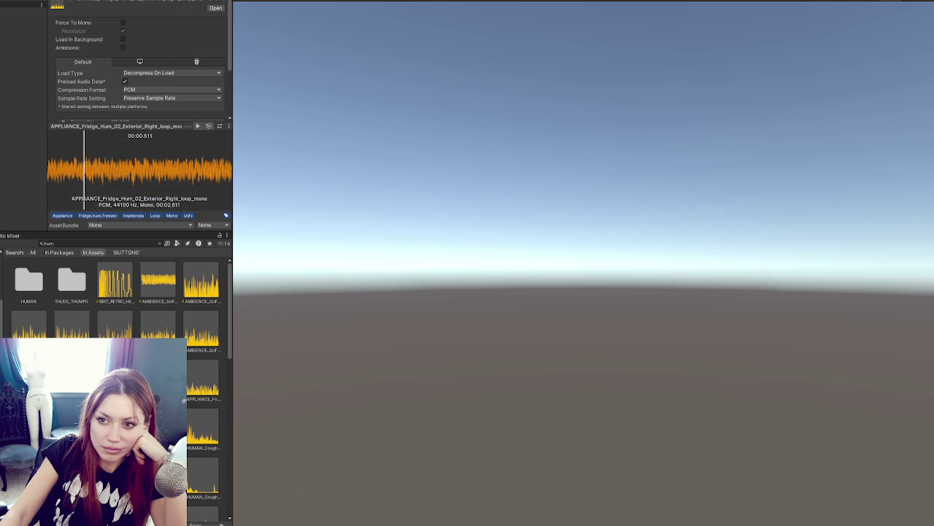
pyautogui.rightClick(69, 129)
pyautogui.press('Escape')
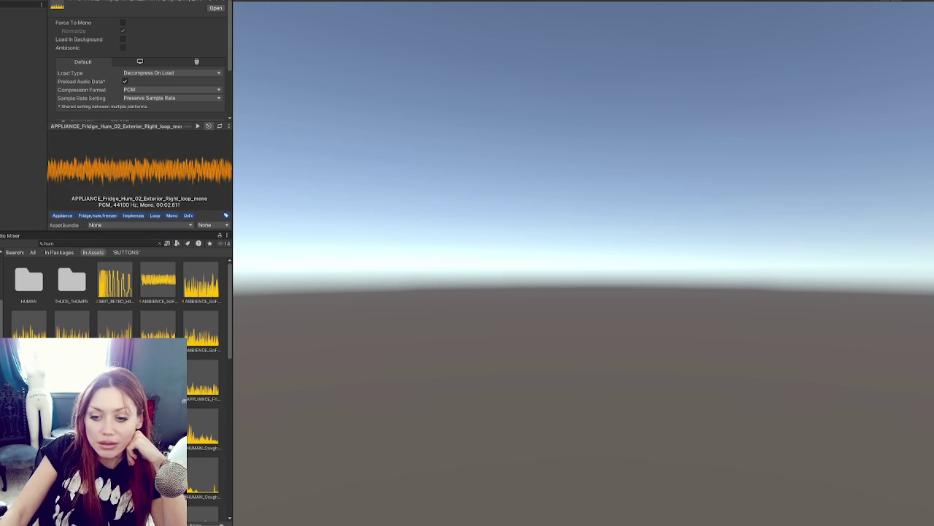
pyautogui.hotkey('alt', 'Tab')
pyautogui.click(371, 108)
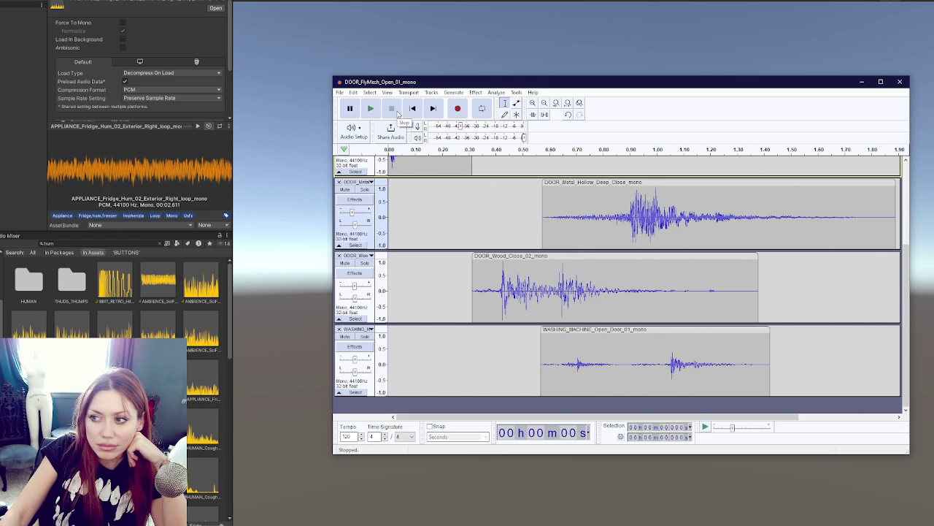
# - Compare the door mix with the DOOR_Metal_Hollow_Deep_Close track muted and unmuted
pyautogui.click(345, 189)
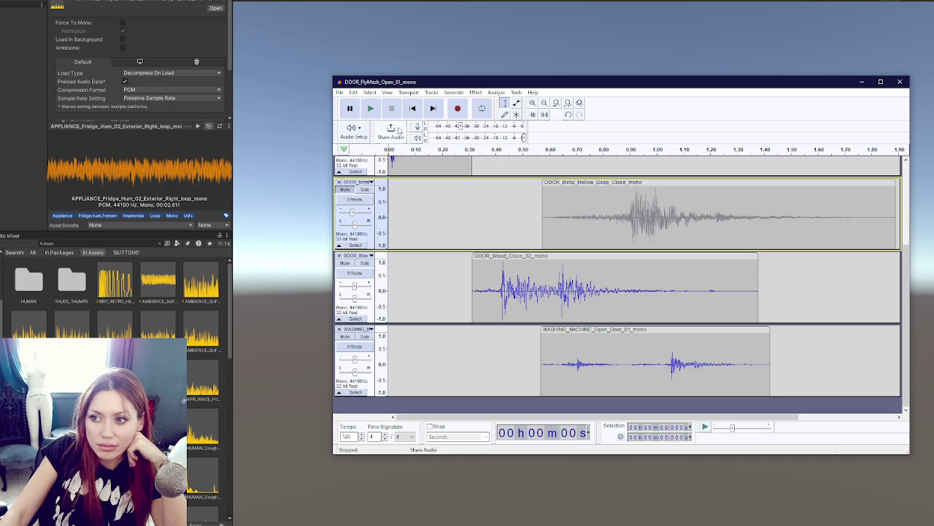
pyautogui.click(374, 109)
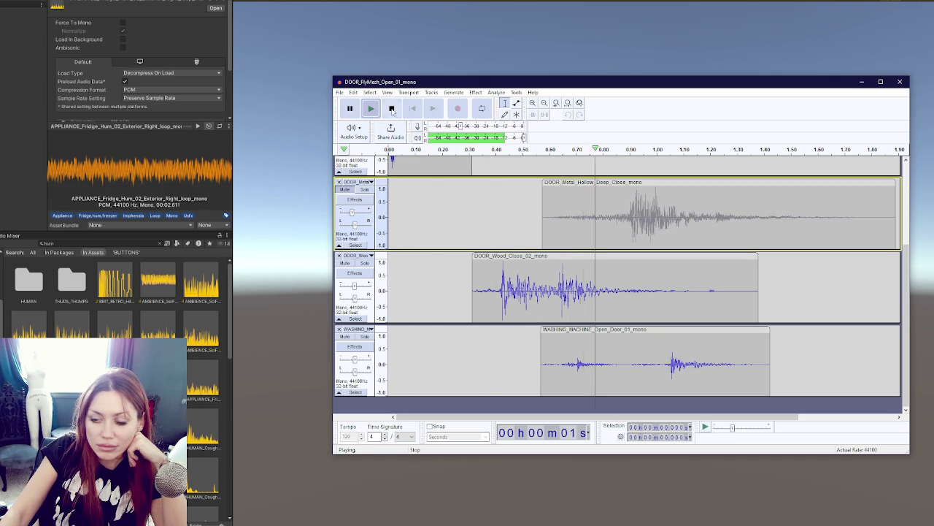
pyautogui.click(392, 108)
pyautogui.click(339, 92)
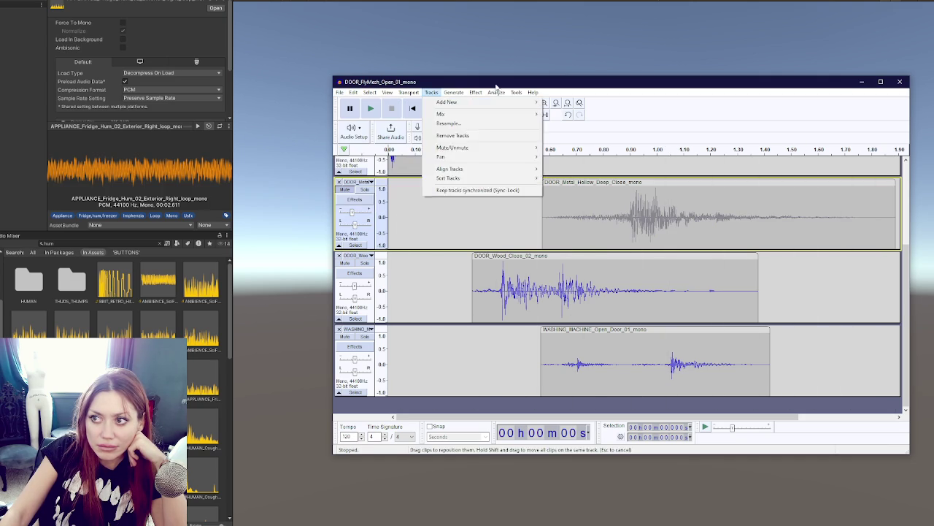
pyautogui.click(431, 92)
pyautogui.click(353, 191)
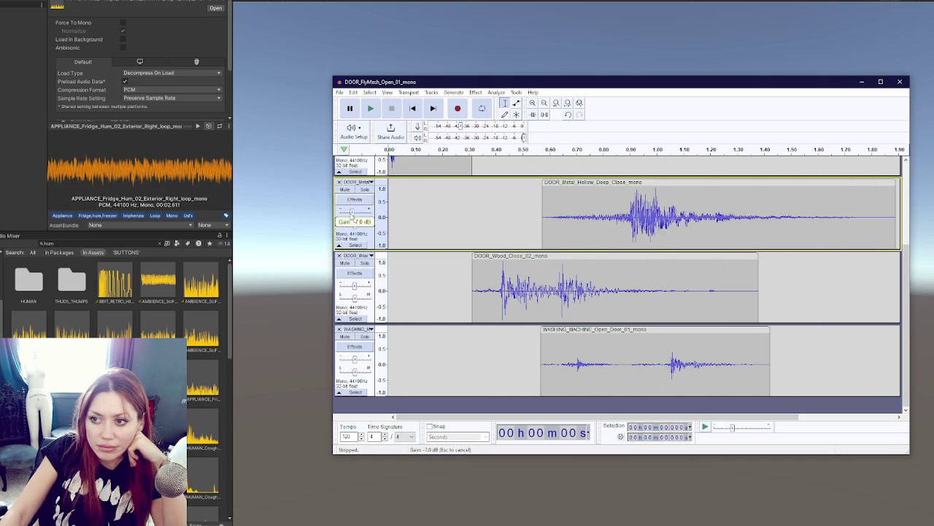
pyautogui.click(371, 108)
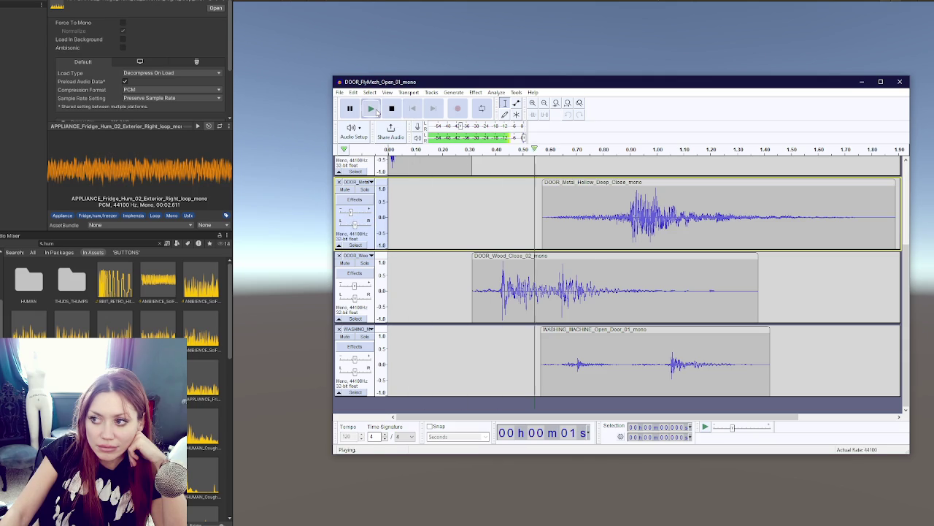
pyautogui.click(398, 111)
# - Shift the DOOR_Metal_Hollow clip earlier, play the retimed mix, and return to Unity
pyautogui.moveTo(653, 186)
pyautogui.mouseDown()
pyautogui.moveTo(599, 186)
pyautogui.moveTo(611, 185)
pyautogui.mouseUp()
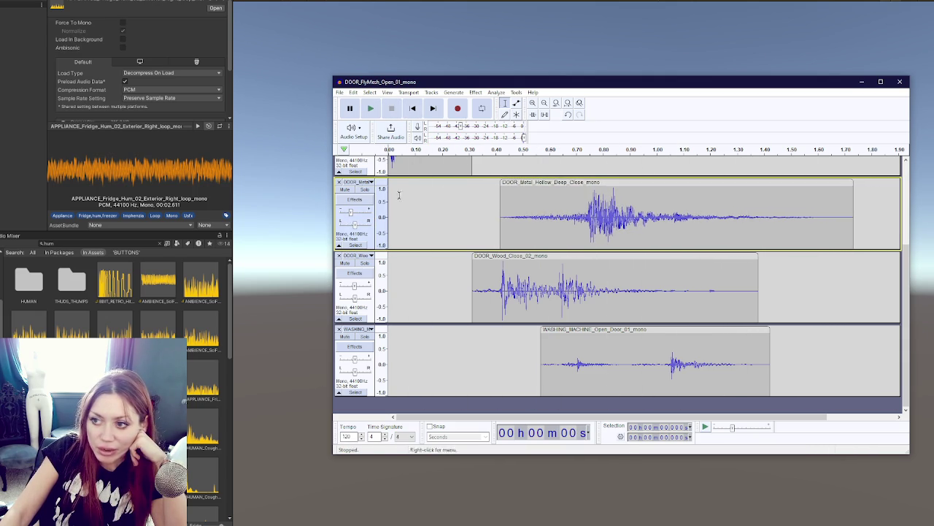
pyautogui.click(371, 109)
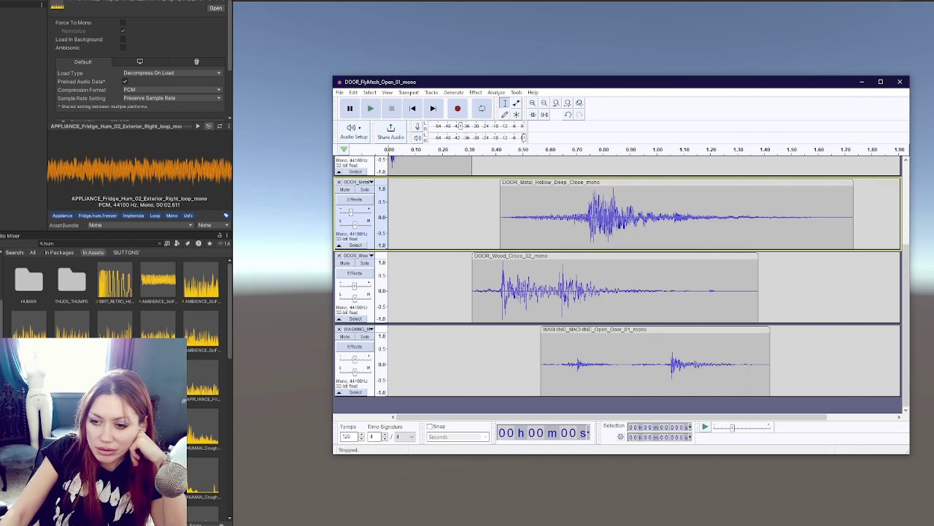
pyautogui.scroll(-3, 117, 307)
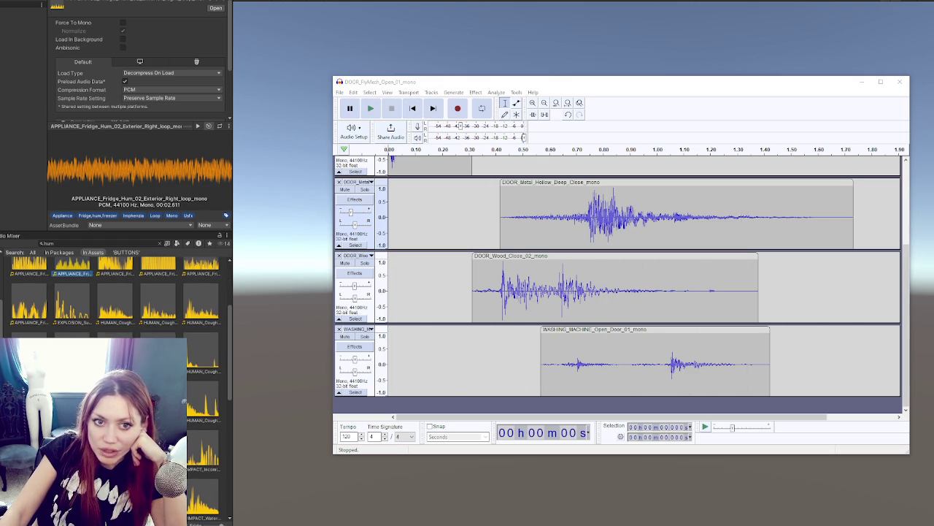
pyautogui.scroll(-1, 189, 356)
pyautogui.click(203, 449)
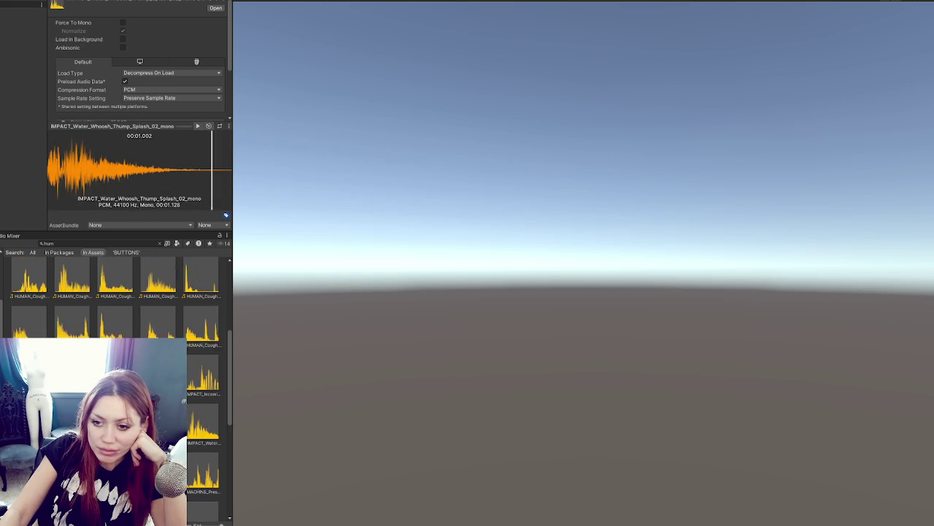
pyautogui.scroll(-2, 116, 306)
pyautogui.scroll(-4, 117, 307)
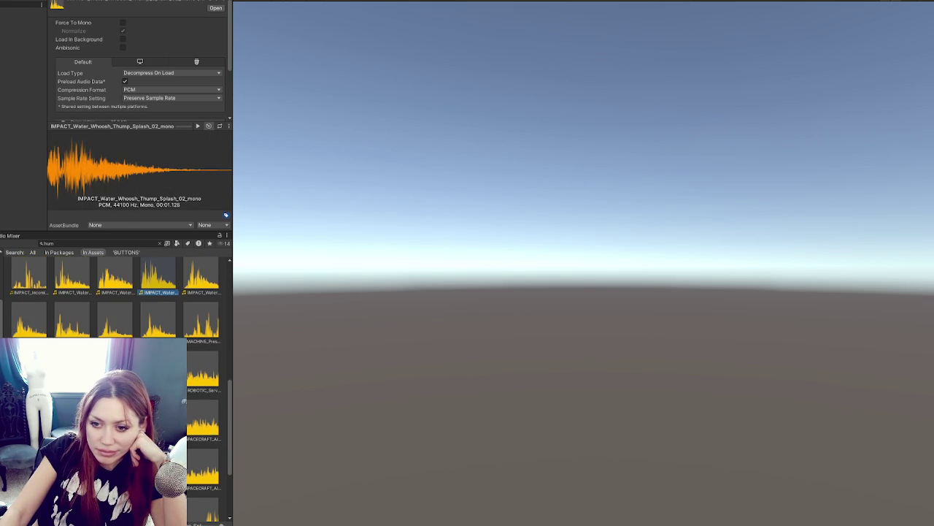
pyautogui.scroll(3, 117, 307)
pyautogui.scroll(4, 116, 307)
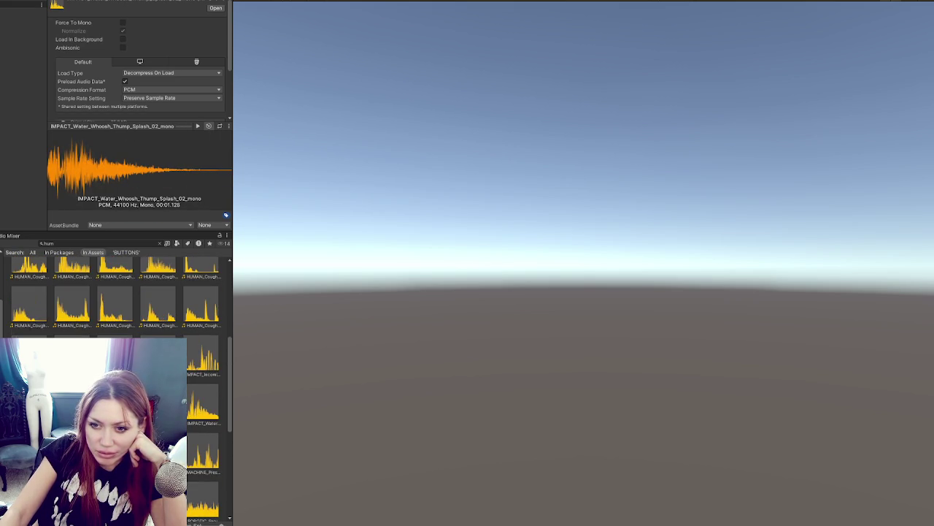
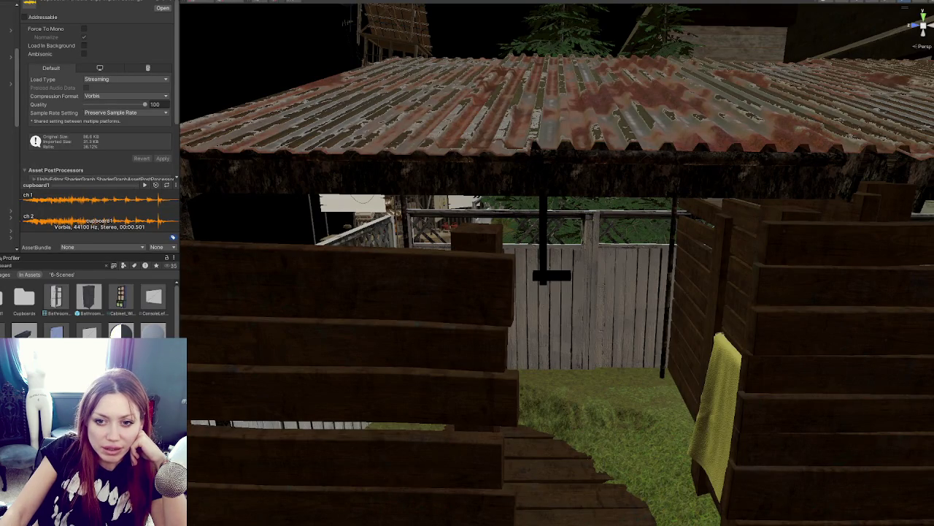
# - Clear the Project search, go into Apoth > Shower and create a new folder there
pyautogui.press('Escape')
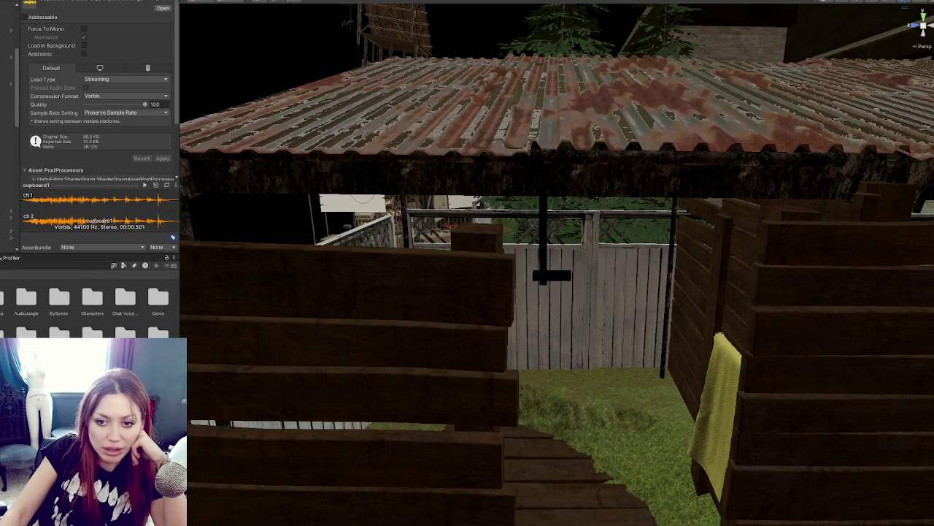
pyautogui.rightClick(26, 332)
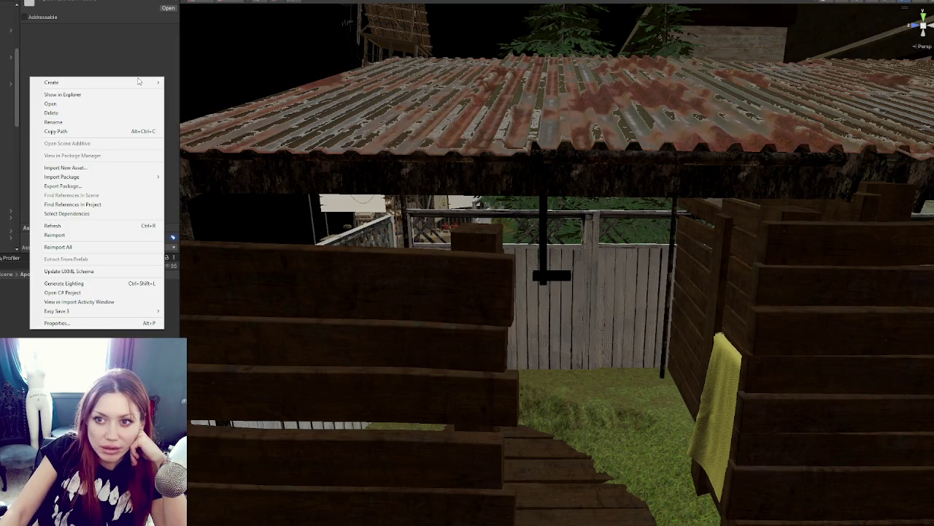
pyautogui.click(95, 94)
pyautogui.rightClick(49, 320)
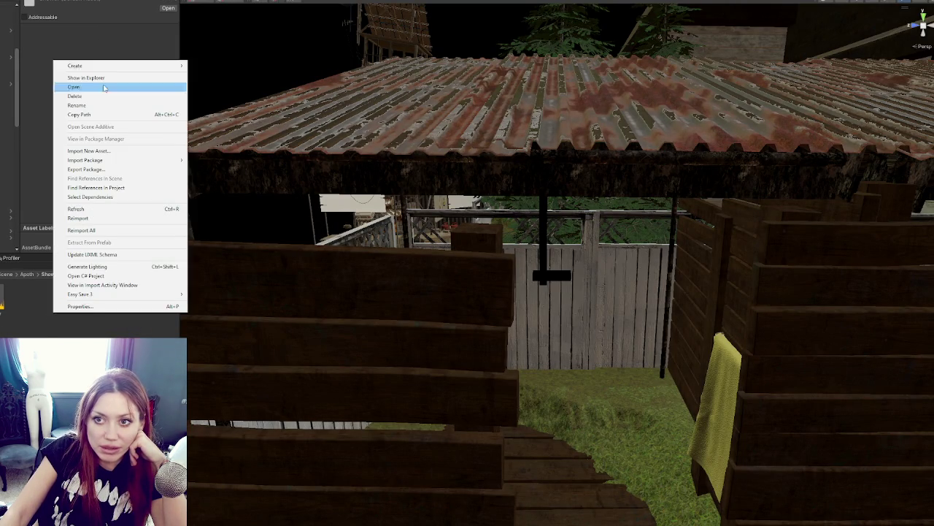
pyautogui.moveTo(116, 66)
pyautogui.click(211, 77)
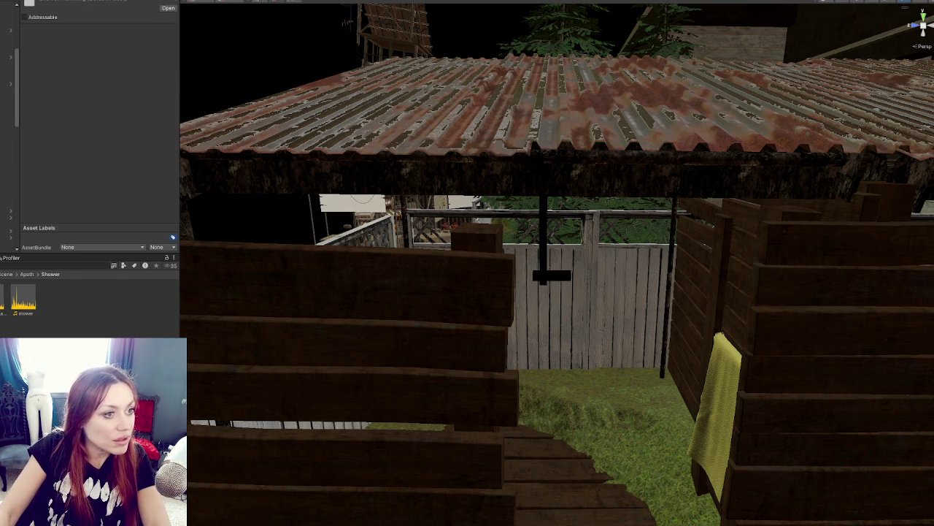
# - Open the ShowerHumming folder and change the clip's load type, applying the import settings
pyautogui.doubleClick(23, 298)
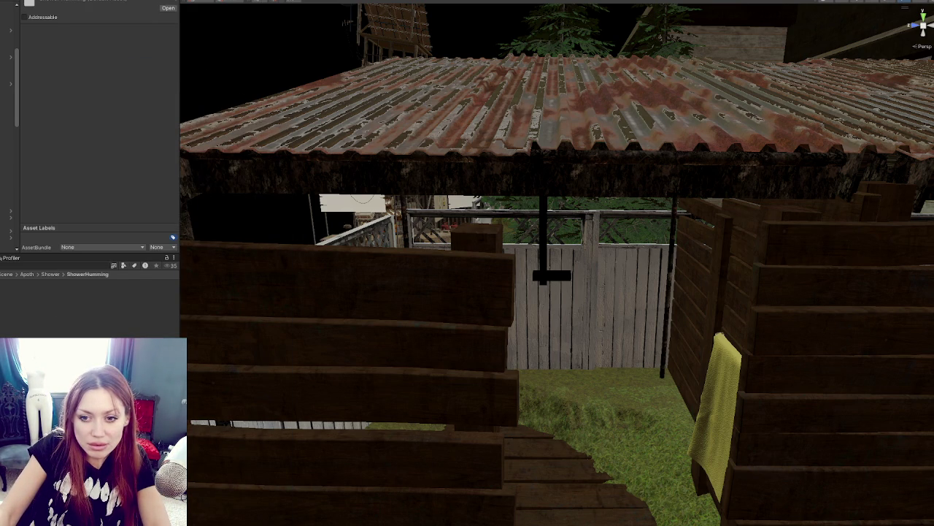
pyautogui.click(139, 81)
pyautogui.click(102, 106)
pyautogui.click(162, 159)
# - Return to the Shower folder and dismiss the asset creation menu without creating anything
pyautogui.rightClick(20, 308)
pyautogui.click(20, 308)
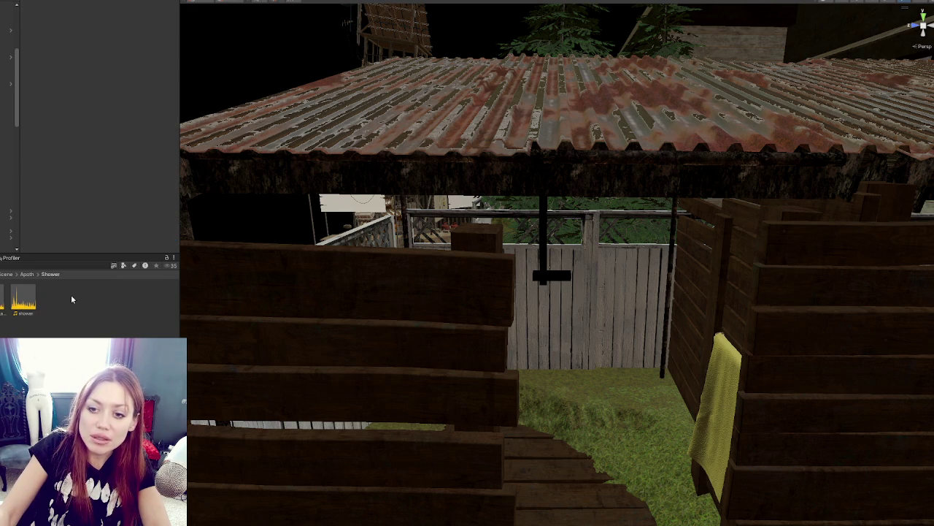
pyautogui.rightClick(68, 299)
pyautogui.moveTo(146, 48)
pyautogui.press('Escape')
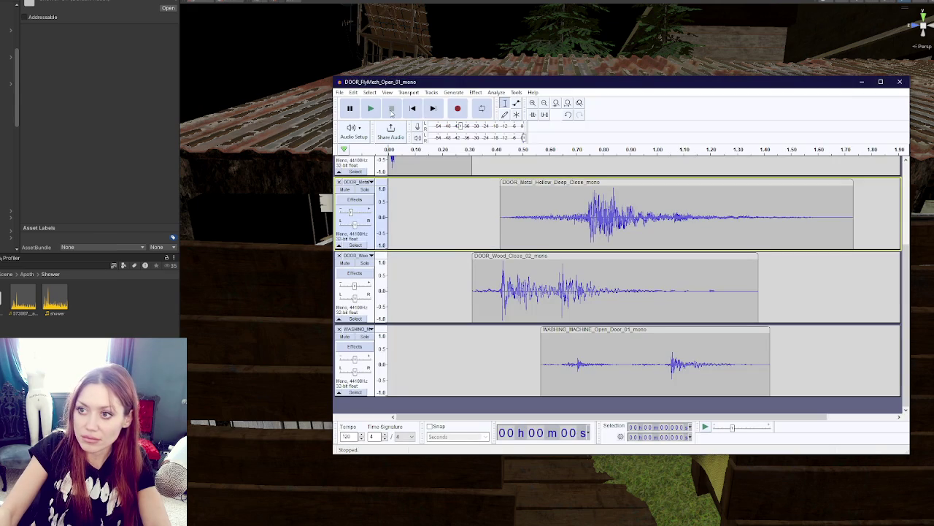
# - Play the door-sound tracks and export them as mono Ogg Vorbis 'shower Turning On' to the Desktop
pyautogui.click(374, 110)
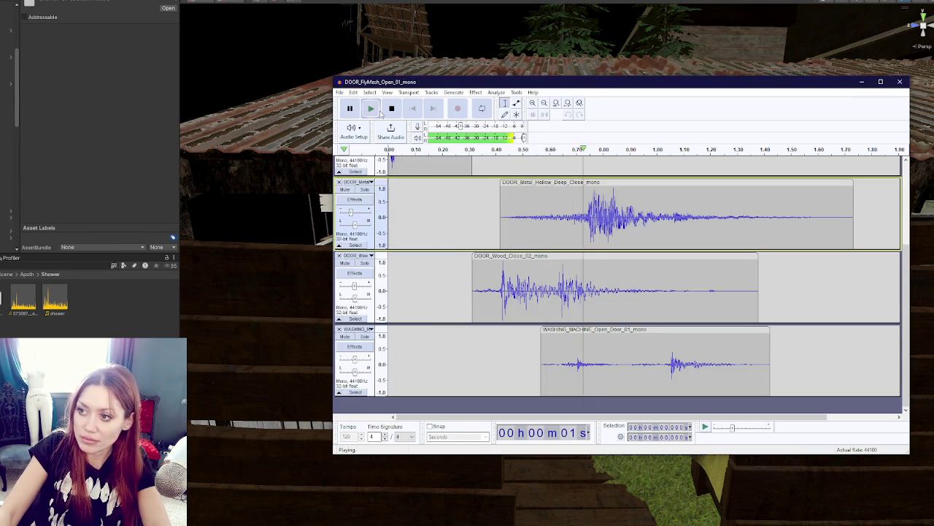
pyautogui.click(342, 93)
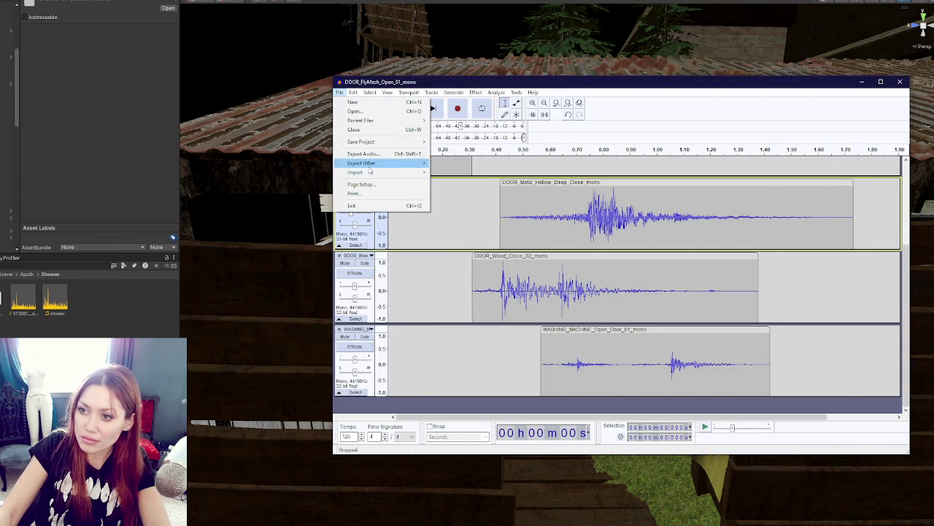
pyautogui.click(379, 154)
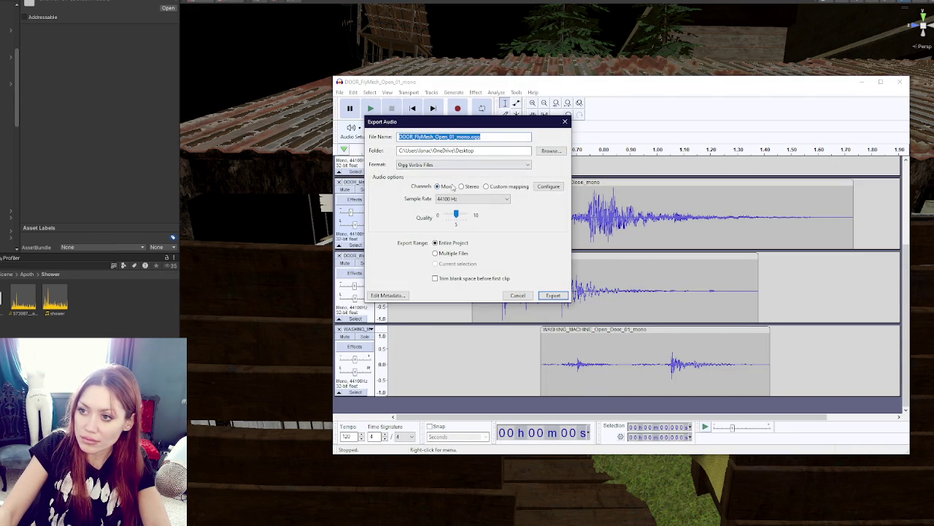
pyautogui.write('showe')
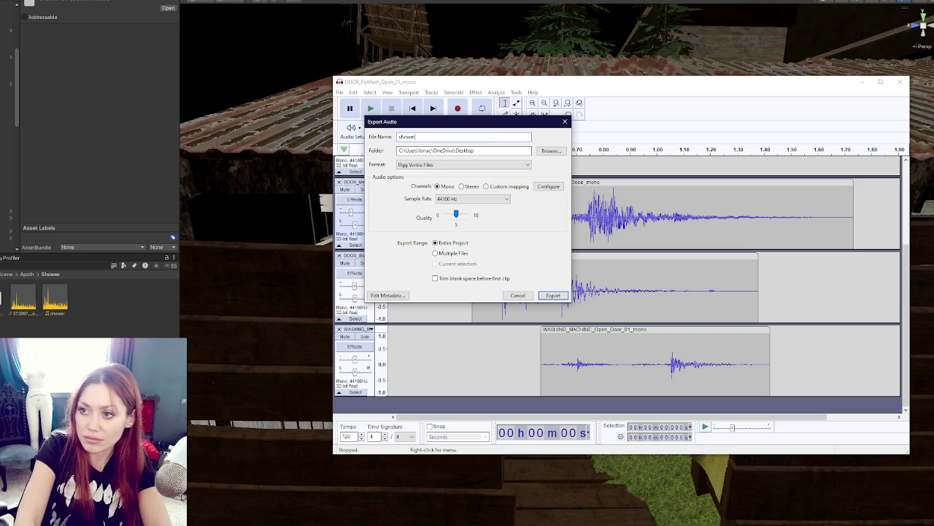
pyautogui.write('rTurning On')
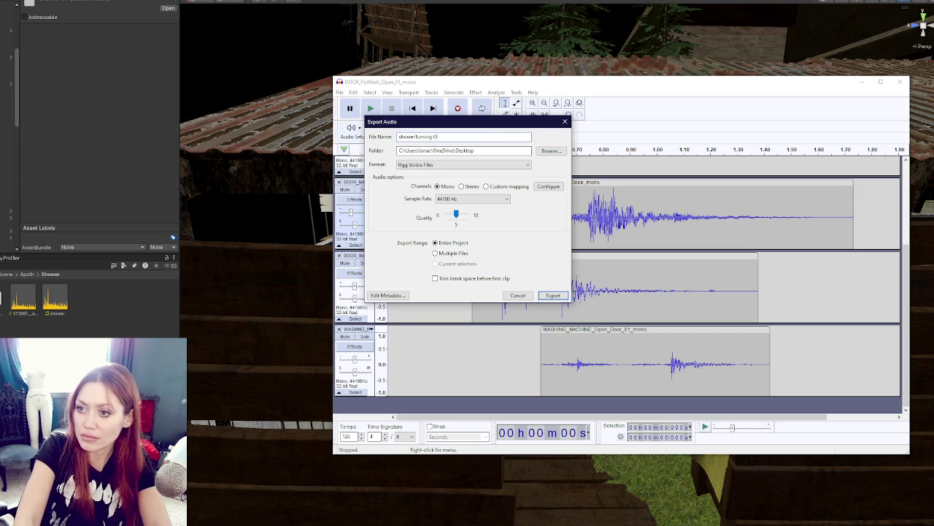
pyautogui.click(418, 137)
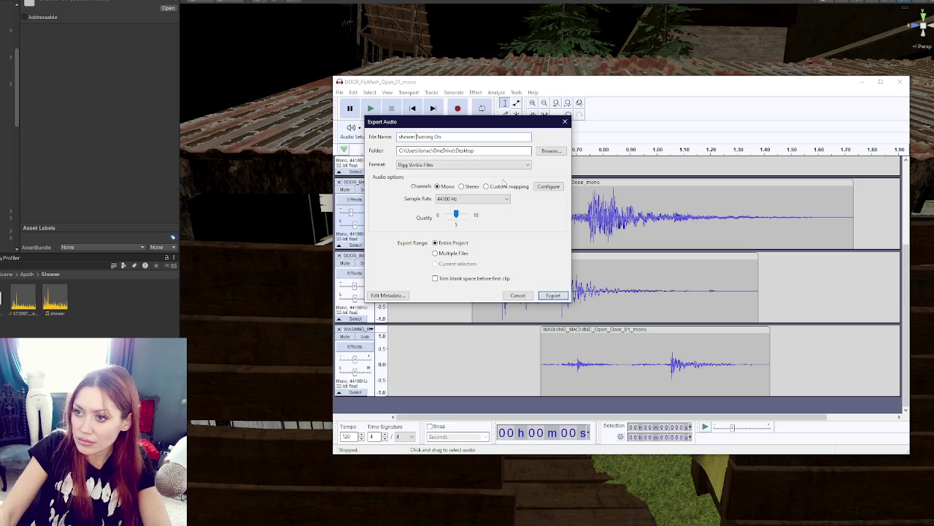
pyautogui.click(554, 296)
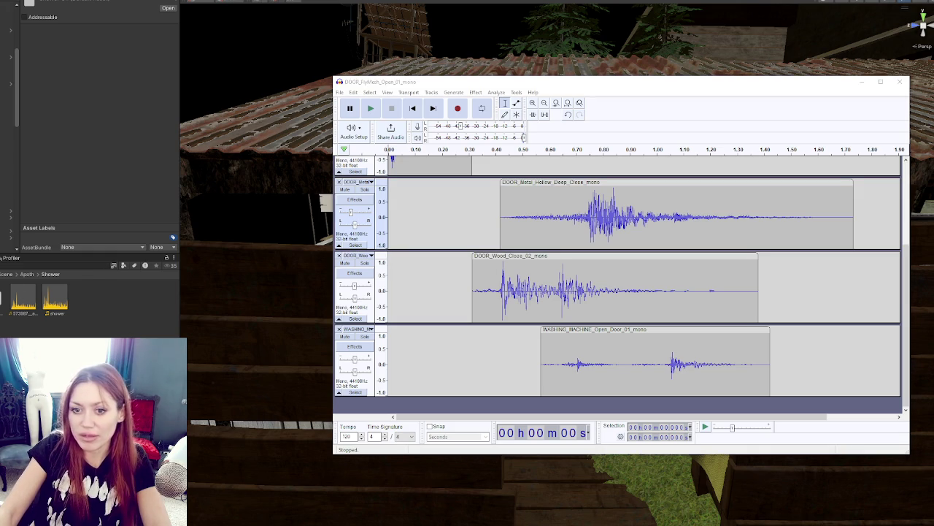
pyautogui.doubleClick(54, 297)
# - Set the shower Turning On clip's Load Type to Streaming and apply it
pyautogui.click(125, 79)
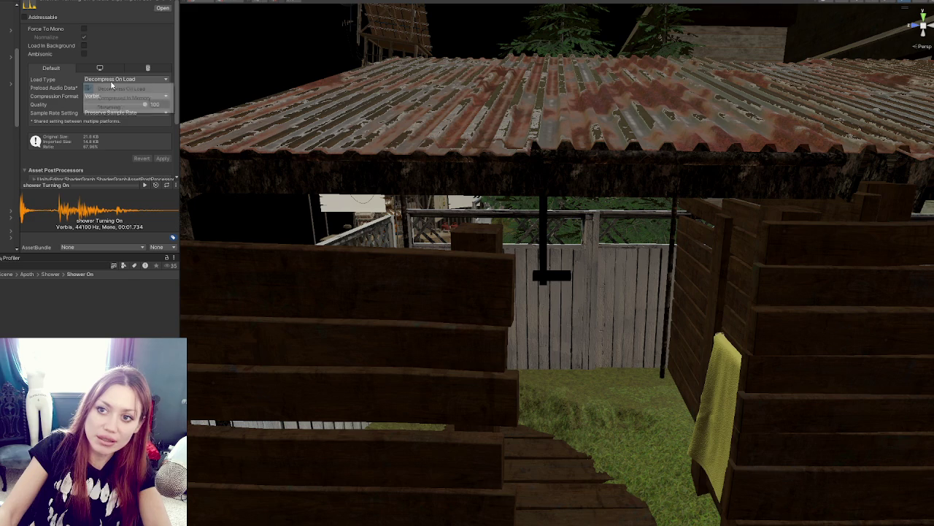
pyautogui.click(124, 108)
pyautogui.scroll(-2, 124, 110)
pyautogui.click(162, 90)
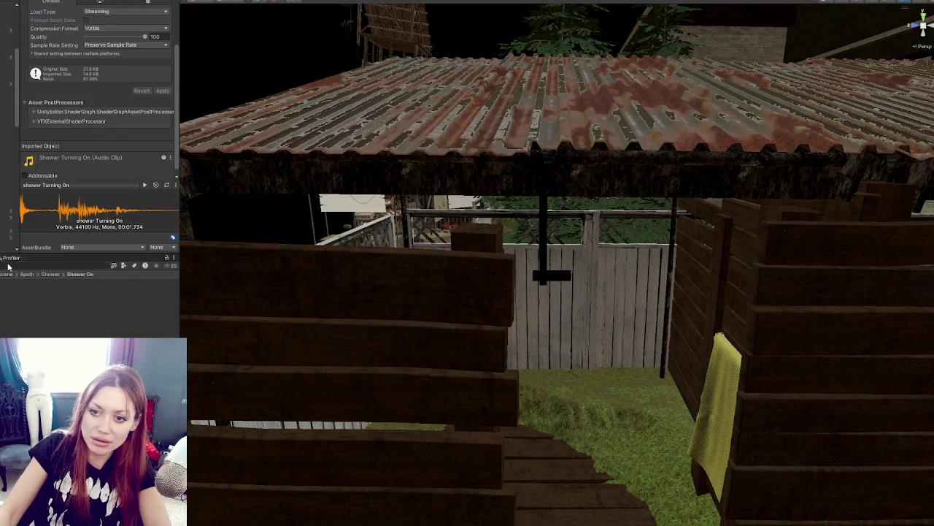
# - Create a new folder inside the Shower folder
pyautogui.click(50, 274)
pyautogui.rightClick(51, 332)
pyautogui.moveTo(87, 97)
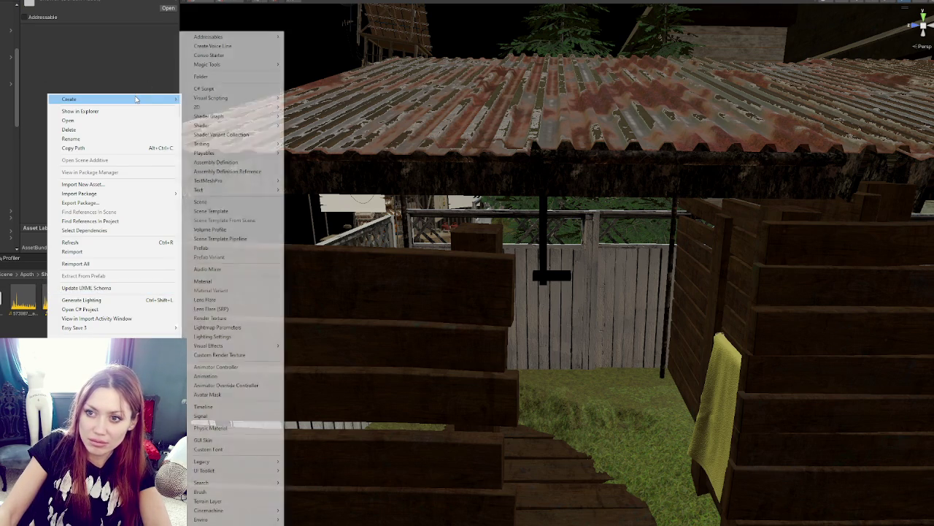
pyautogui.click(233, 75)
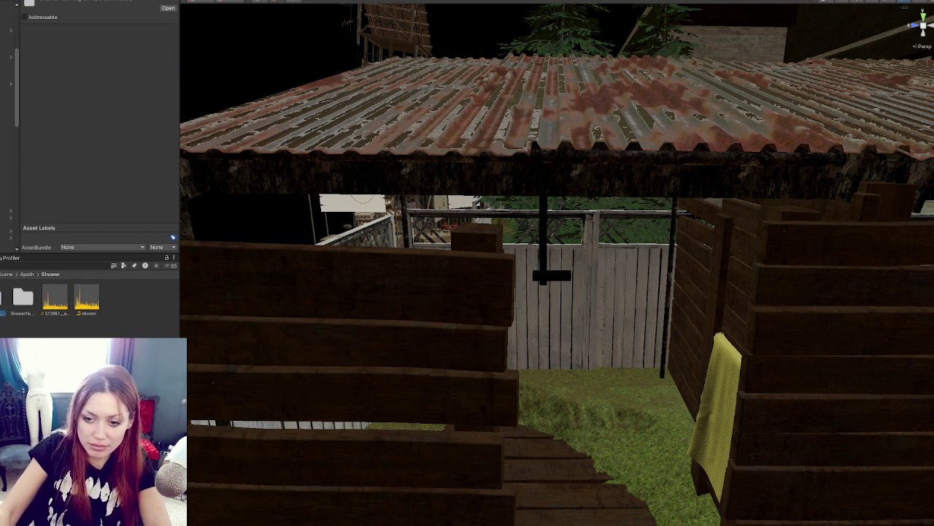
# - Play the door-sound tracks in Audacity, then focus Unity's Project search
pyautogui.hotkey('alt', 'Tab')
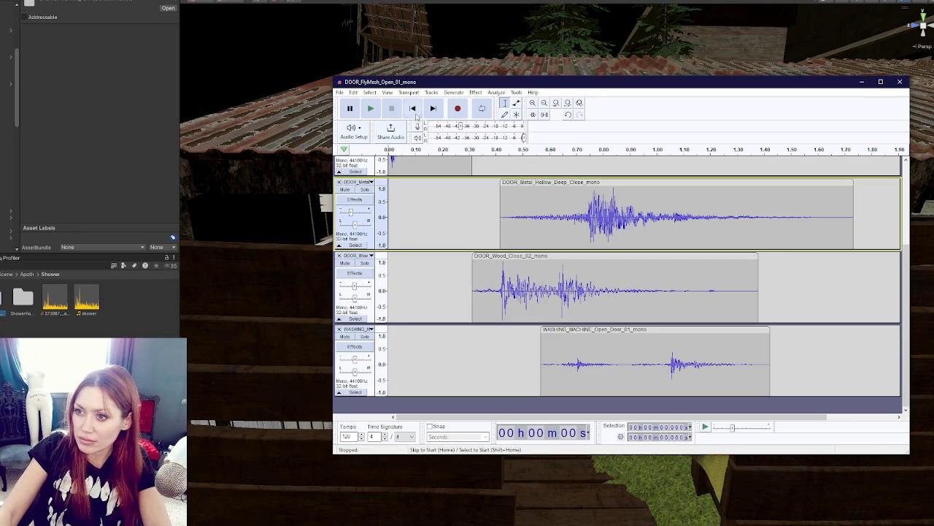
pyautogui.click(373, 110)
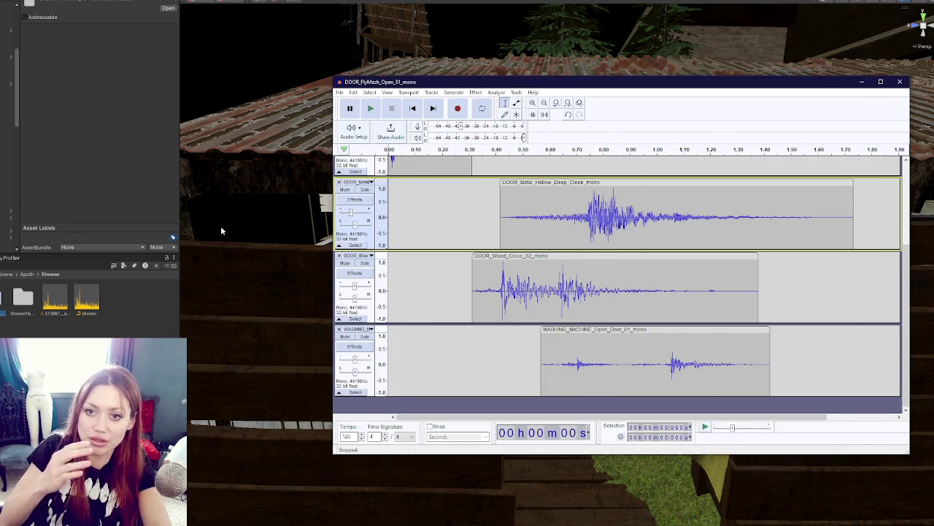
pyautogui.click(44, 266)
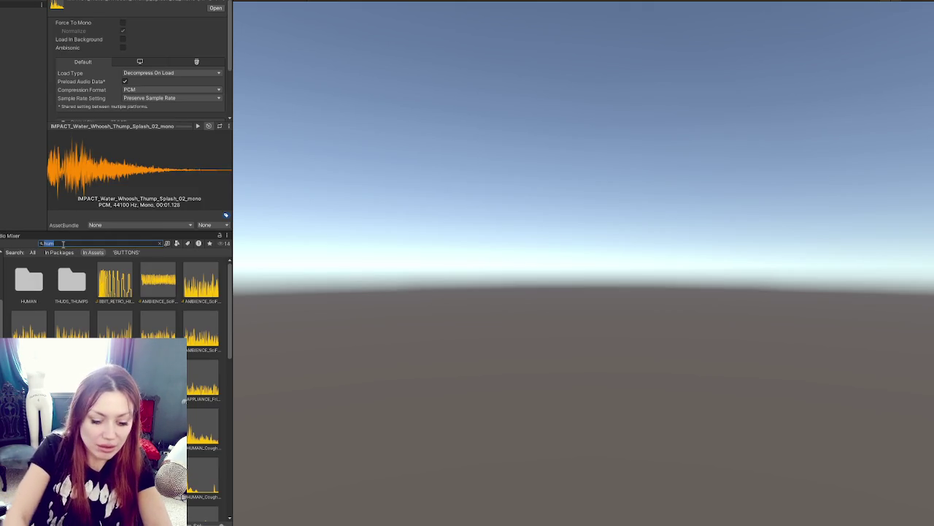
# - Filter the Project by t:mechanical and preview clips such as RELOAD_Mechanical_07_mono and UI_Mechanical_02_Dry_mono
pyautogui.write('mechanical')
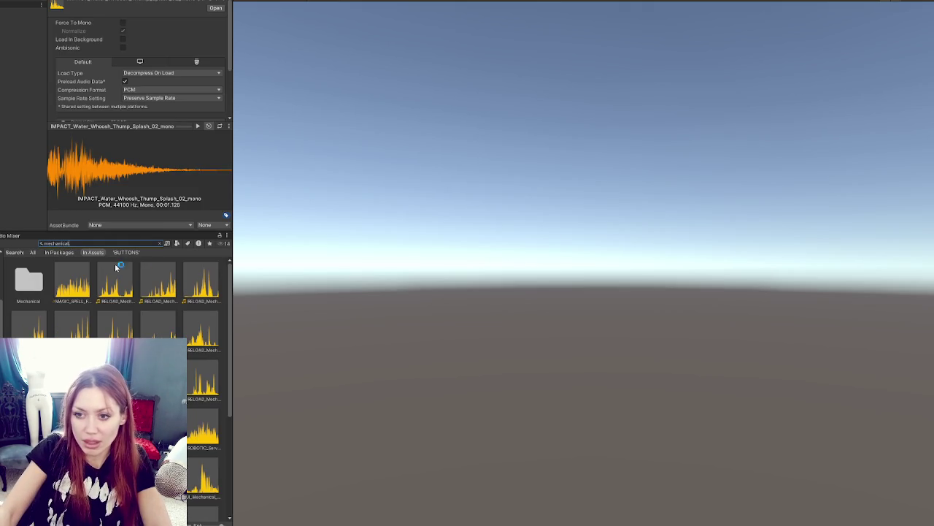
pyautogui.press('Down')
pyautogui.press('Right')
pyautogui.press('Down')
pyautogui.press('Right')
pyautogui.press('Down')
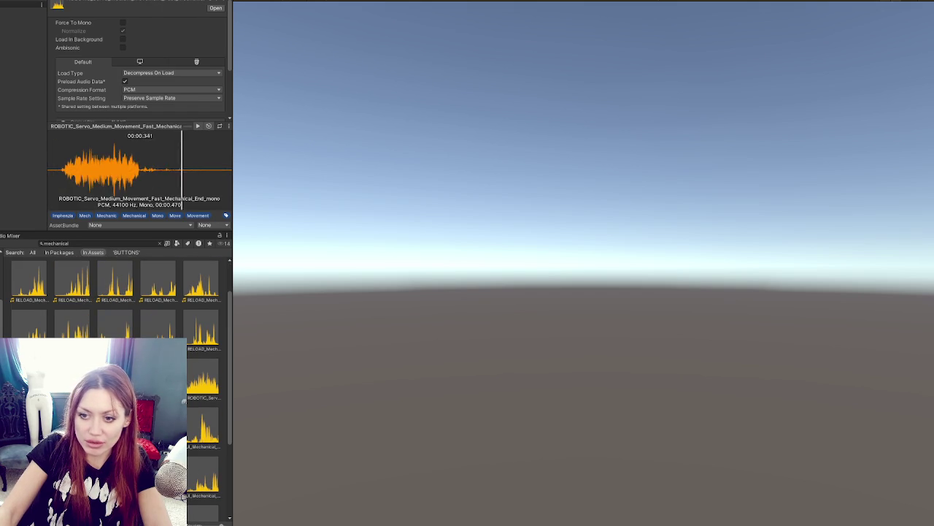
pyautogui.press('Down')
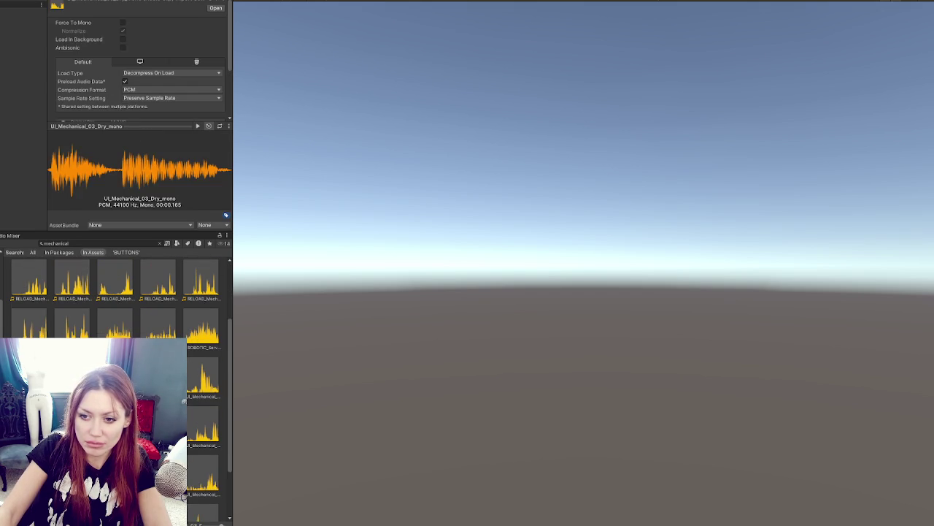
# - Audition the UI_Mechanical close sounds, from UI_Mechanical_01_Dry_mono through UI_Mechanical_11_Dry_mono
pyautogui.click(197, 383)
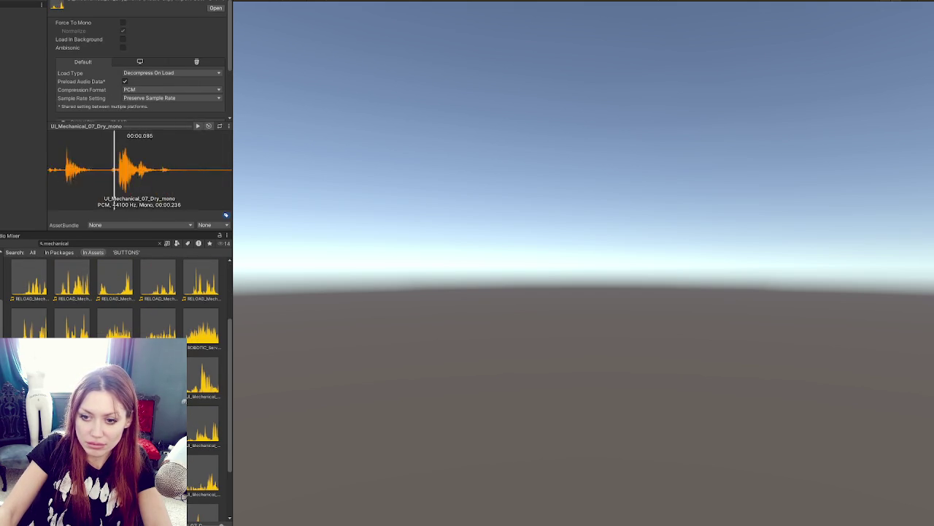
pyautogui.press('Down')
pyautogui.press('Down')
pyautogui.press('Down')
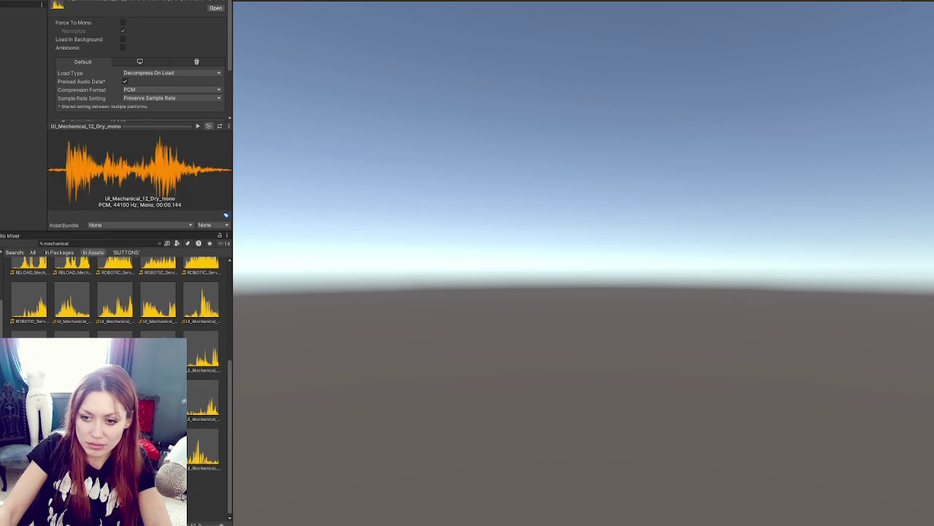
pyautogui.press('Down')
pyautogui.press('Down')
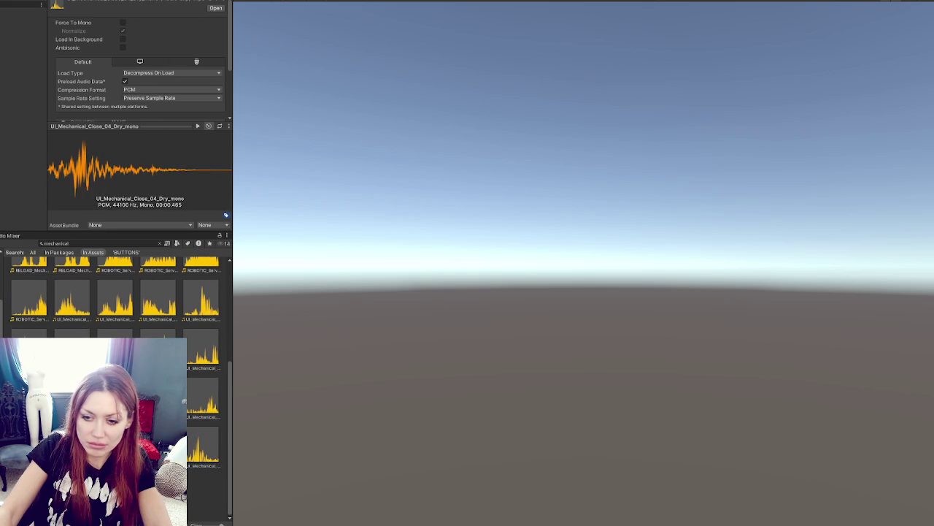
pyautogui.press('Up')
pyautogui.press('Up')
pyautogui.press('Up')
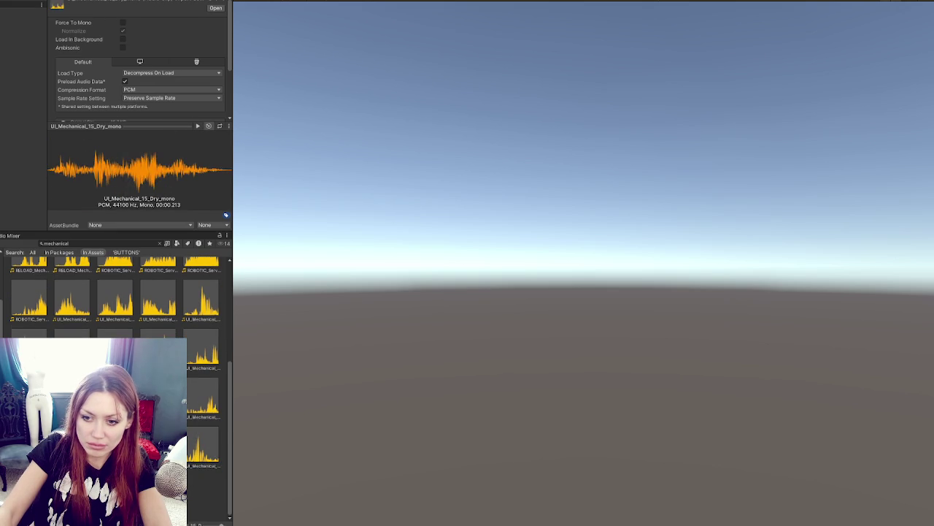
pyautogui.press('Up')
pyautogui.press('Up')
pyautogui.press('Up')
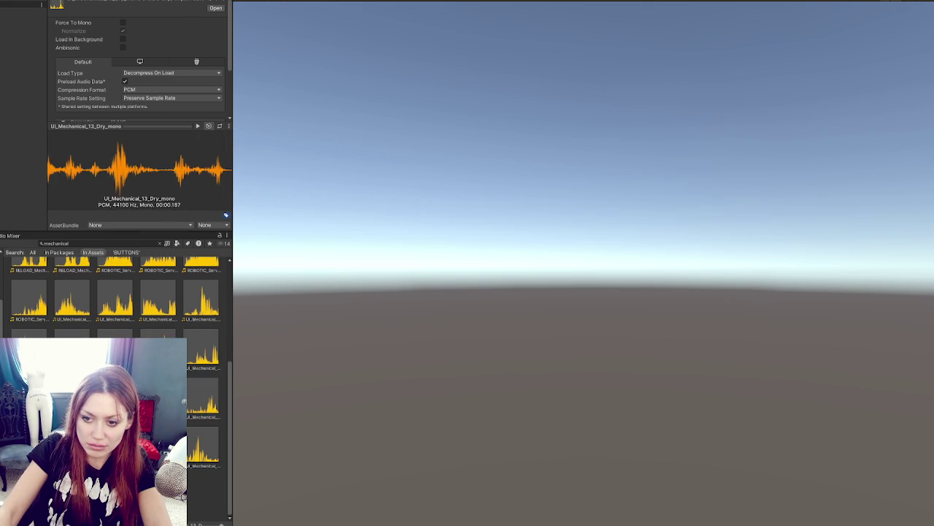
pyautogui.press('Up')
pyautogui.press('Up')
pyautogui.press('Up')
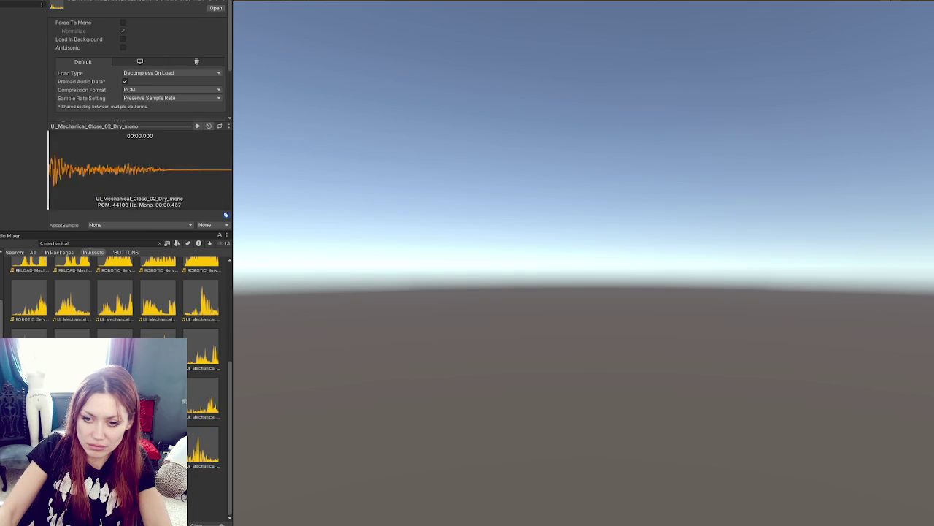
pyautogui.scroll(3, 117, 292)
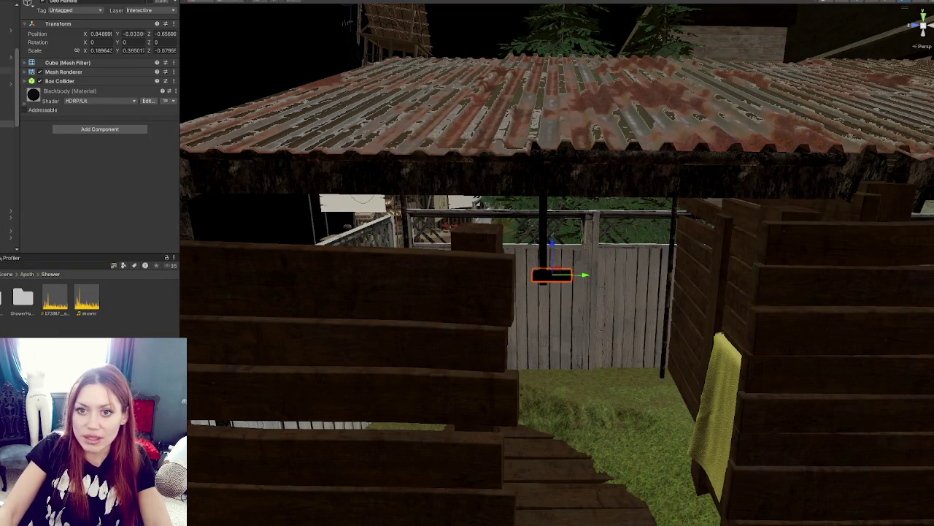
# - Rename the Sound - shower (1) object to ShowerHumming
pyautogui.click(7, 137)
pyautogui.click(8, 138)
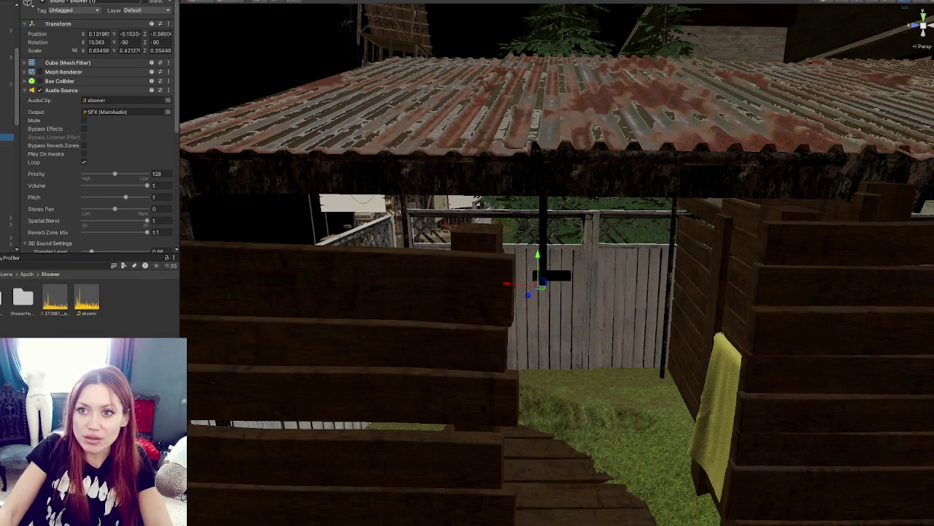
pyautogui.moveTo(75, 3); pyautogui.dragTo(147, 2)
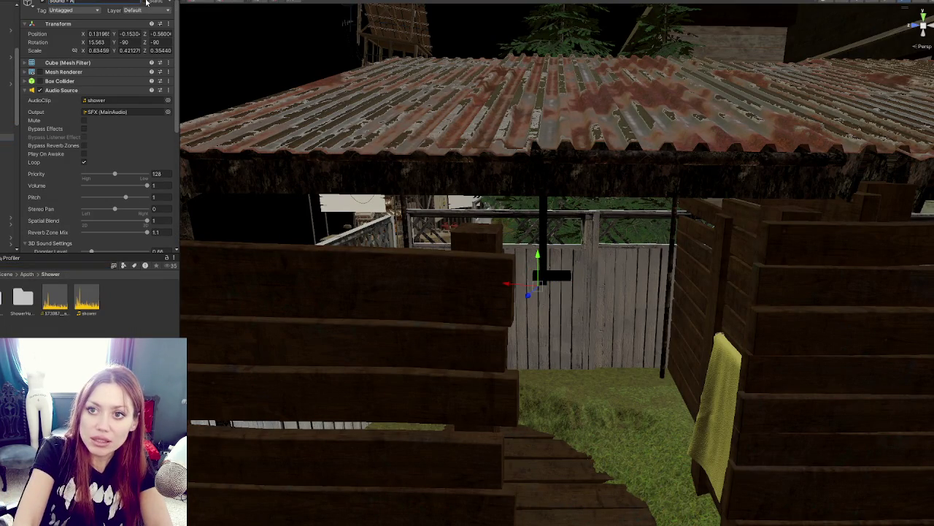
pyautogui.write('howerHe')
pyautogui.write('ng')
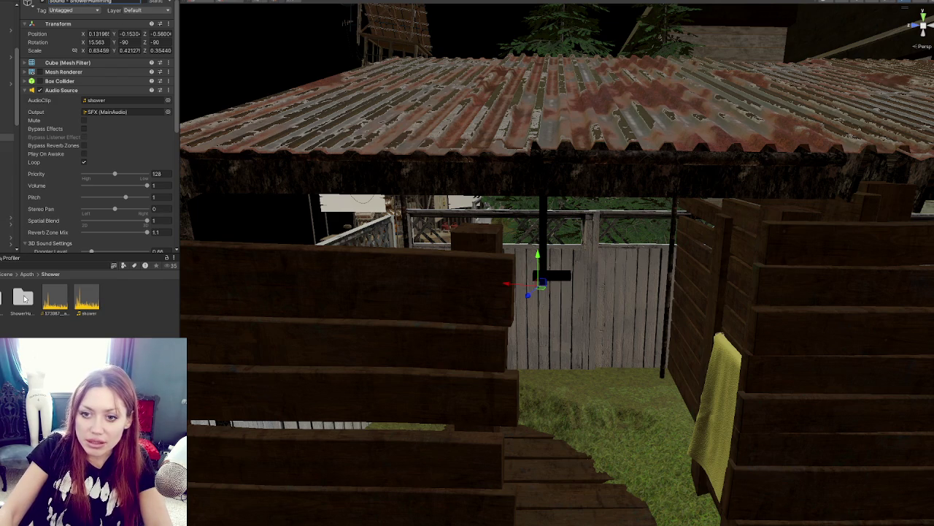
# - Assign the fridge hum clip to ShowerHumming, lower Volume to 0.635 and adjust its max distance
pyautogui.doubleClick(22, 297)
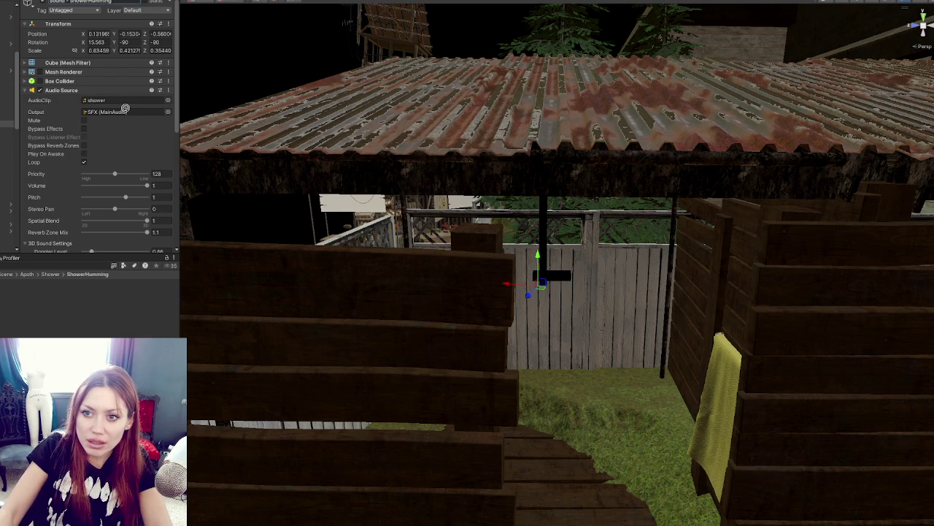
pyautogui.moveTo(127, 106); pyautogui.dragTo(126, 100)
pyautogui.click(124, 185)
pyautogui.scroll(-3, 83, 165)
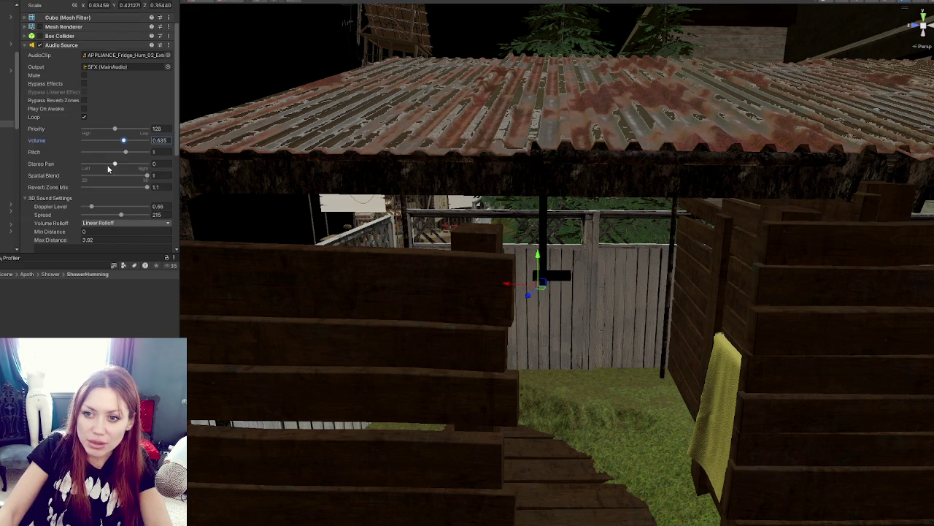
pyautogui.moveTo(92, 161)
pyautogui.mouseDown()
pyautogui.moveTo(80, 162)
pyautogui.moveTo(80, 141)
pyautogui.mouseUp()
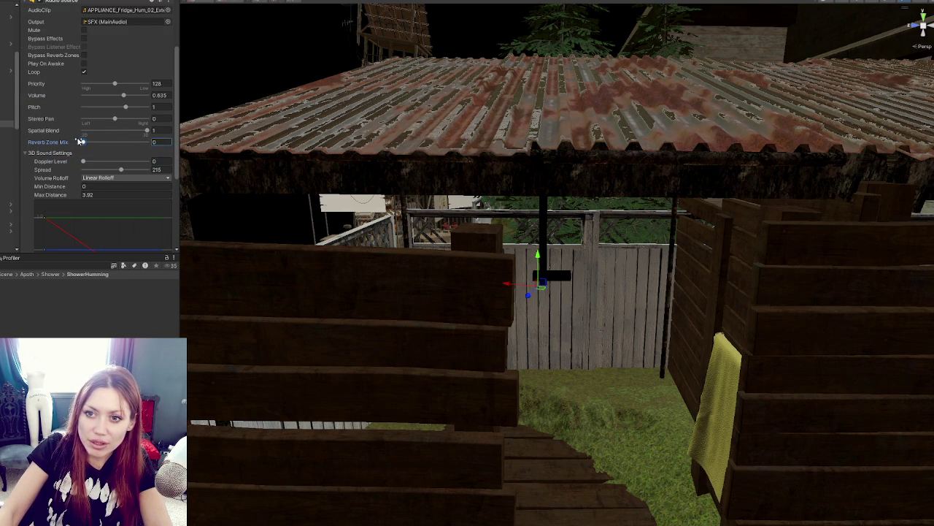
pyautogui.click(104, 194)
pyautogui.write('3')
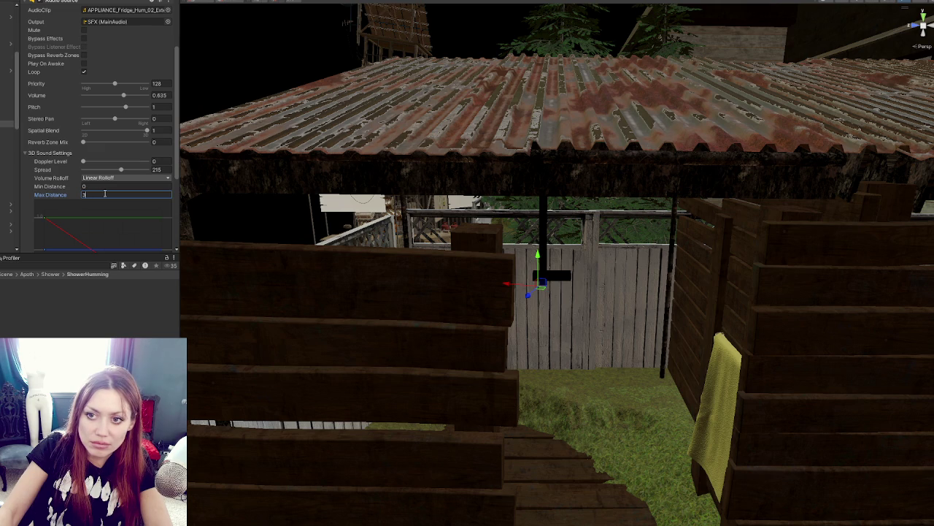
pyautogui.scroll(3, 104, 194)
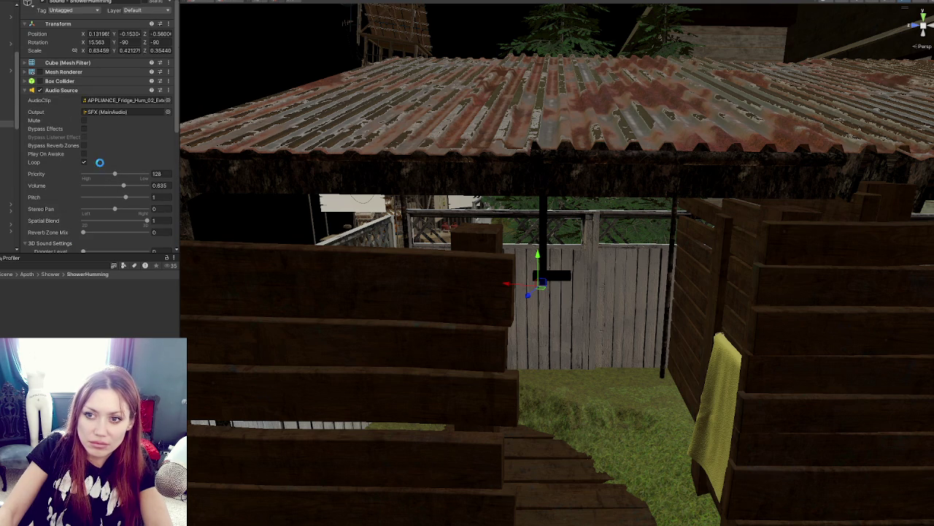
# - Assign the shower Turning On clip to the Sound - Handle object's AudioClip
pyautogui.click(7, 130)
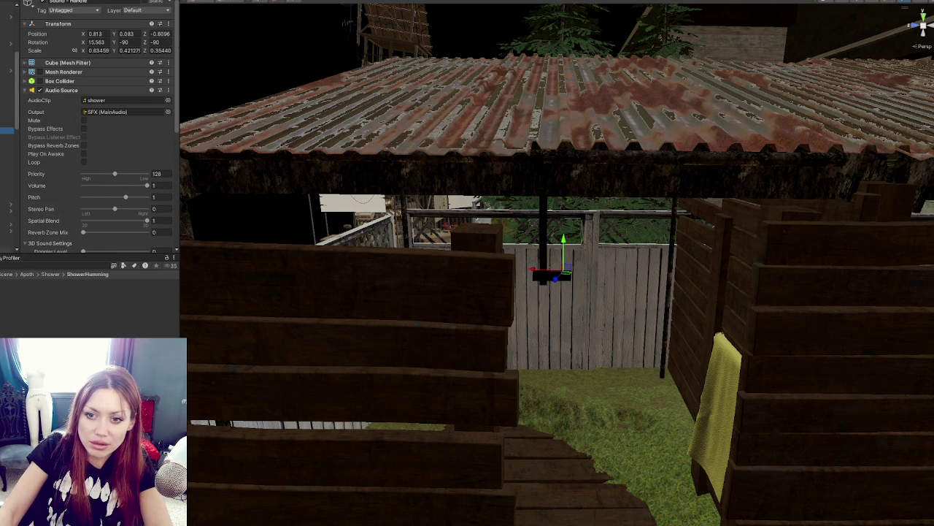
pyautogui.click(7, 124)
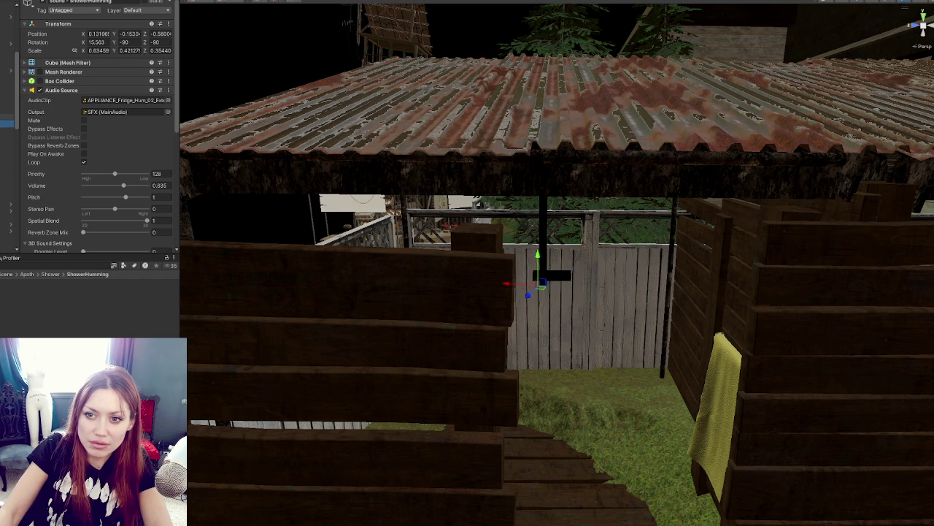
pyautogui.click(7, 130)
pyautogui.click(7, 124)
pyautogui.click(8, 130)
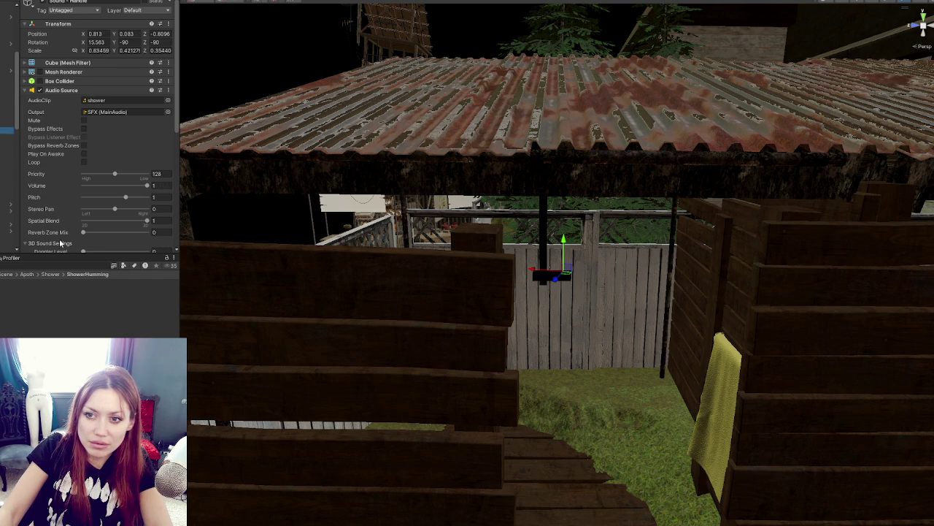
pyautogui.click(50, 273)
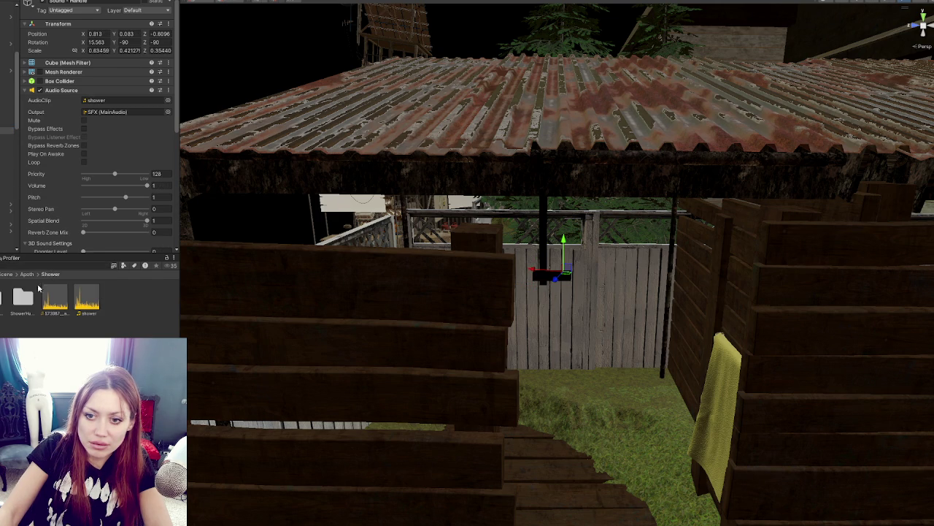
pyautogui.click(7, 171)
pyautogui.click(8, 130)
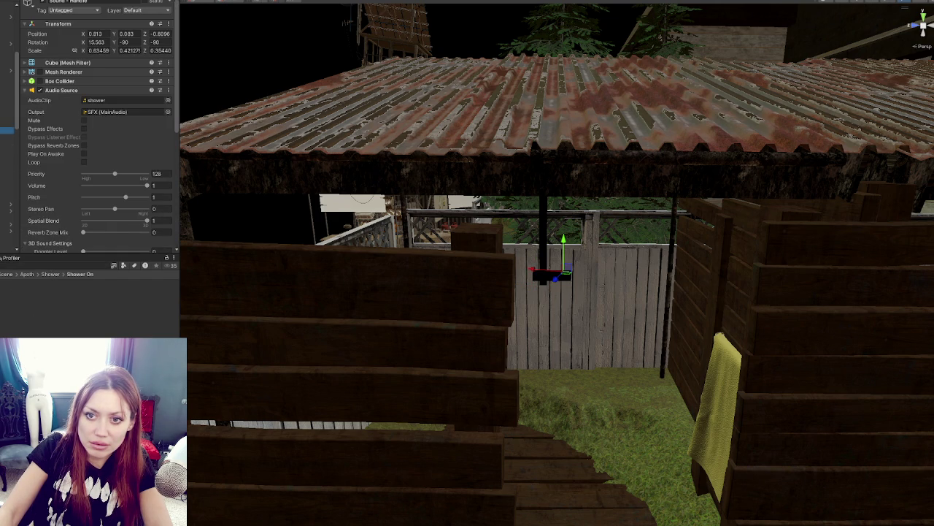
pyautogui.moveTo(44, 173); pyautogui.dragTo(98, 108)
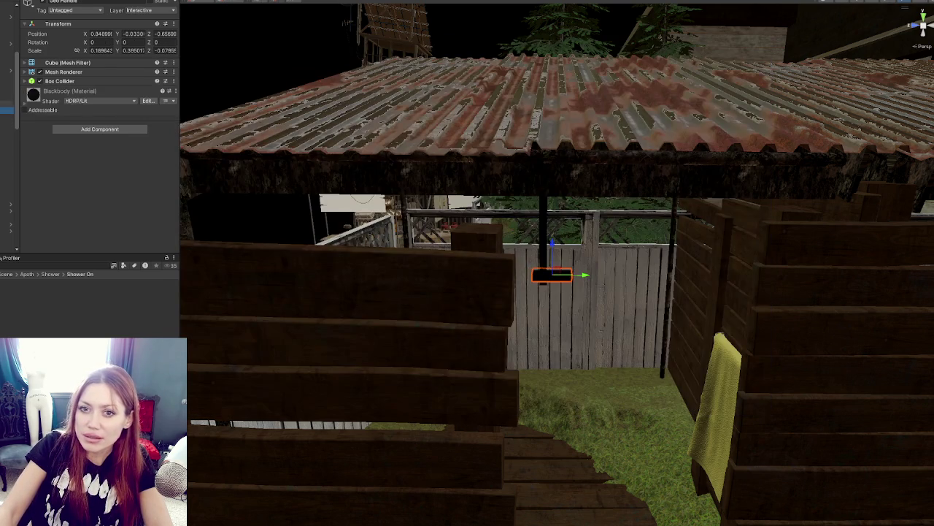
# - Select the Interaction object and open its Shower script for editing
pyautogui.click(7, 90)
pyautogui.click(10, 131)
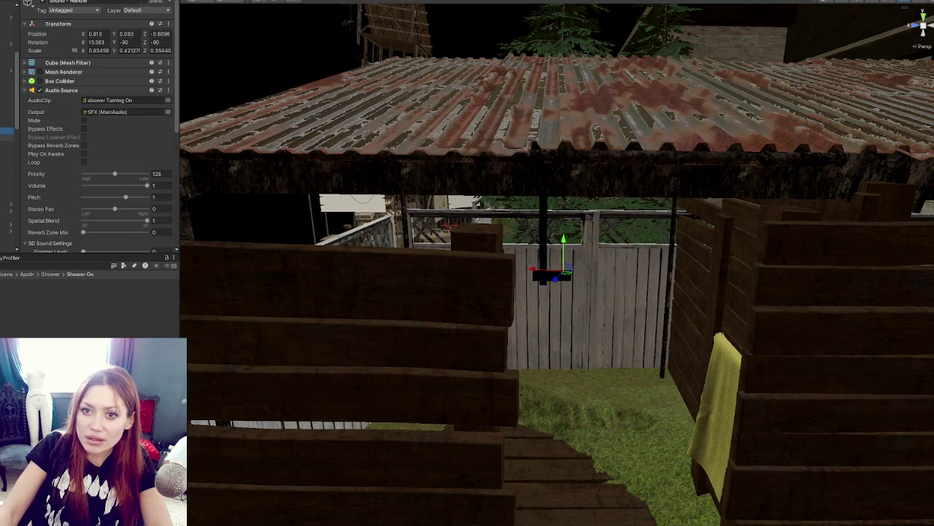
pyautogui.click(9, 137)
pyautogui.click(130, 100)
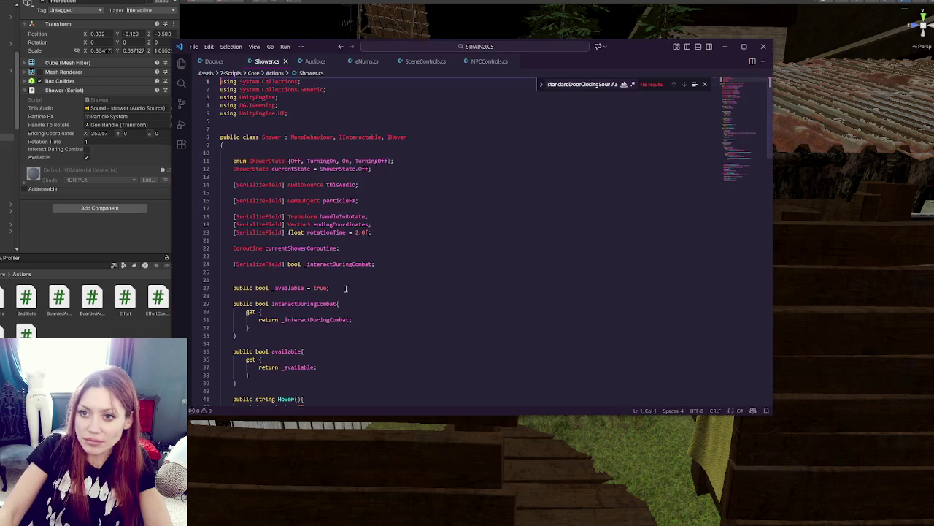
# - Insert a blank line after the TurningOn state line in StartTurningOn
pyautogui.scroll(-13, 352, 248)
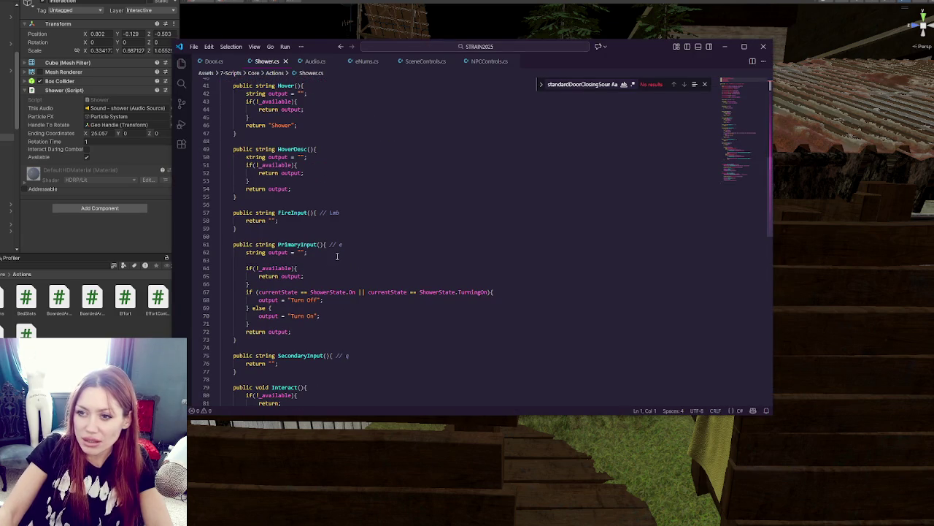
pyautogui.scroll(-3, 329, 254)
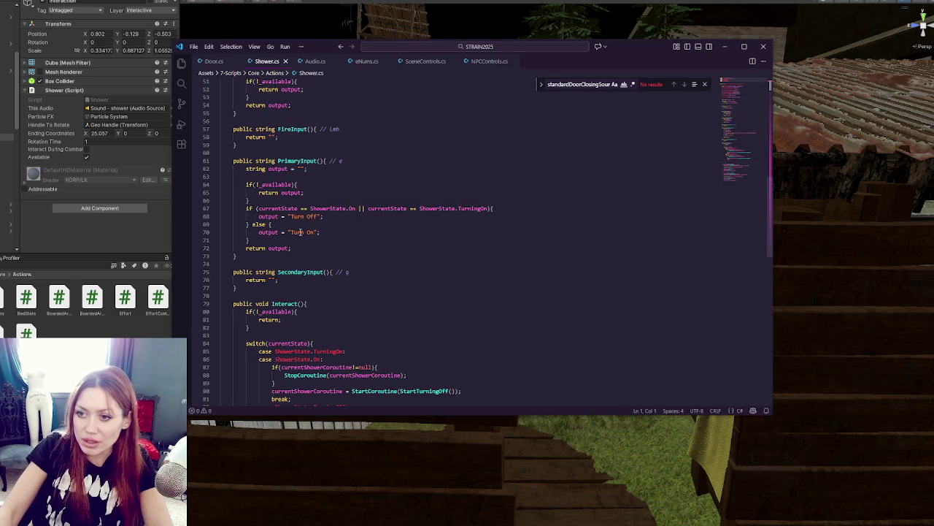
pyautogui.scroll(-5, 272, 231)
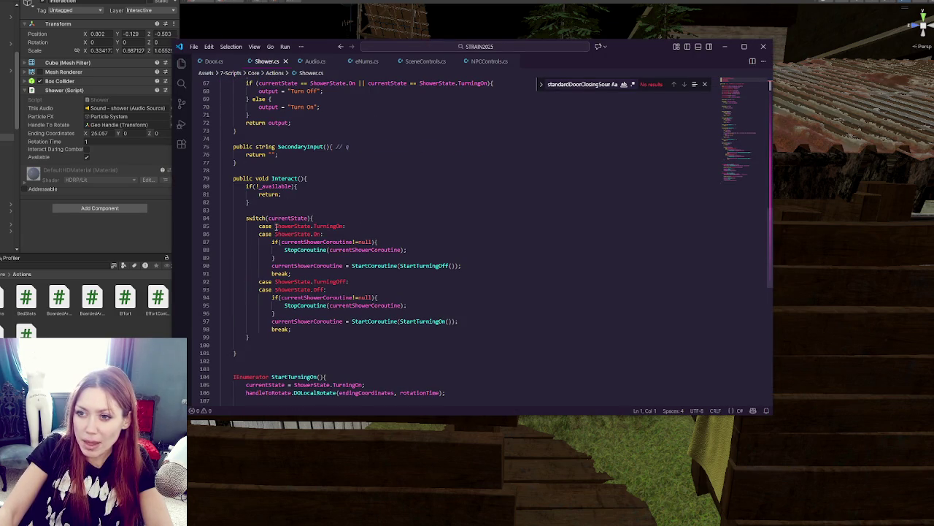
pyautogui.scroll(-3, 293, 194)
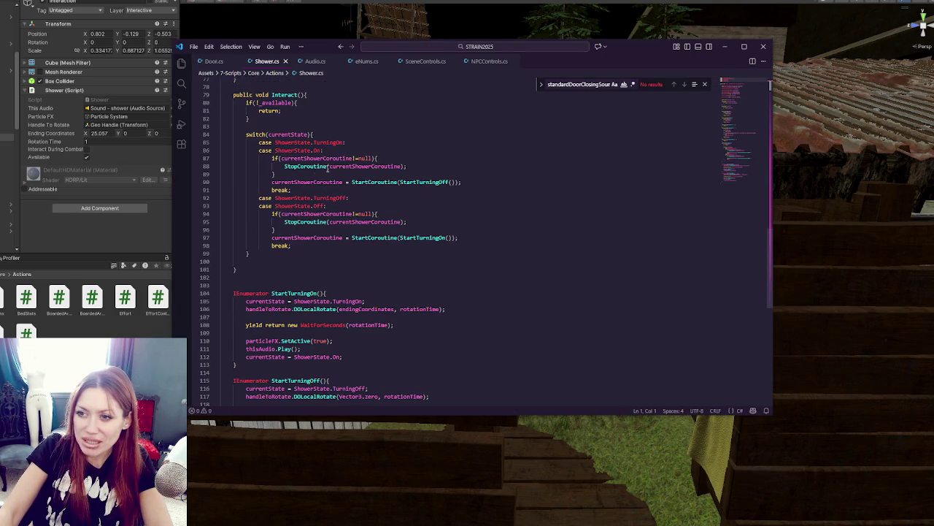
pyautogui.doubleClick(412, 182)
pyautogui.scroll(-4, 297, 208)
pyautogui.click(337, 189)
pyautogui.click(389, 196)
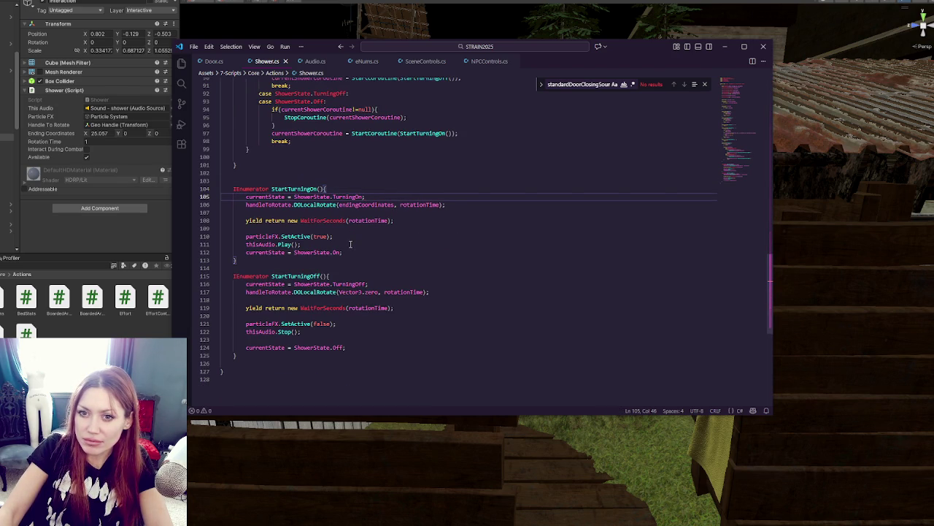
pyautogui.press('Return')
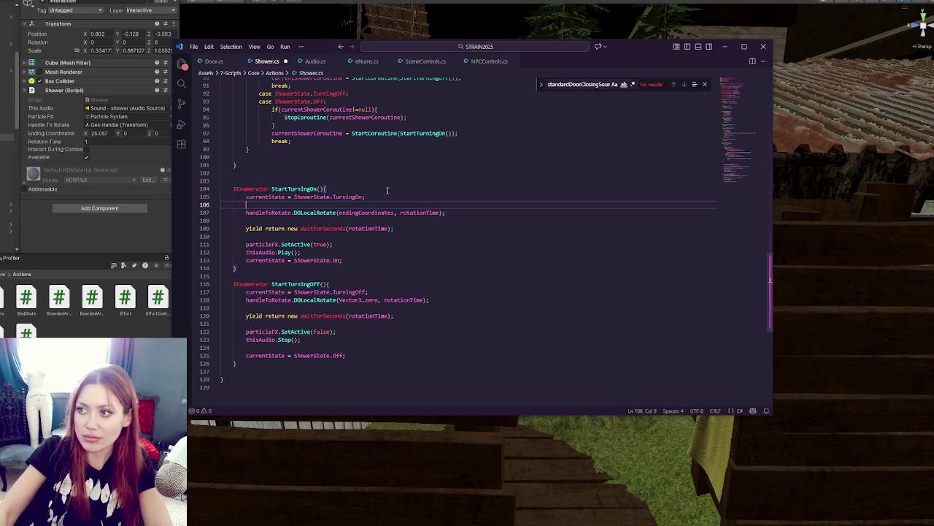
# - Extend the thisAudio AudioSource declaration with hummingAudio and handleAudio
pyautogui.moveTo(744, 157); pyautogui.dragTo(749, 67)
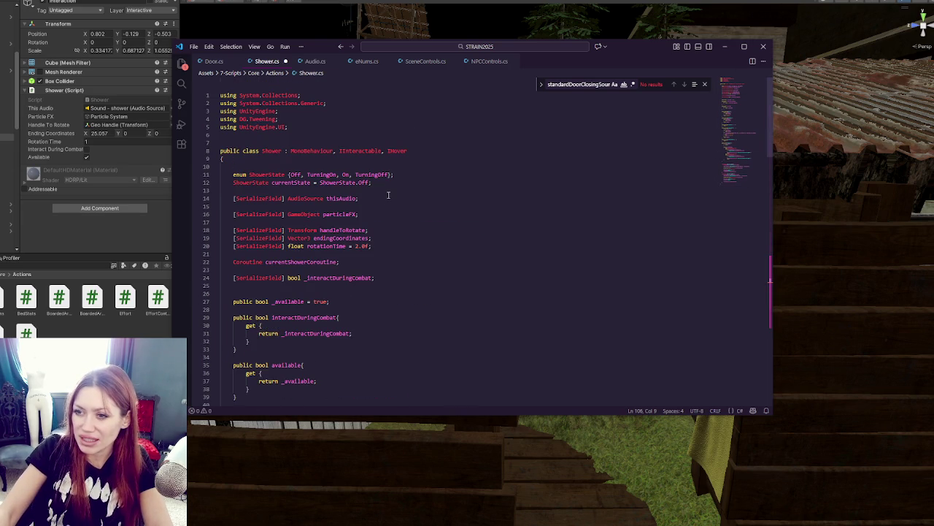
pyautogui.click(364, 199)
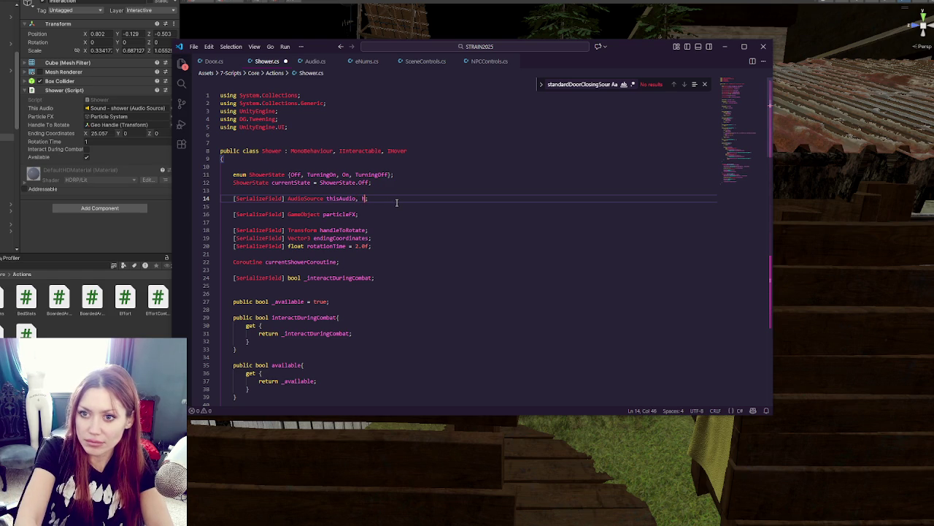
pyautogui.write('mingAudio, h')
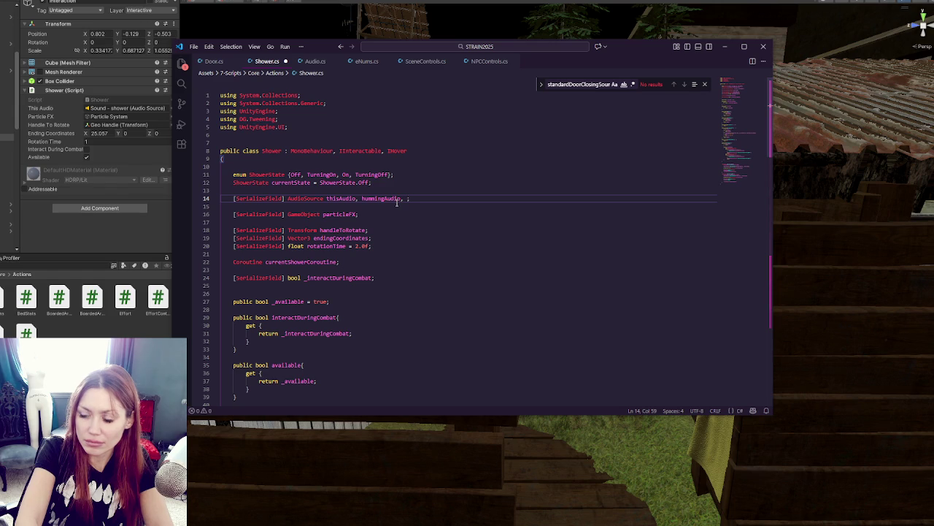
pyautogui.write('andleAudio')
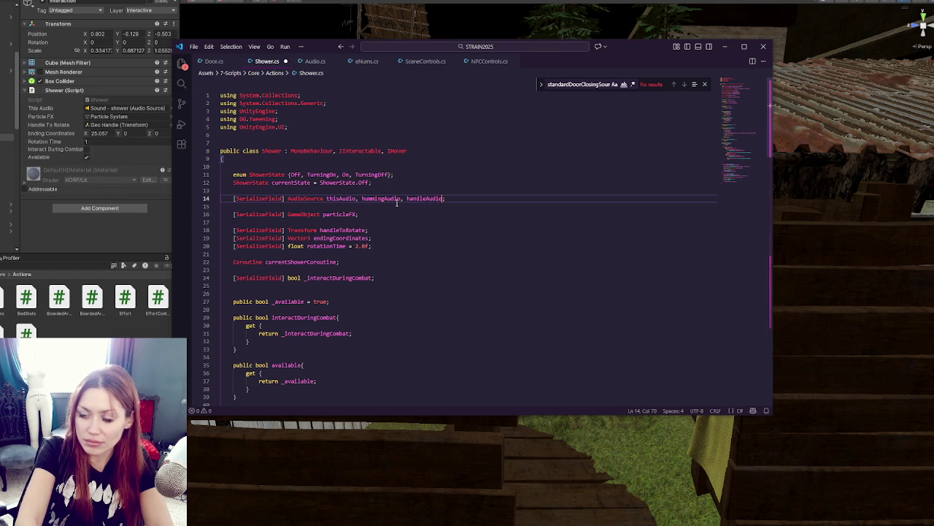
pyautogui.doubleClick(431, 198)
pyautogui.hotkey('ctrl', 'c')
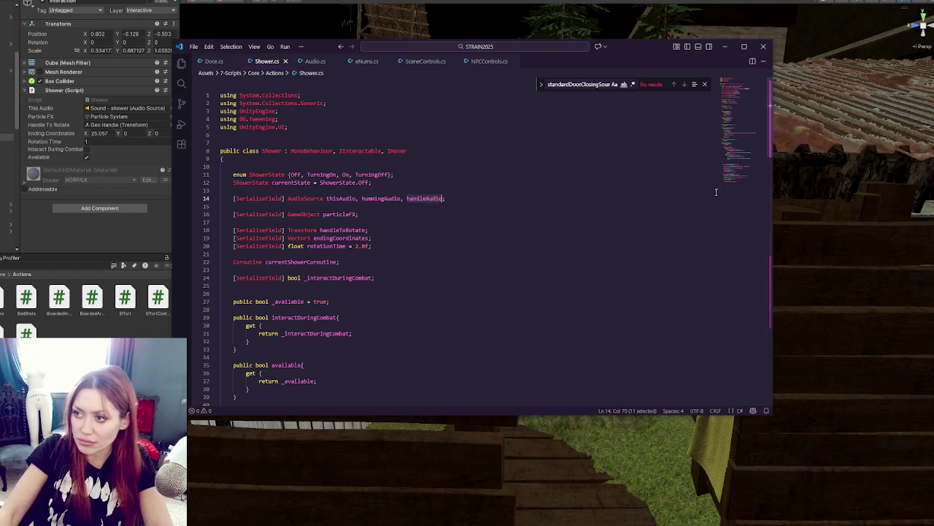
# - Add a handleAudio.Play() call at the start of StartTurningOn
pyautogui.click(744, 177)
pyautogui.click(378, 151)
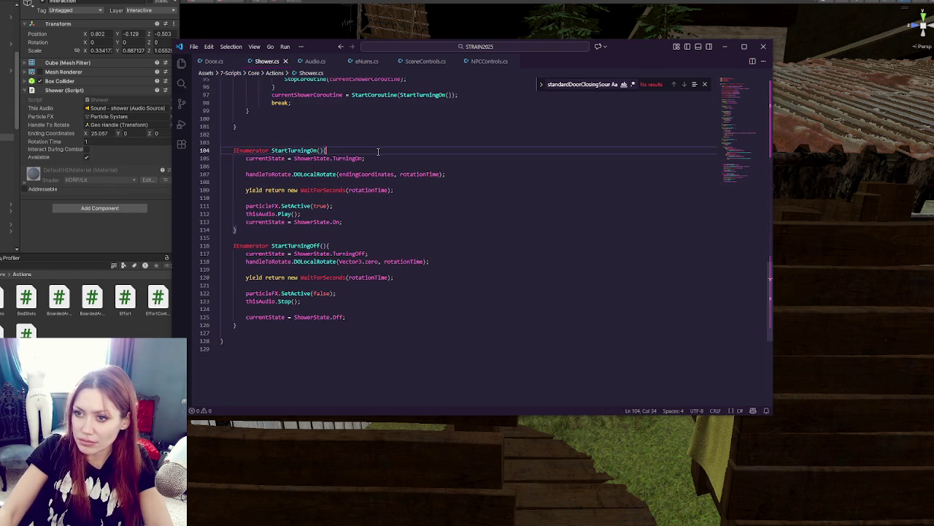
pyautogui.press('Return')
pyautogui.hotkey('ctrl', 'v')
pyautogui.write('/Play();')
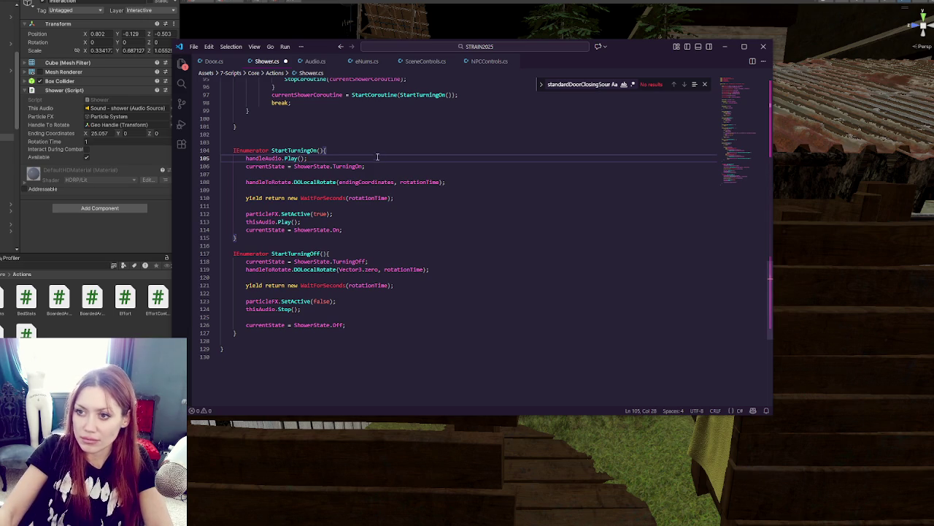
pyautogui.moveTo(379, 159); pyautogui.dragTo(387, 152)
pyautogui.hotkey('ctrl', 'c')
# - Paste the handleAudio.Play() call below the wait line in StartTurningOn
pyautogui.click(365, 219)
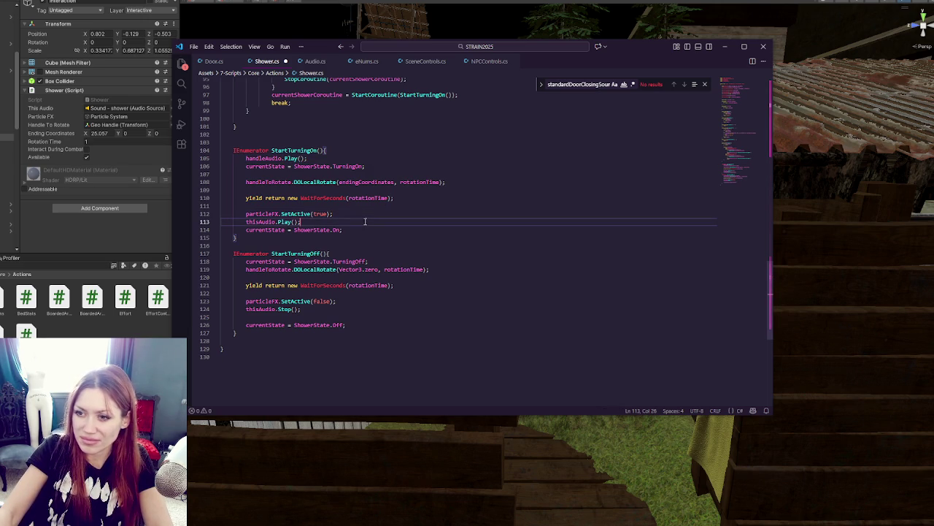
pyautogui.press('Return')
pyautogui.hotkey('ctrl', 'z')
pyautogui.press('Up')
pyautogui.press('Up')
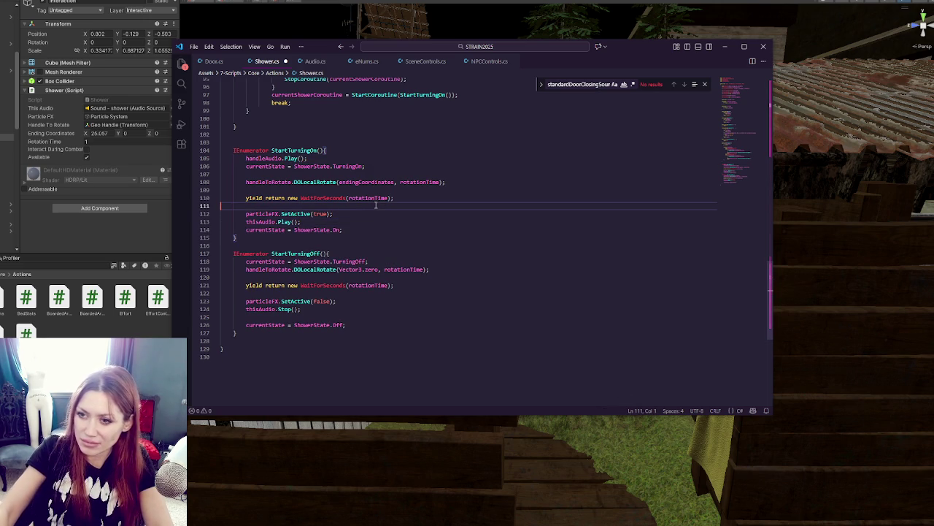
pyautogui.click(363, 213)
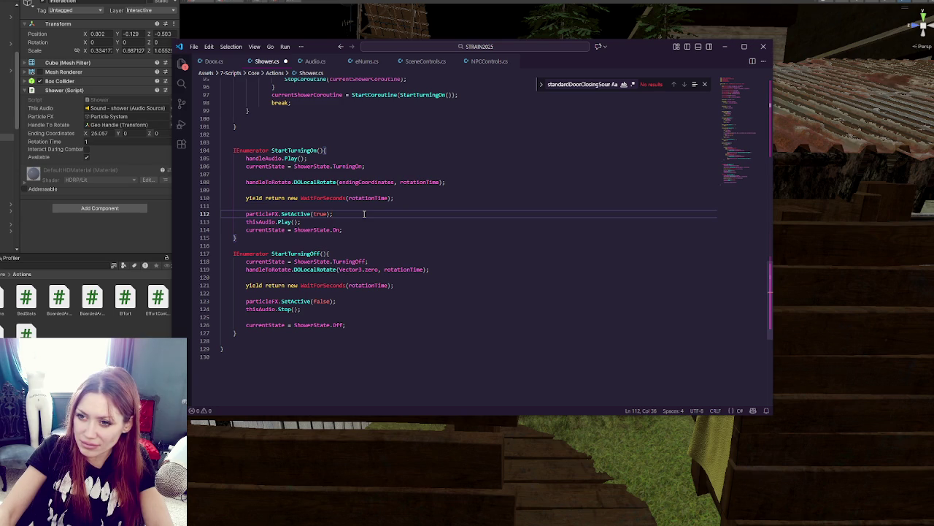
pyautogui.click(401, 199)
pyautogui.press('Return')
pyautogui.press('Return')
pyautogui.hotkey('ctrl', 'v')
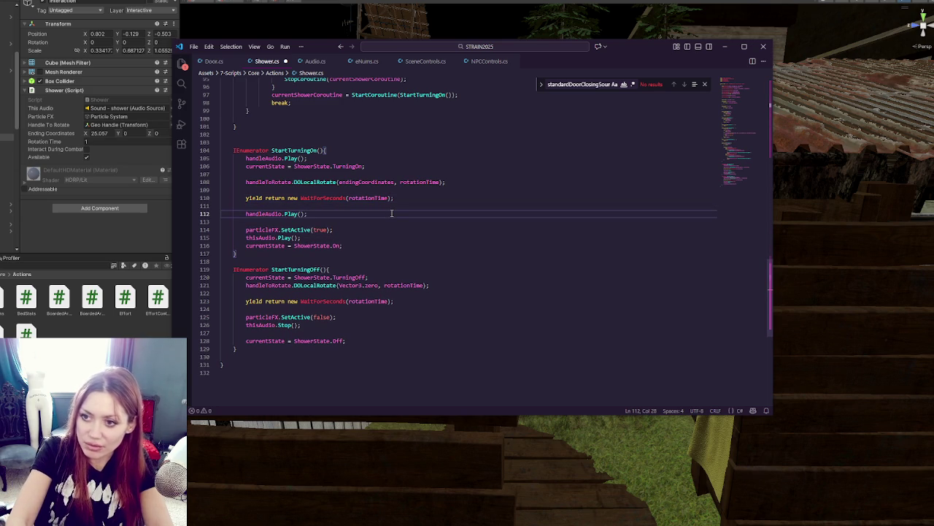
# - Edit the rotationTime wait duration on line 110, then undo the change
pyautogui.doubleClick(381, 200)
pyautogui.click(412, 199)
pyautogui.click(388, 197)
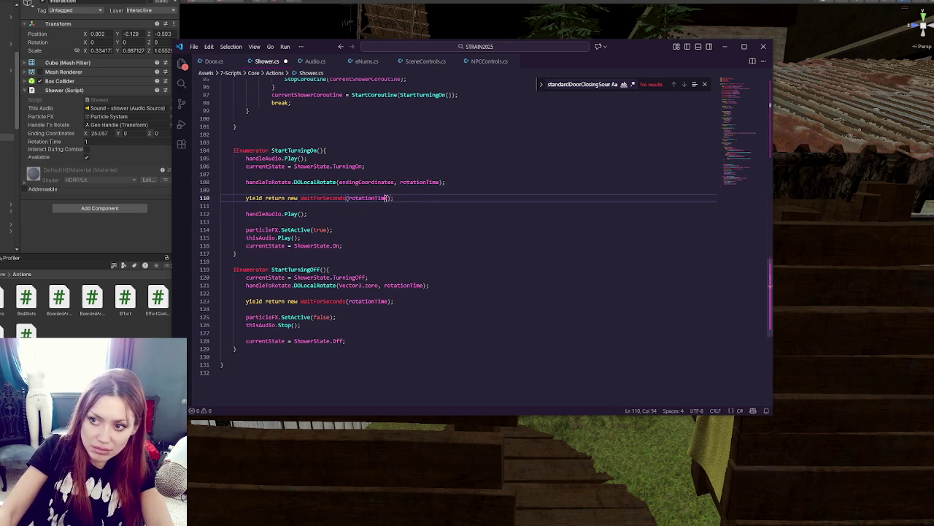
pyautogui.write('* 6.5f')
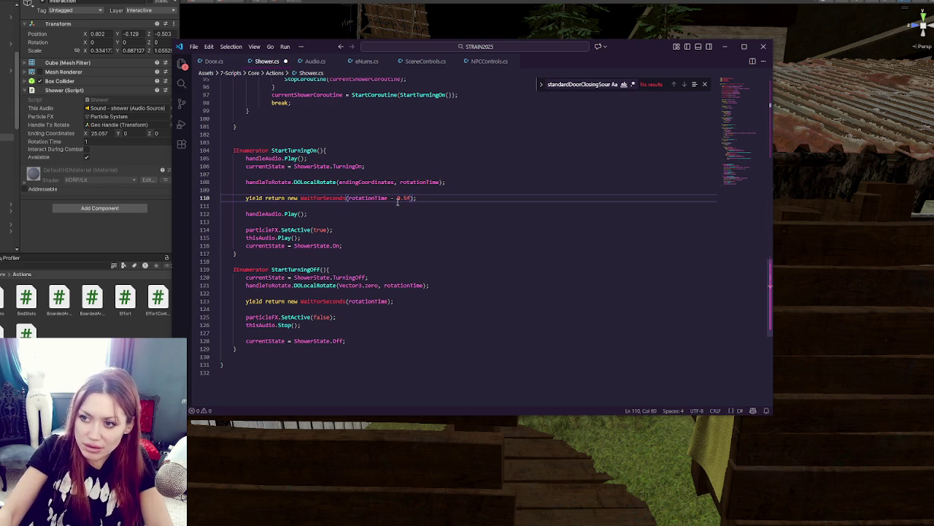
pyautogui.moveTo(392, 198); pyautogui.dragTo(407, 198)
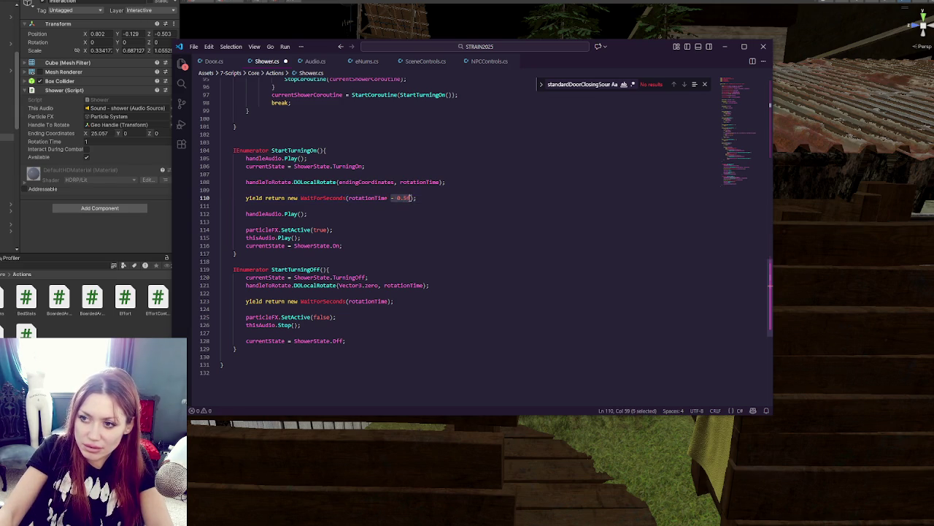
pyautogui.click(375, 212)
pyautogui.hotkey('ctrl', 'z')
pyautogui.hotkey('ctrl', 'z')
pyautogui.click(375, 213)
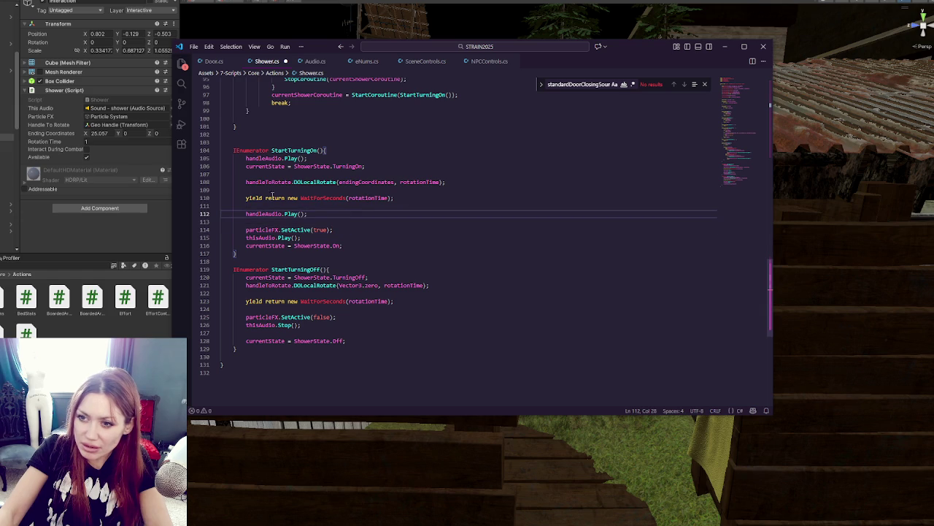
# - Add a 0.5f wait and change the second call to hummingAudio.Play(), then save Shower.cs
pyautogui.tripleClick(289, 197)
pyautogui.hotkey('ctrl', 'c')
pyautogui.click(303, 212)
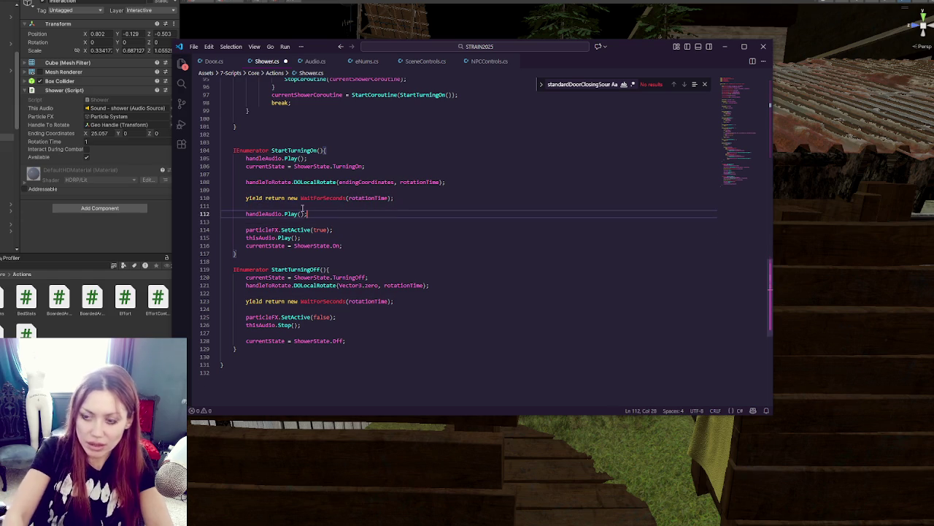
pyautogui.press('Return')
pyautogui.hotkey('ctrl', 'v')
pyautogui.doubleClick(374, 221)
pyautogui.write('0.5f')
pyautogui.click(314, 213)
pyautogui.press('Return')
pyautogui.doubleClick(265, 213)
pyautogui.write('hummingAudi')
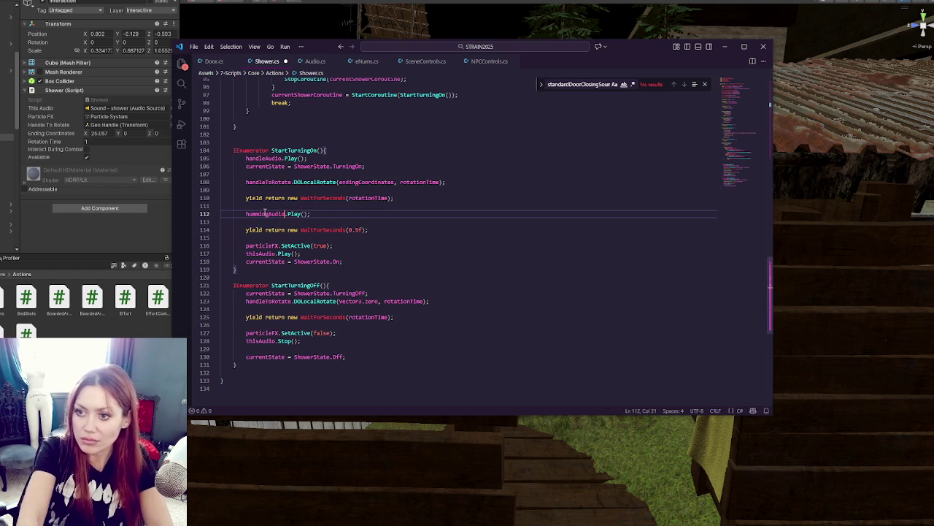
pyautogui.write('o')
pyautogui.click(340, 252)
pyautogui.hotkey('ctrl', 's')
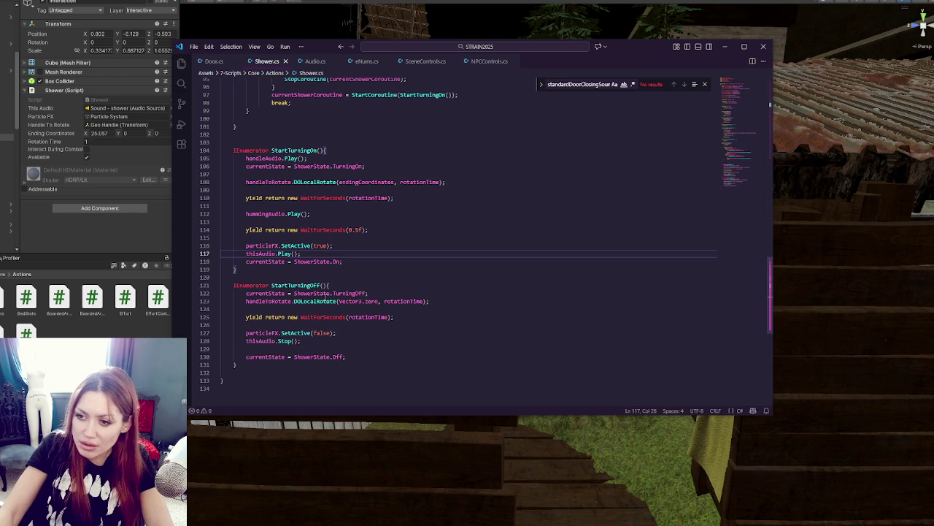
# - Add handleAudio.Stop() at the start of StartTurningOff
pyautogui.click(378, 157)
pyautogui.hotkey('shift', 'Home')
pyautogui.hotkey('ctrl', 'c')
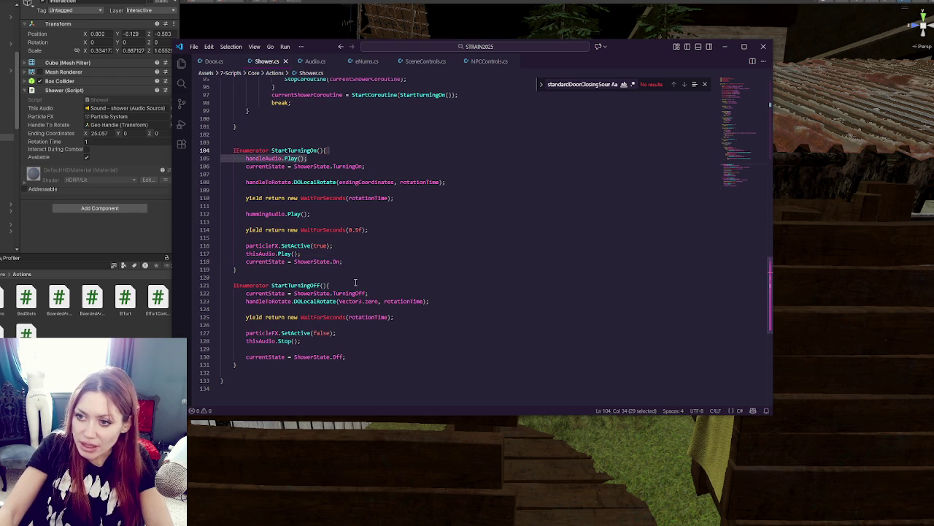
pyautogui.click(356, 285)
pyautogui.press('Return')
pyautogui.hotkey('ctrl', 'v')
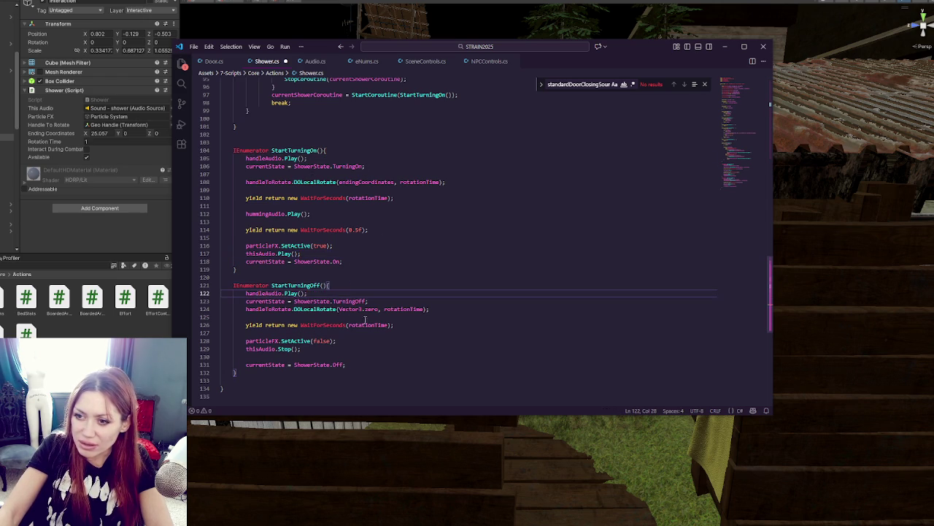
pyautogui.moveTo(313, 214); pyautogui.dragTo(318, 210)
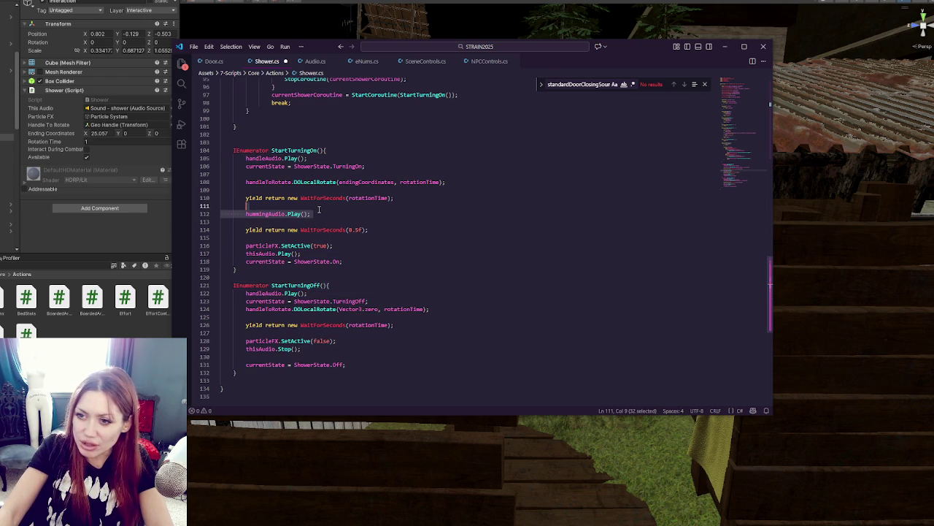
pyautogui.doubleClick(295, 293)
pyautogui.write('Stop')
# - Add hummingAudio.Stop() after the StartTurningOff wait, then save Shower.cs
pyautogui.click(406, 325)
pyautogui.press('Return')
pyautogui.hotkey('ctrl', 'v')
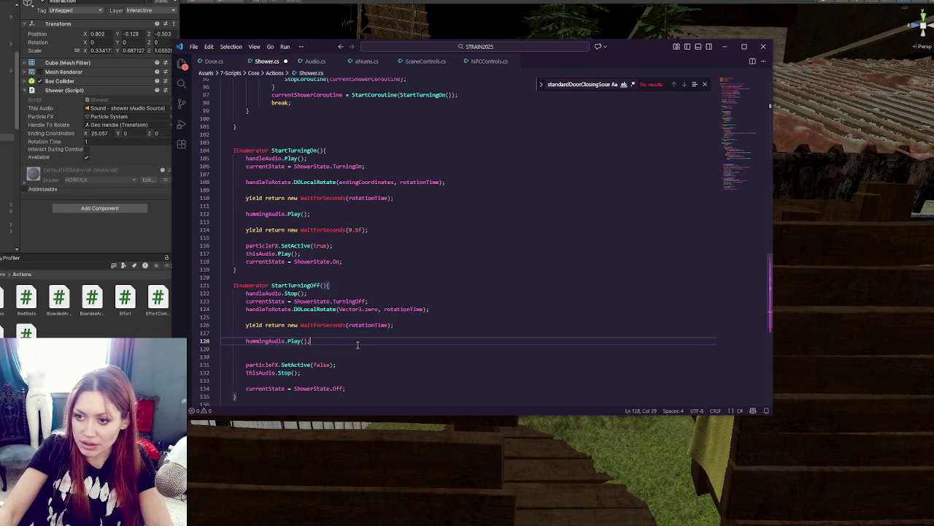
pyautogui.doubleClick(295, 341)
pyautogui.write('S')
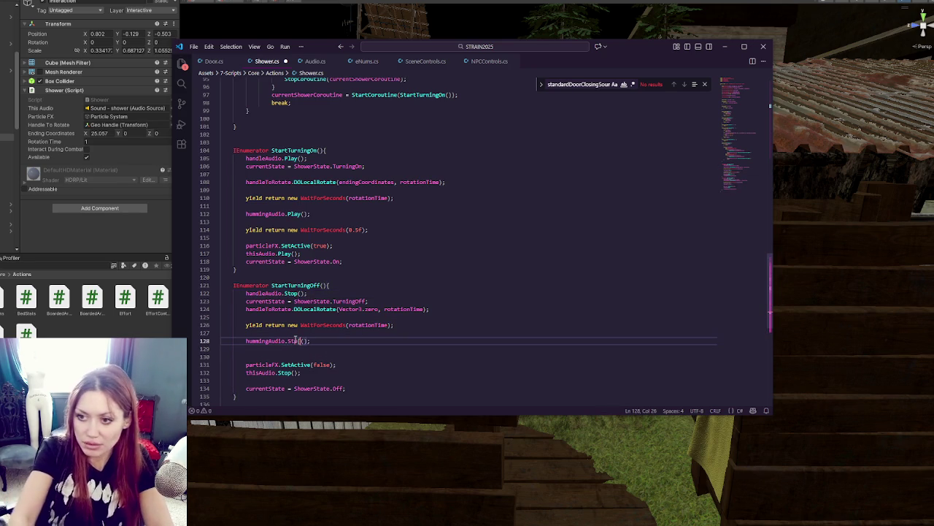
pyautogui.write('top')
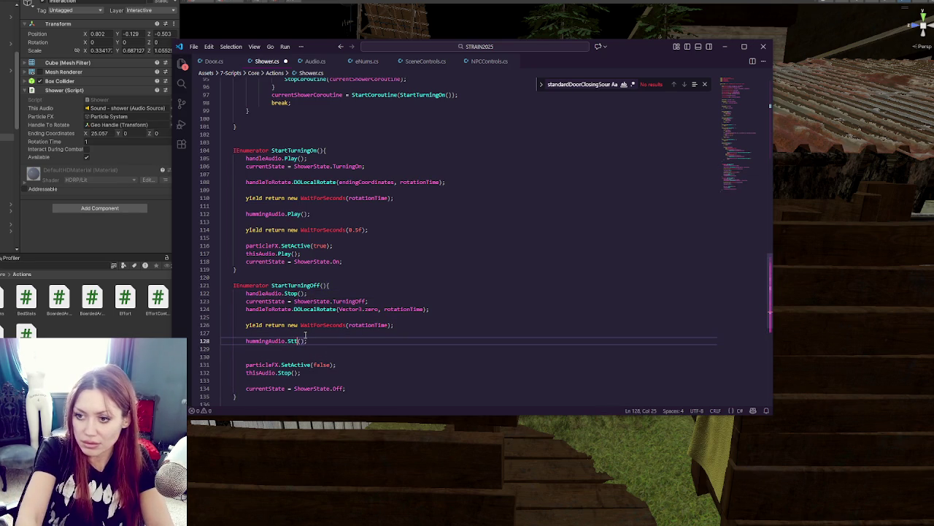
pyautogui.tripleClick(420, 229)
pyautogui.click(363, 349)
pyautogui.hotkey('ctrl', 's')
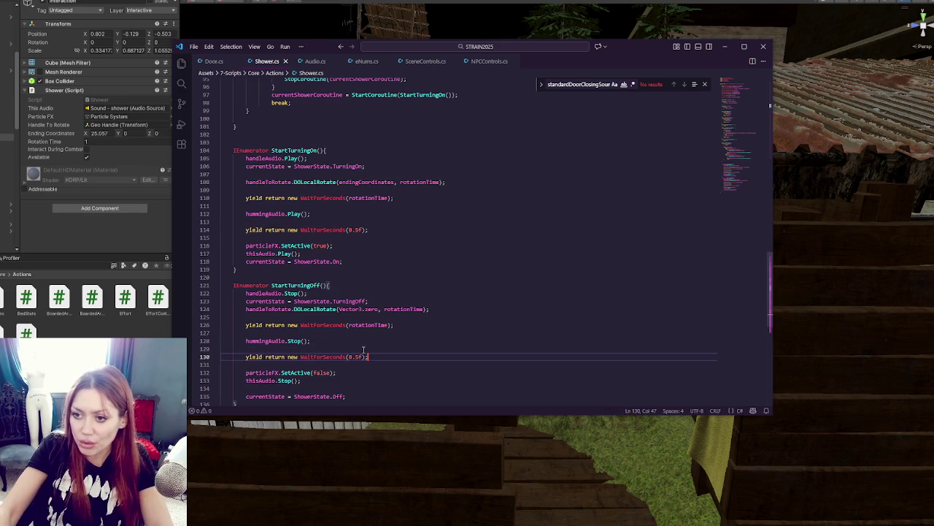
pyautogui.hotkey('alt', 'Tab')
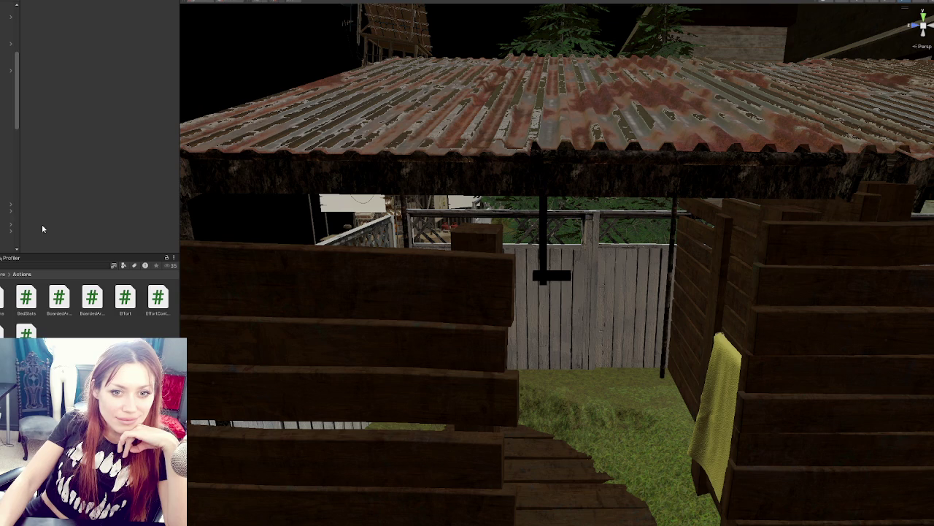
# - Select the Interaction object holding the Shower script, starting from the black shower handle
pyautogui.scroll(5, 305, 243)
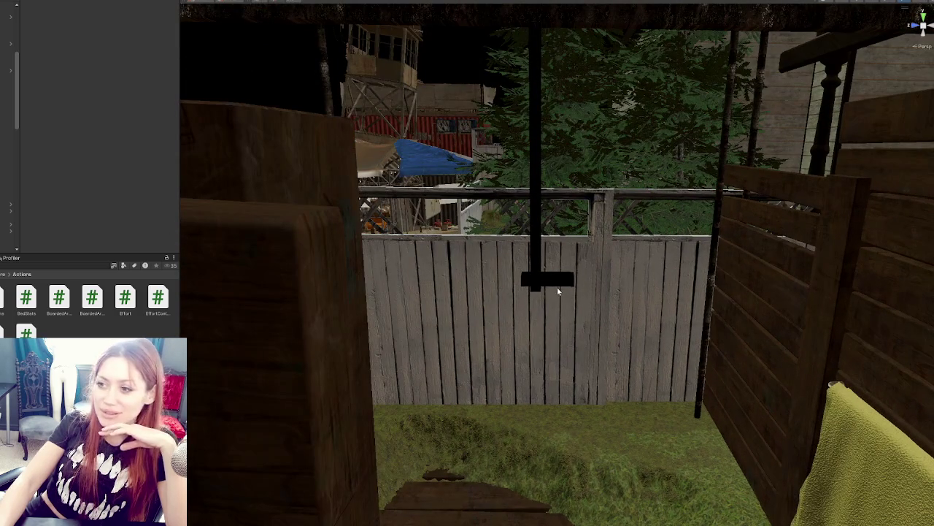
pyautogui.click(560, 285)
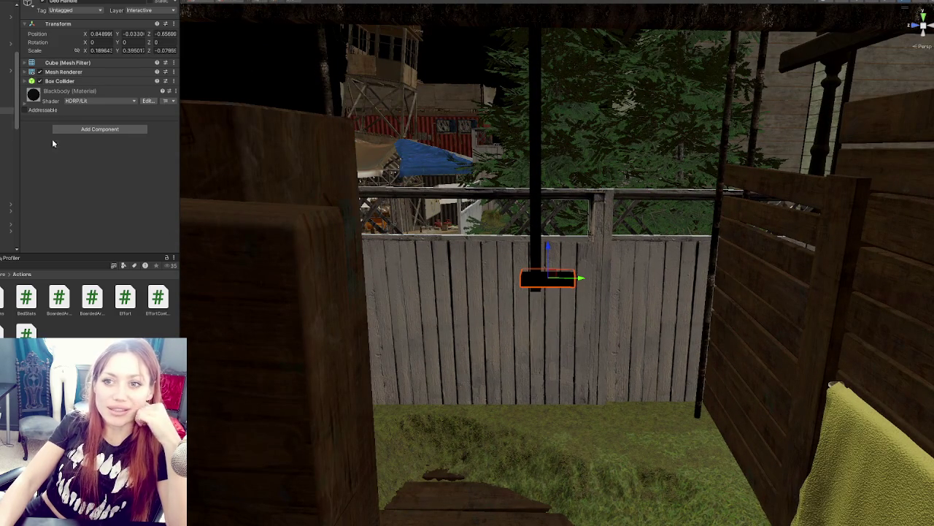
pyautogui.click(97, 81)
pyautogui.click(98, 82)
pyautogui.press('Down')
pyautogui.press('Down')
pyautogui.press('Down')
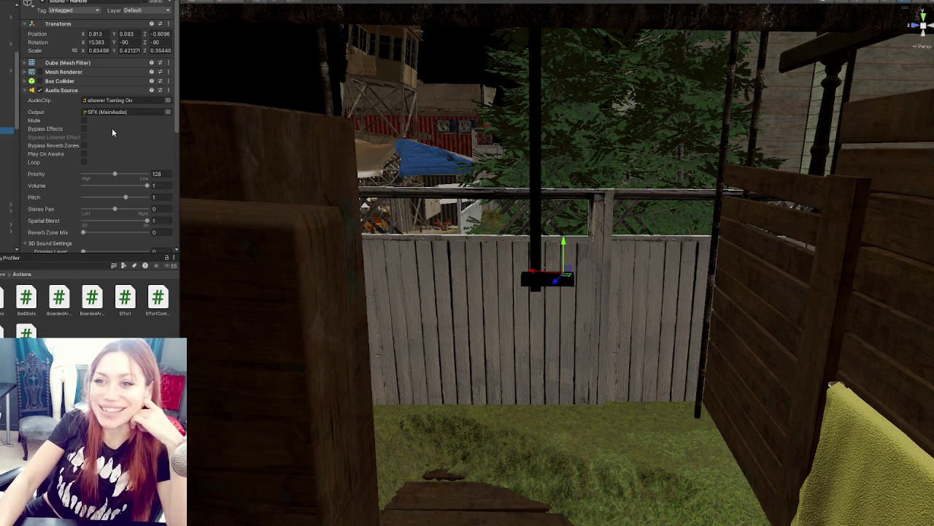
pyautogui.press('Up')
pyautogui.press('Up')
pyautogui.press('Down')
pyautogui.press('Up')
pyautogui.press('Down')
pyautogui.press('Up')
pyautogui.press('Down')
pyautogui.press('Down')
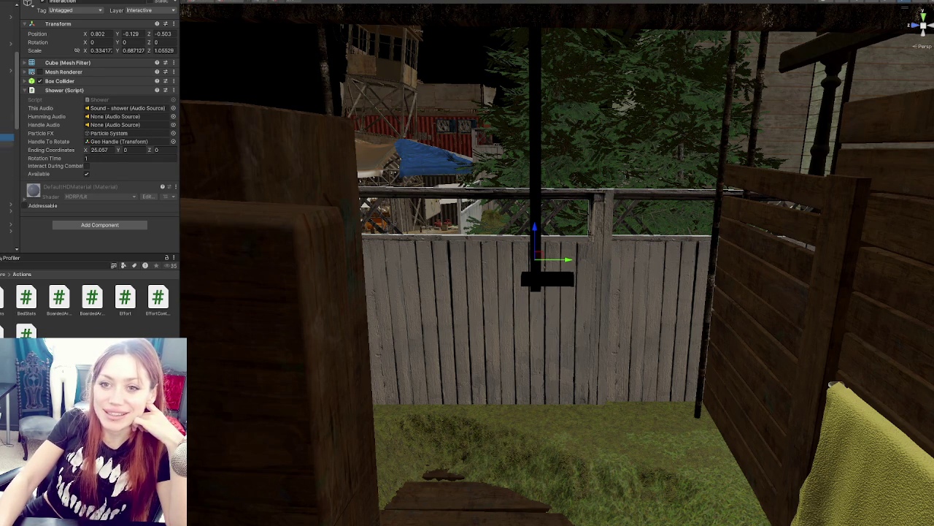
# - Assign Sound - ShowerHumming to Humming Audio and Sound - Handle to Handle Audio
pyautogui.moveTo(7, 124); pyautogui.dragTo(113, 117)
pyautogui.moveTo(7, 135); pyautogui.dragTo(141, 130)
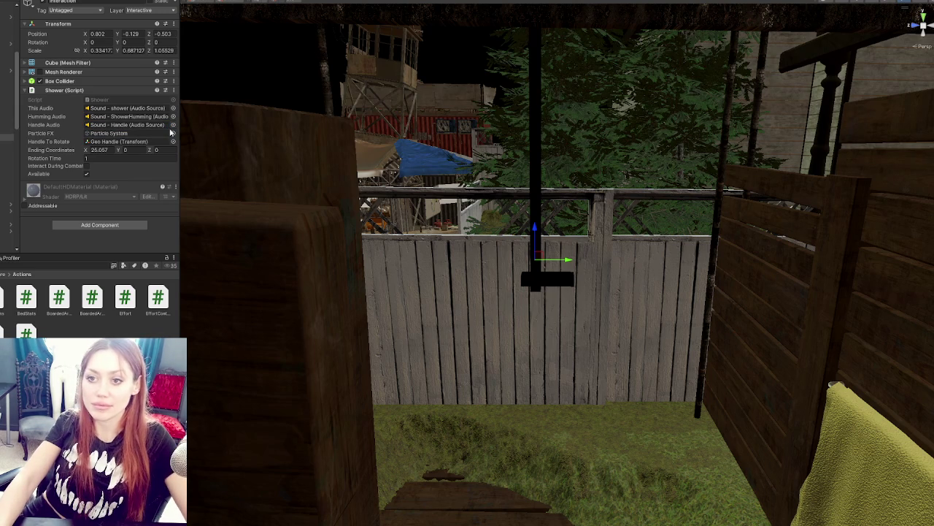
pyautogui.hotkey('alt', 'Tab')
pyautogui.scroll(3, 405, 175)
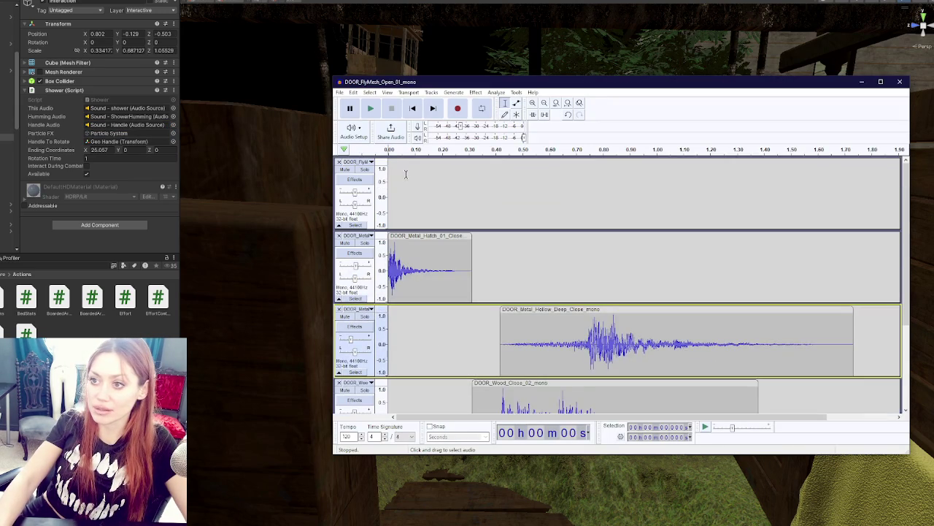
# - Create a new empty Audacity project via File > New, then go back to Unity's project assets
pyautogui.click(340, 92)
pyautogui.click(354, 102)
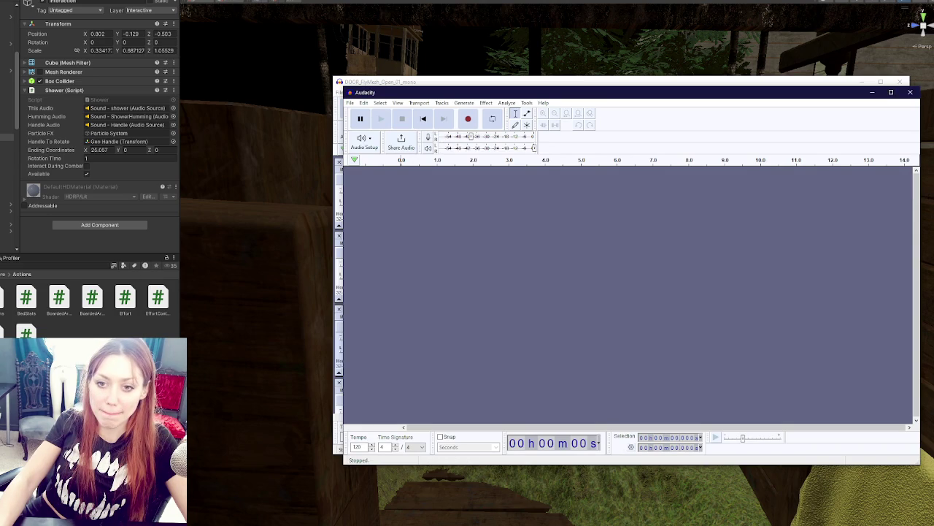
pyautogui.click(14, 267)
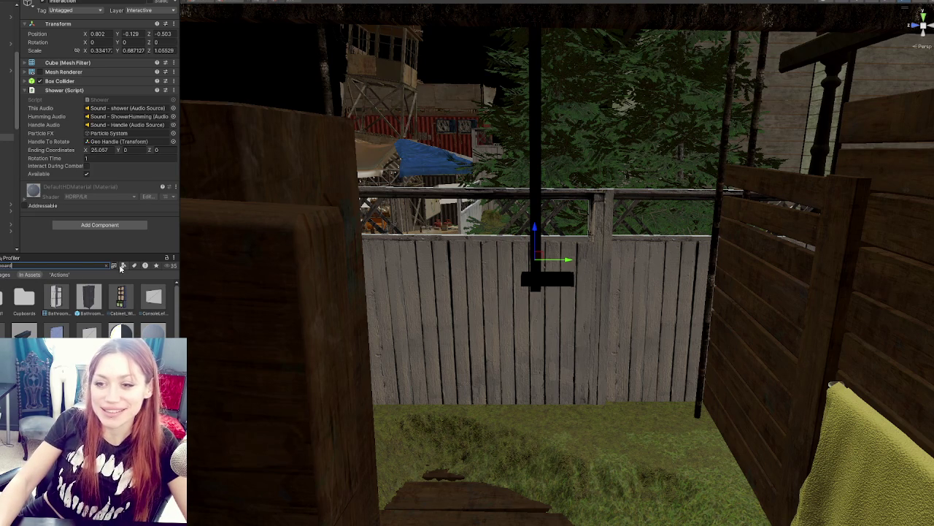
# - Filter the Project search by asset type, first Prefab, then Audio Clip
pyautogui.click(123, 265)
pyautogui.click(139, 343)
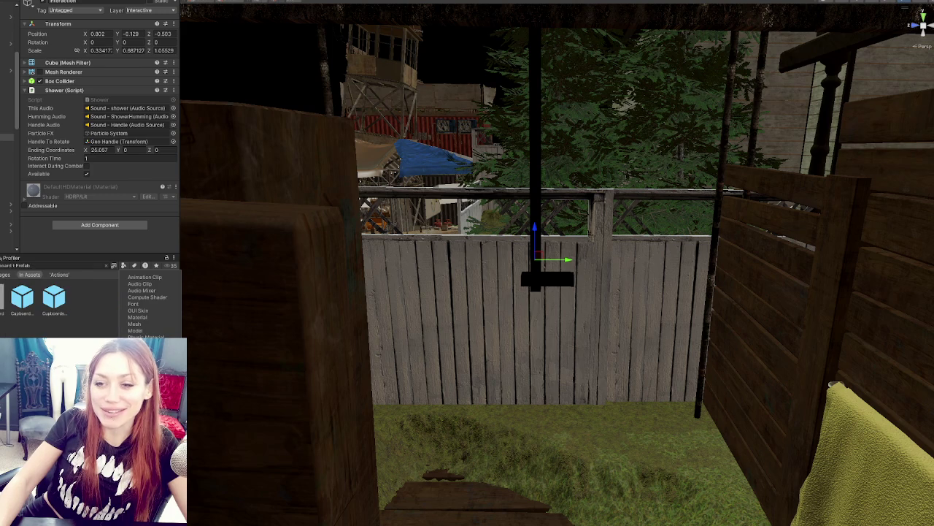
pyautogui.click(23, 295)
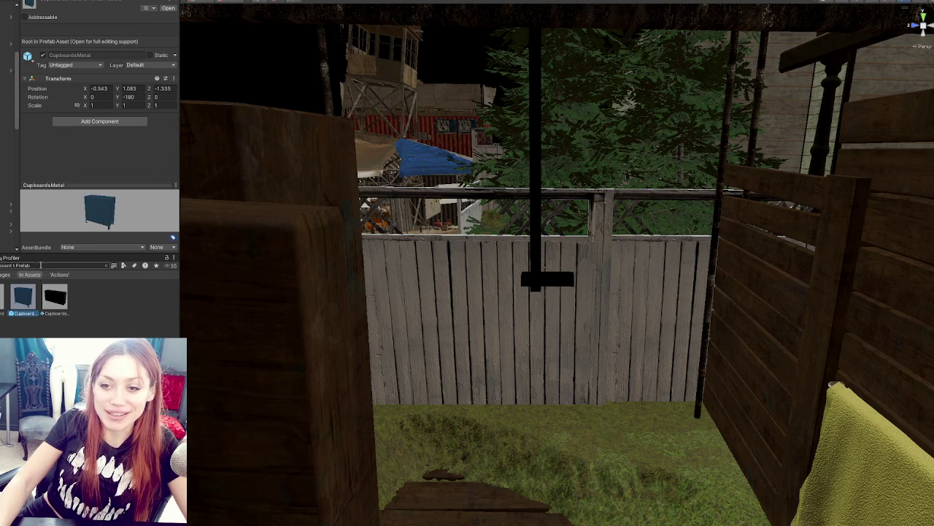
pyautogui.click(123, 265)
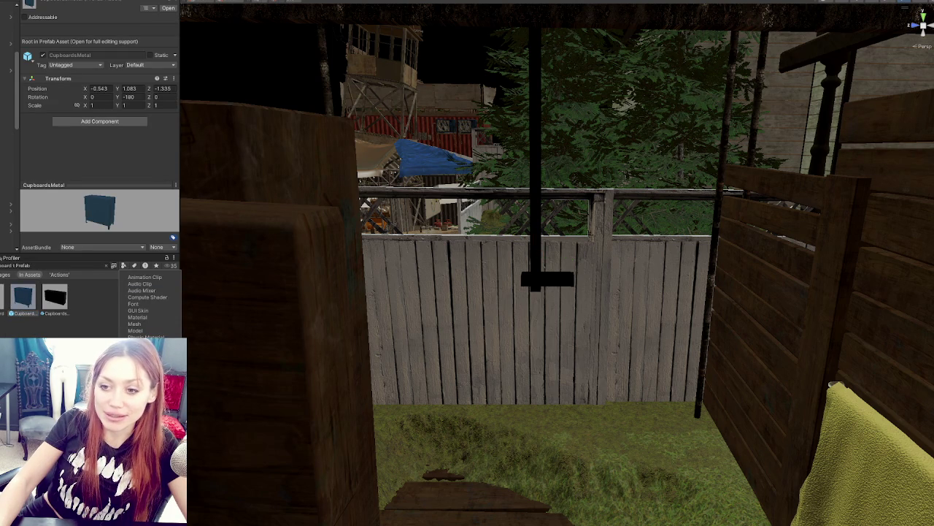
pyautogui.click(139, 283)
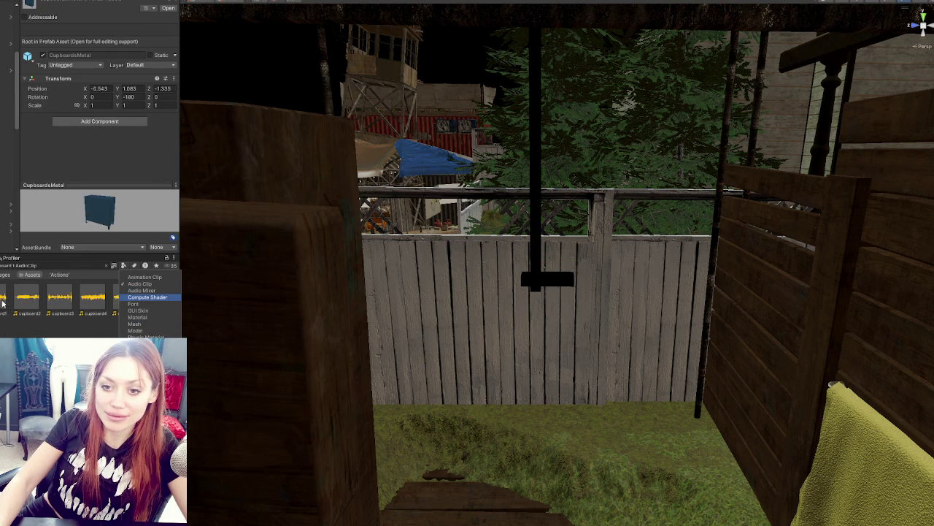
pyautogui.click(51, 300)
# - In Standard Door, inspect the wood open and close clips and drag DOOR_Indoor_Wood_Close_mono into Audacity
pyautogui.click(22, 275)
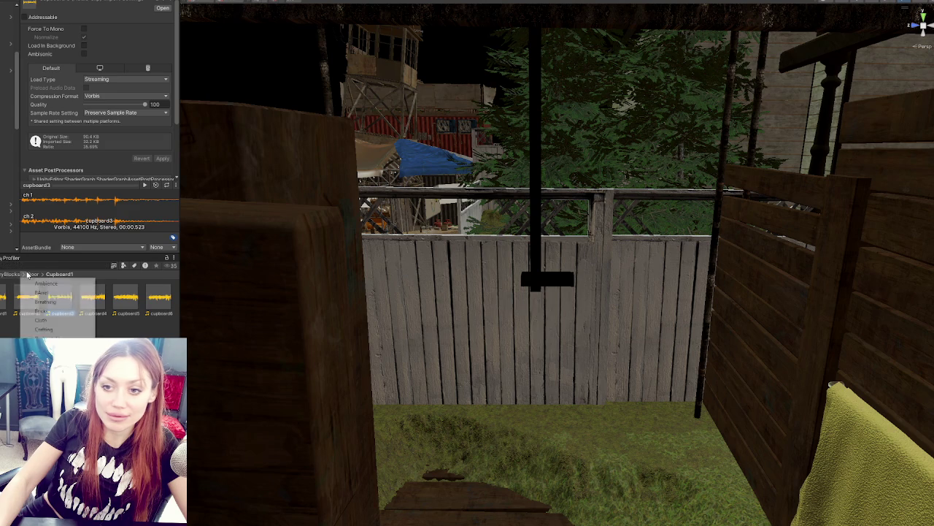
pyautogui.click(37, 300)
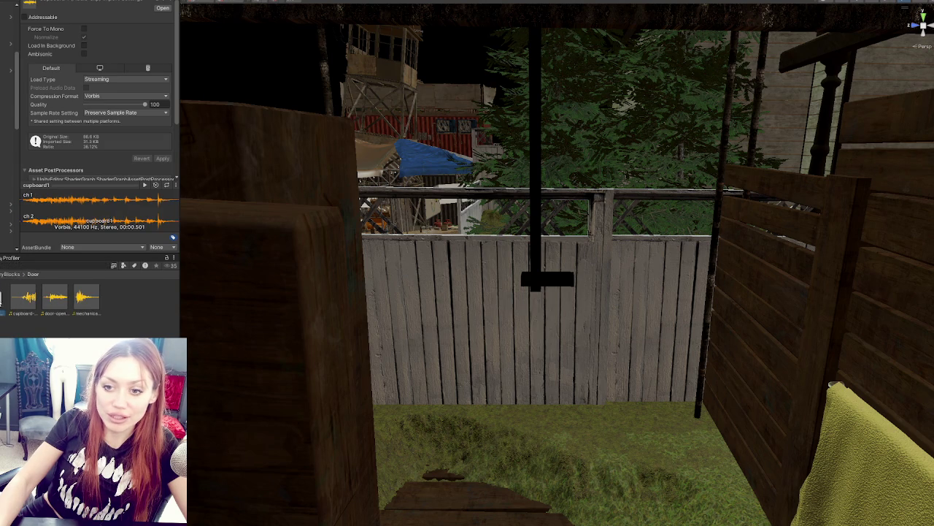
pyautogui.click(2, 301)
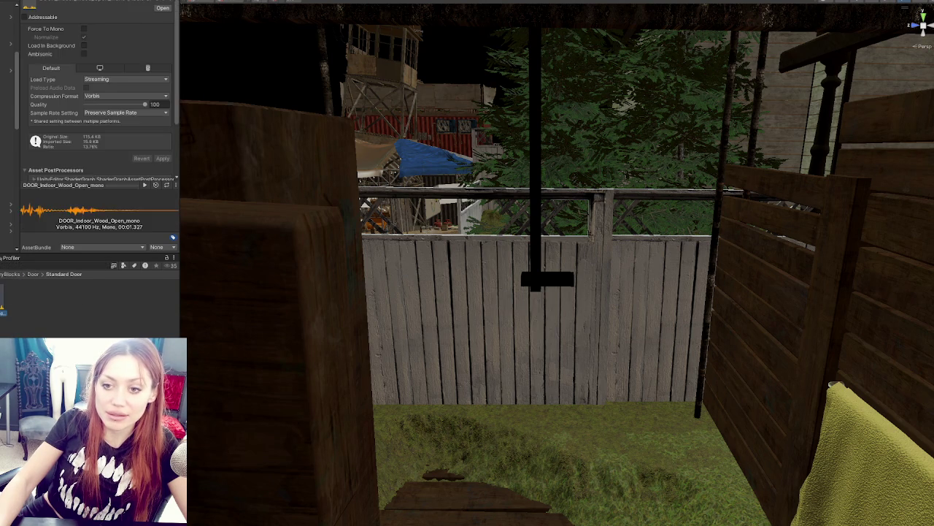
pyautogui.click(2, 310)
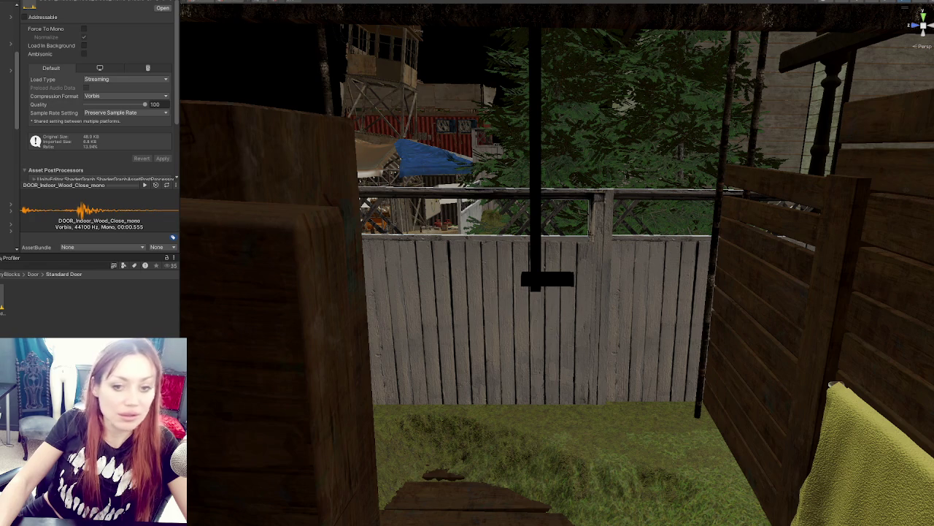
pyautogui.moveTo(2, 310)
pyautogui.mouseDown()
pyautogui.moveTo(511, 525)
pyautogui.moveTo(701, 261)
pyautogui.mouseUp()
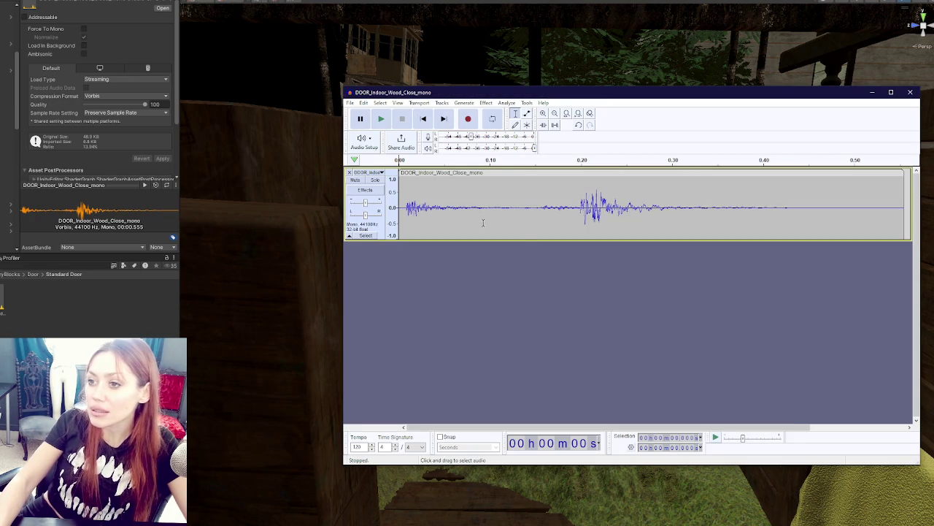
# - Shift the door close clip so it starts around 1.8 s, and play it back
pyautogui.moveTo(408, 173)
pyautogui.mouseDown()
pyautogui.moveTo(832, 203)
pyautogui.moveTo(540, 219)
pyautogui.moveTo(493, 287)
pyautogui.mouseUp()
pyautogui.keyDown('ctrl'); pyautogui.scroll(-2, 493, 285); pyautogui.keyUp('ctrl')
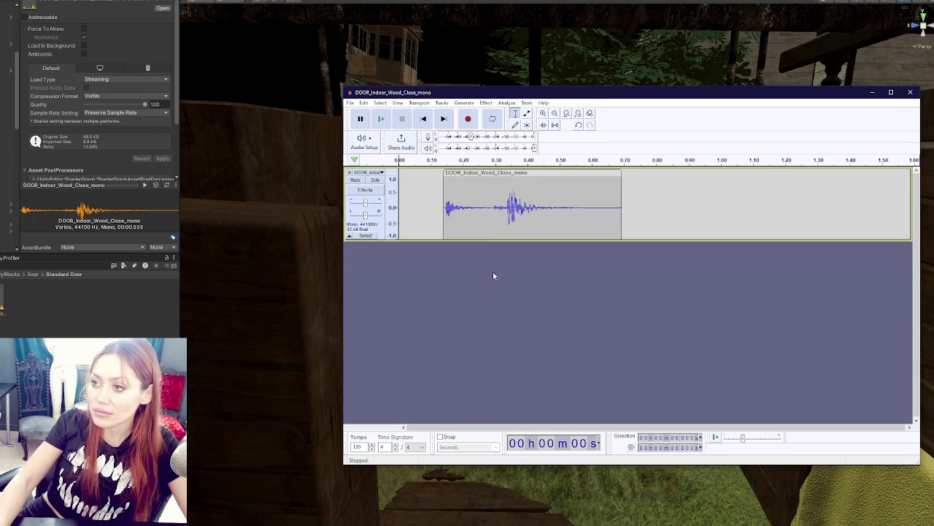
pyautogui.moveTo(472, 175); pyautogui.dragTo(822, 184)
pyautogui.keyDown('ctrl'); pyautogui.scroll(-2, 569, 220); pyautogui.keyUp('ctrl')
pyautogui.moveTo(592, 174); pyautogui.dragTo(653, 175)
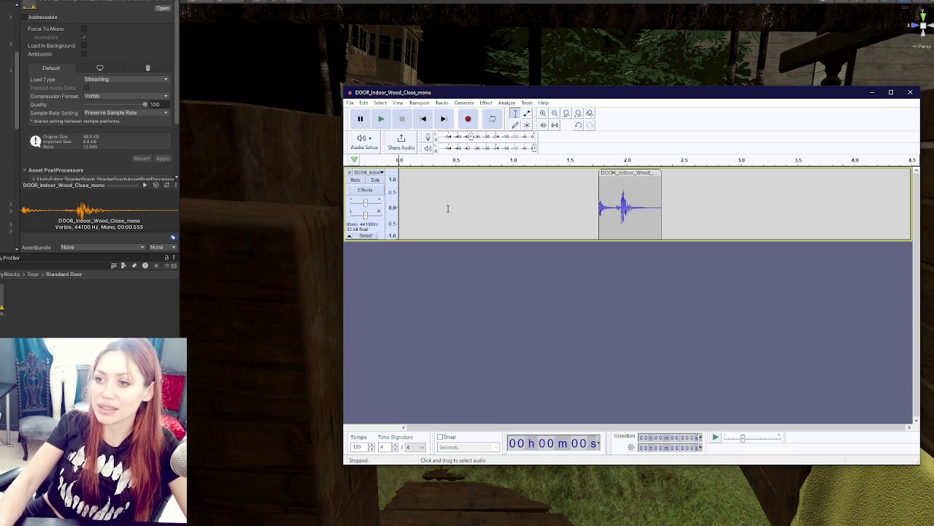
pyautogui.click(383, 119)
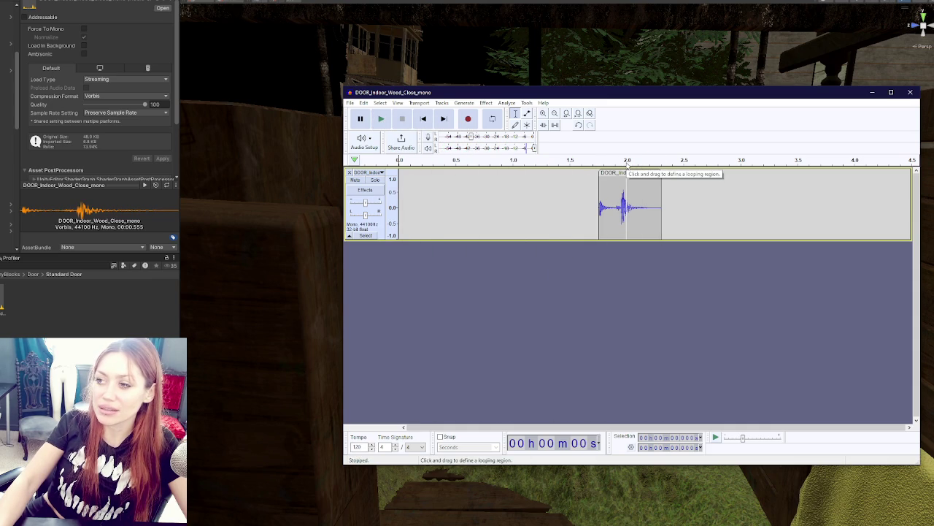
pyautogui.moveTo(629, 172); pyautogui.dragTo(634, 173)
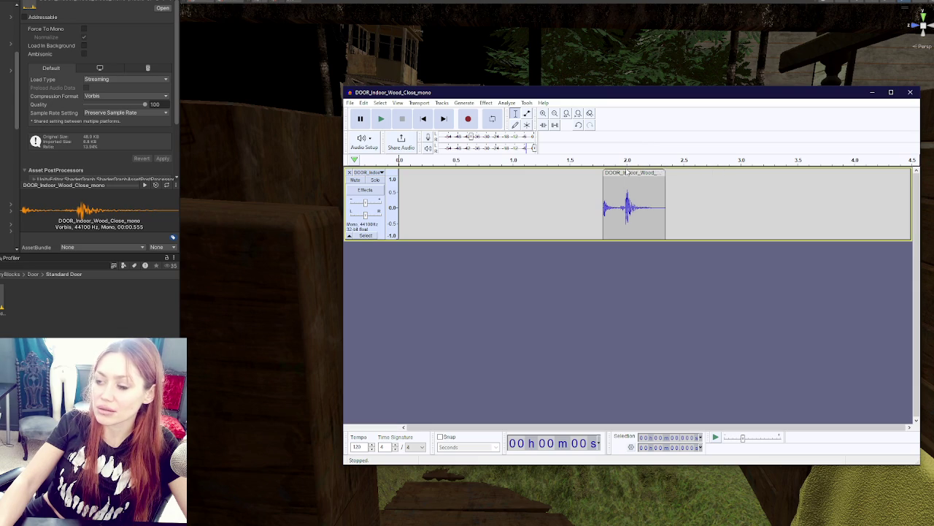
# - Export the padded audio as door-close-2seconds
pyautogui.click(350, 102)
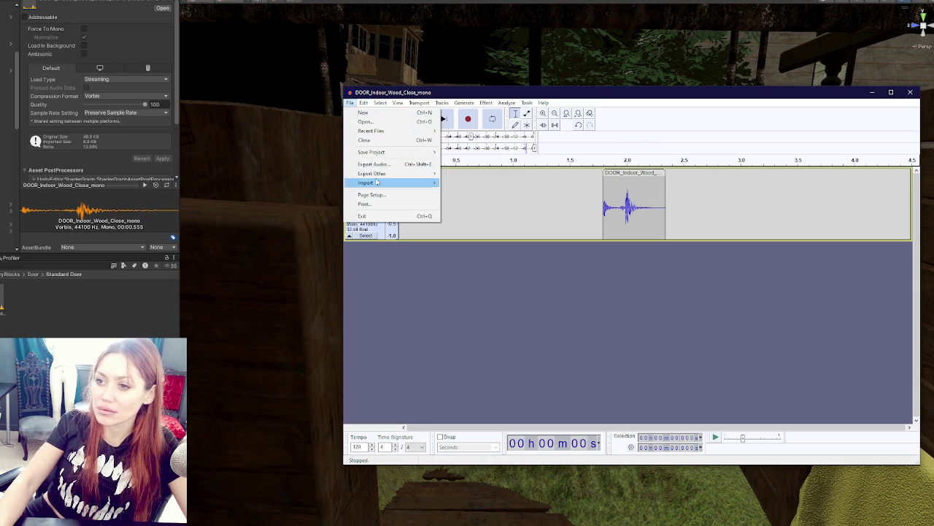
pyautogui.click(393, 165)
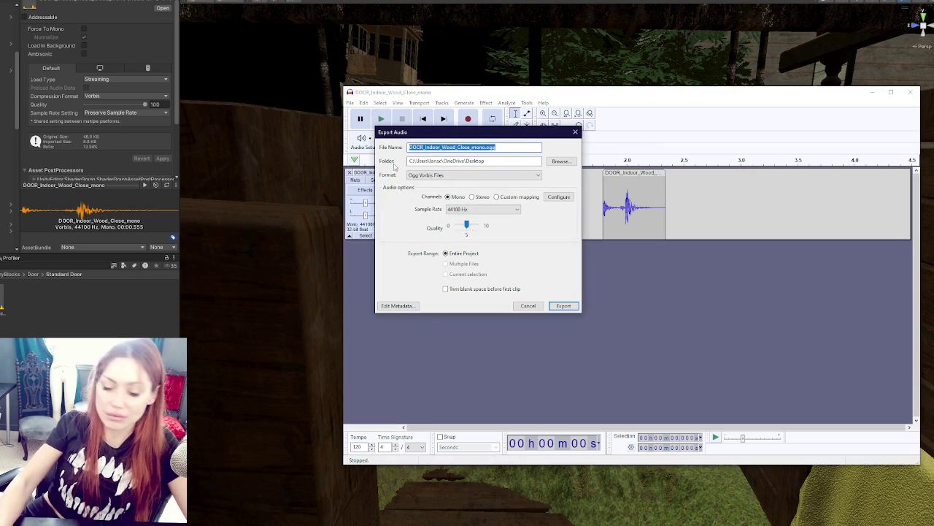
pyautogui.write('door-close-2seconds')
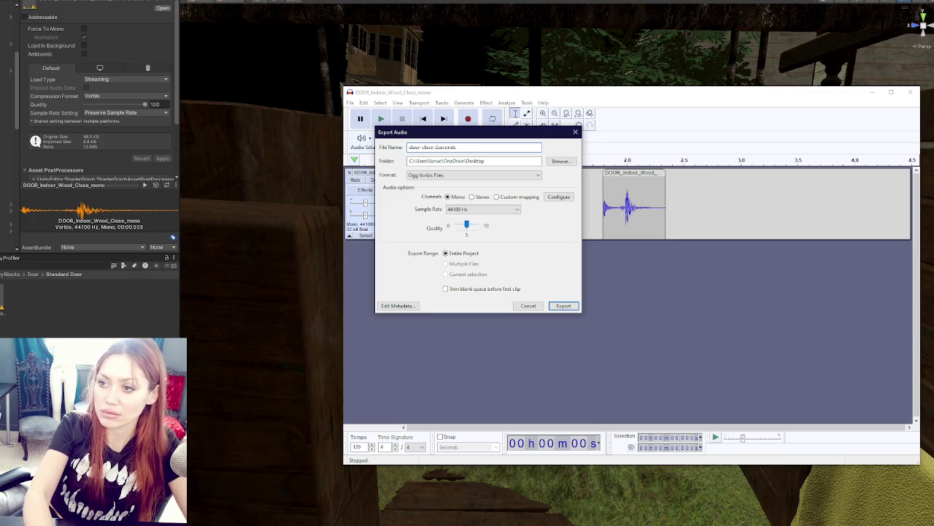
pyautogui.press('Return')
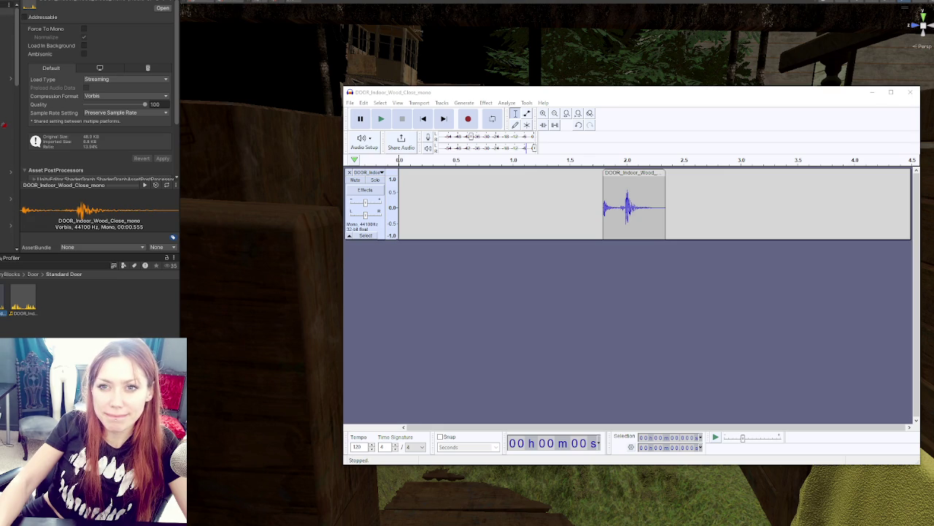
pyautogui.hotkey('alt', 'Tab')
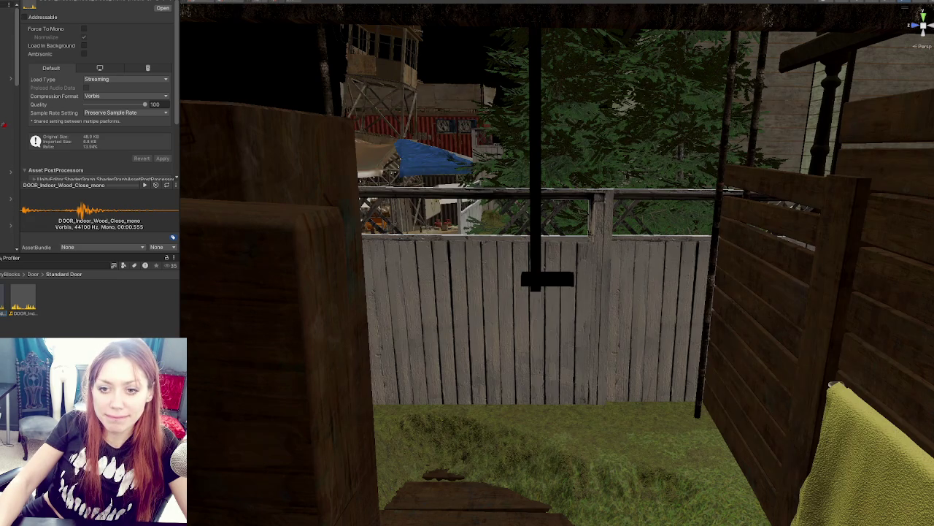
# - Show the main asset folders and collapse the Ambience Controls component in the Inspector
pyautogui.click(7, 273)
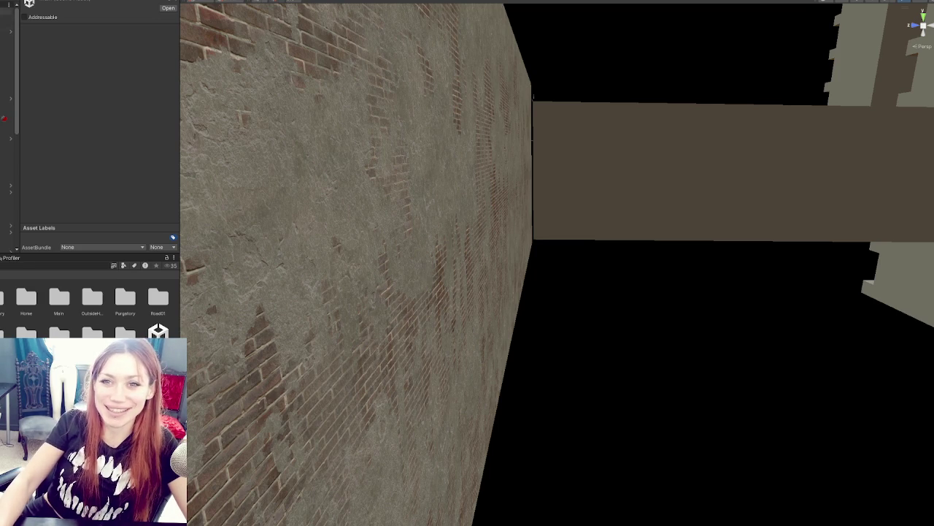
pyautogui.scroll(-10, 110, 159)
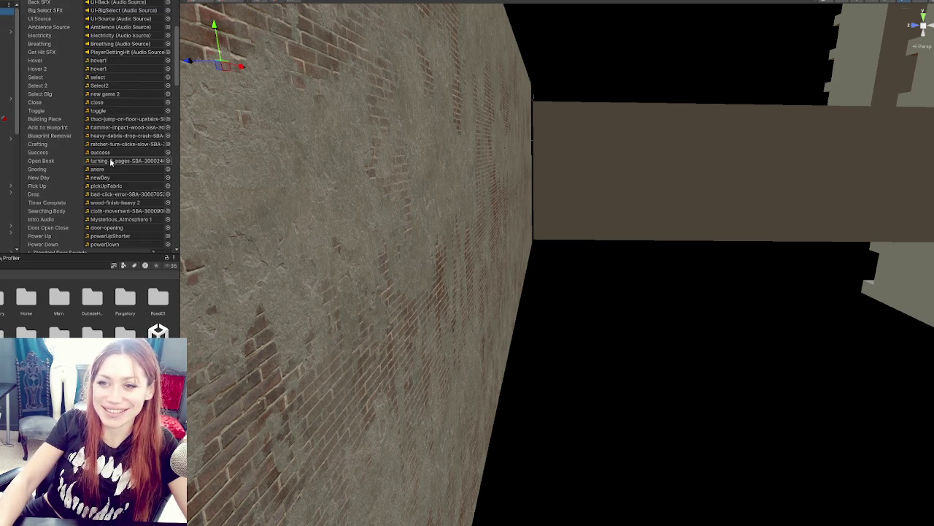
pyautogui.scroll(-5, 83, 151)
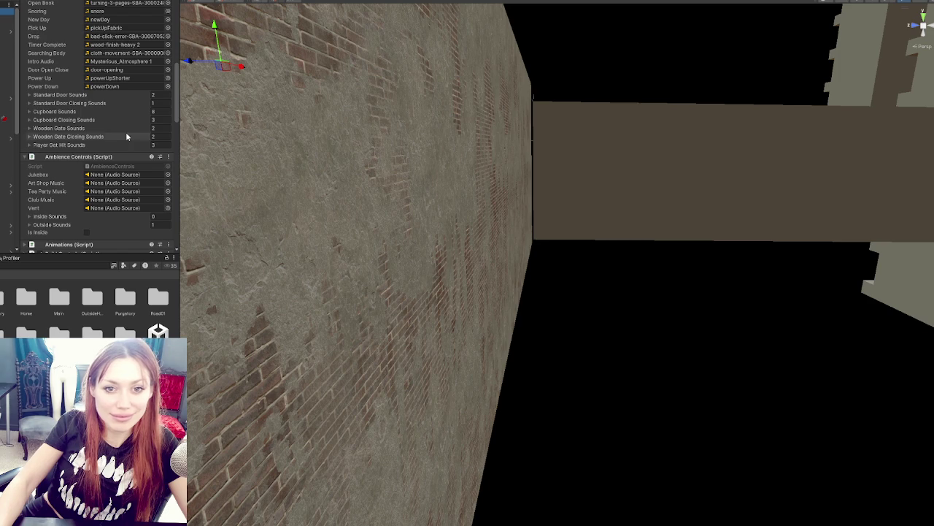
pyautogui.scroll(-3, 126, 133)
pyautogui.scroll(3, 85, 151)
pyautogui.click(85, 155)
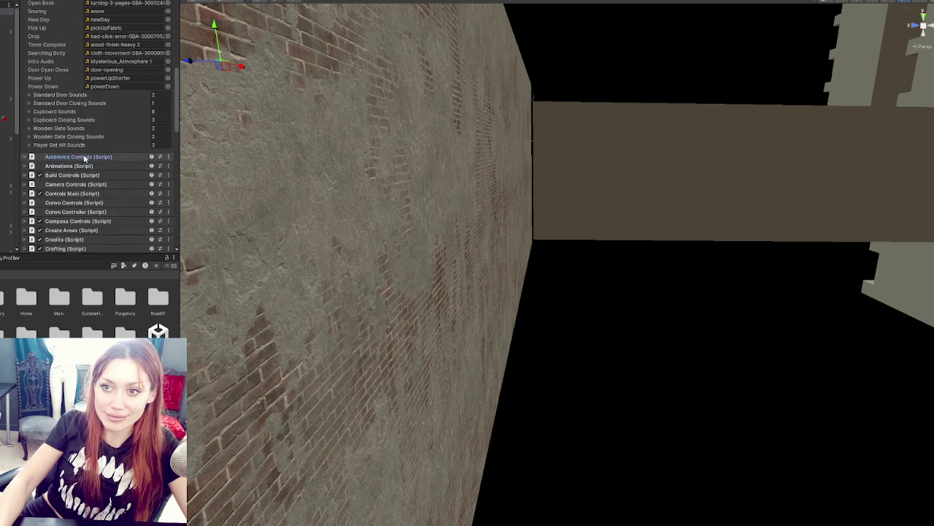
pyautogui.scroll(3, 86, 159)
pyautogui.scroll(3, 87, 161)
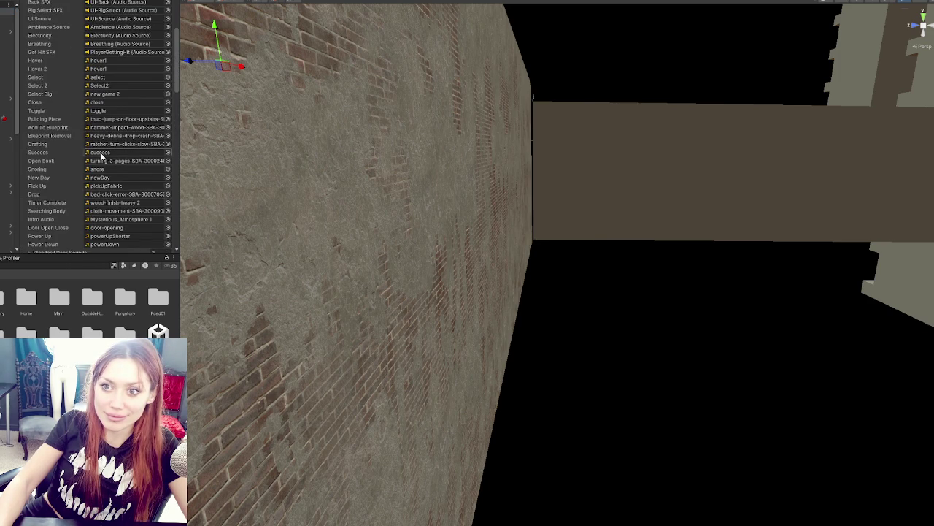
pyautogui.scroll(-5, 95, 164)
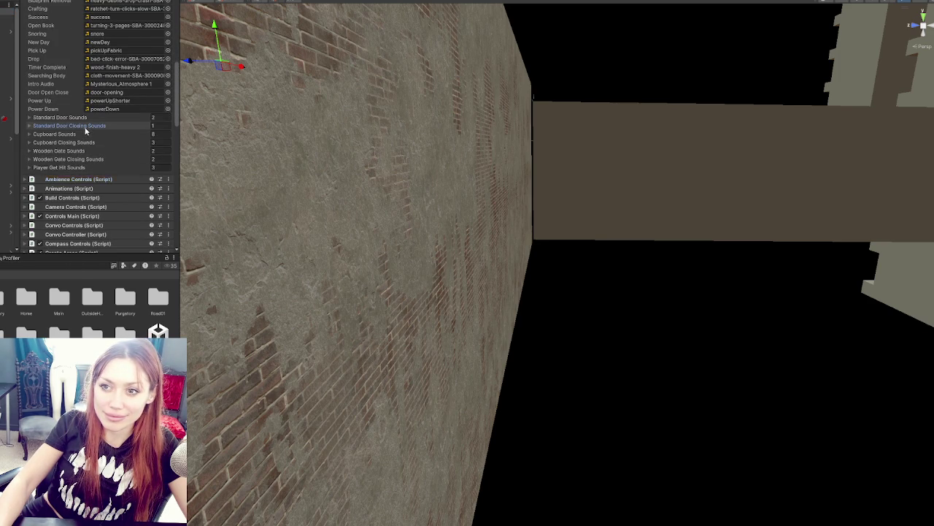
# - Put door-close-2seconds in Element 0 of Standard Door Closing Sounds and preview it
pyautogui.click(44, 125)
pyautogui.click(121, 135)
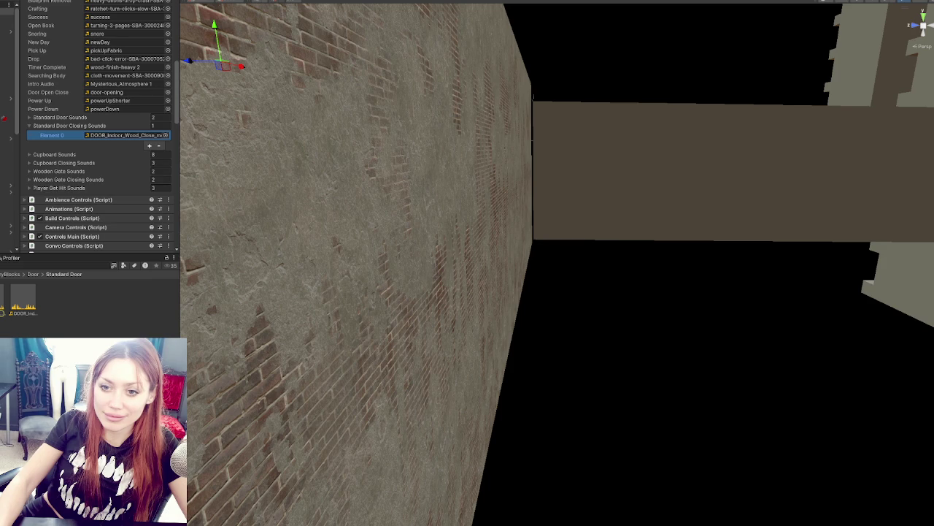
pyautogui.moveTo(0, 135); pyautogui.dragTo(124, 135)
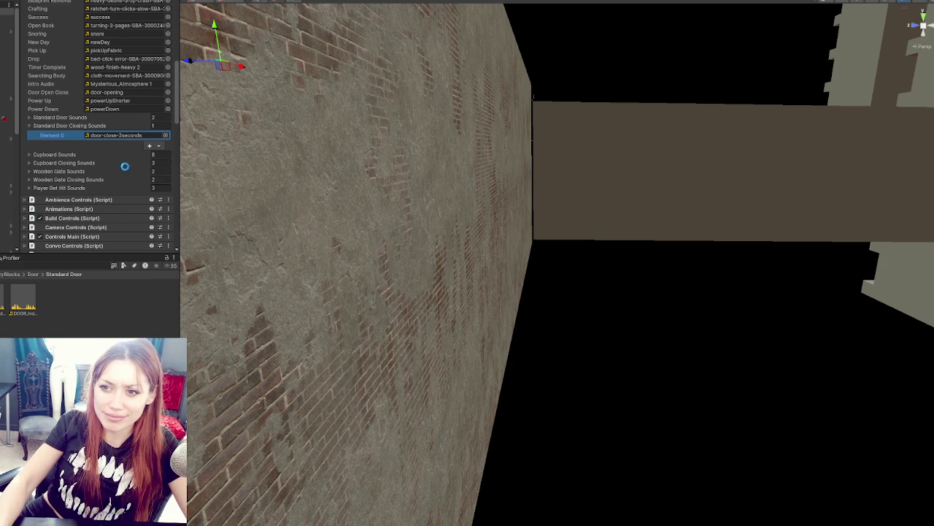
pyautogui.doubleClick(120, 135)
pyautogui.click(146, 185)
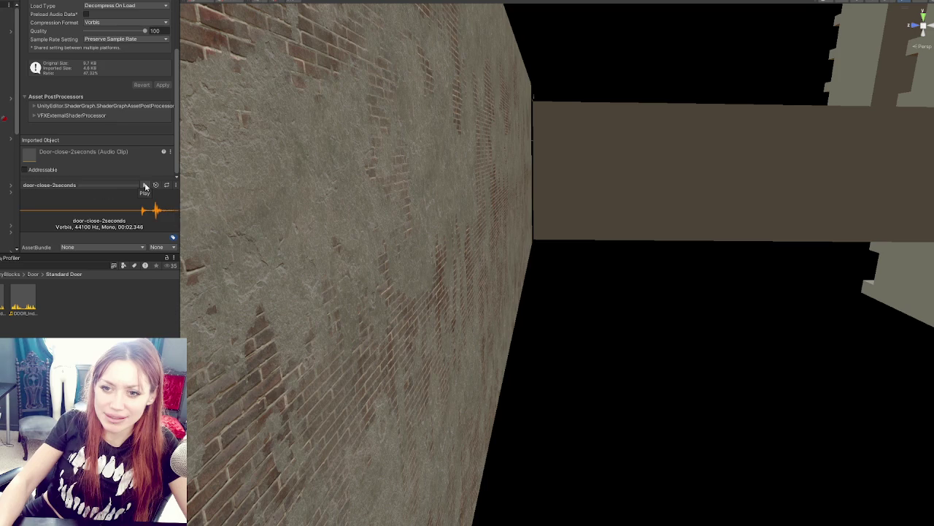
# - In Audacity, move the door close clip earlier to about 0.9 s and play it
pyautogui.hotkey('alt', 'Tab')
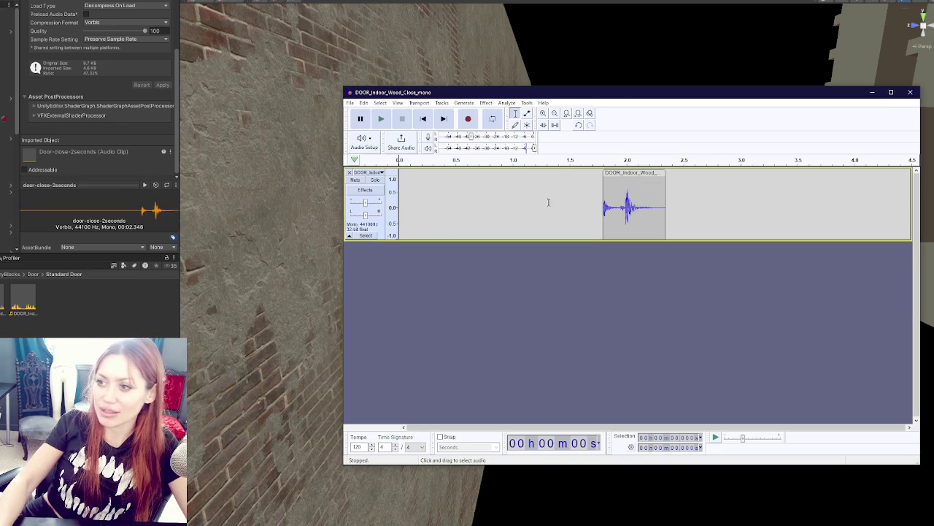
pyautogui.moveTo(634, 177)
pyautogui.mouseDown()
pyautogui.moveTo(519, 176)
pyautogui.moveTo(531, 176)
pyautogui.mouseUp()
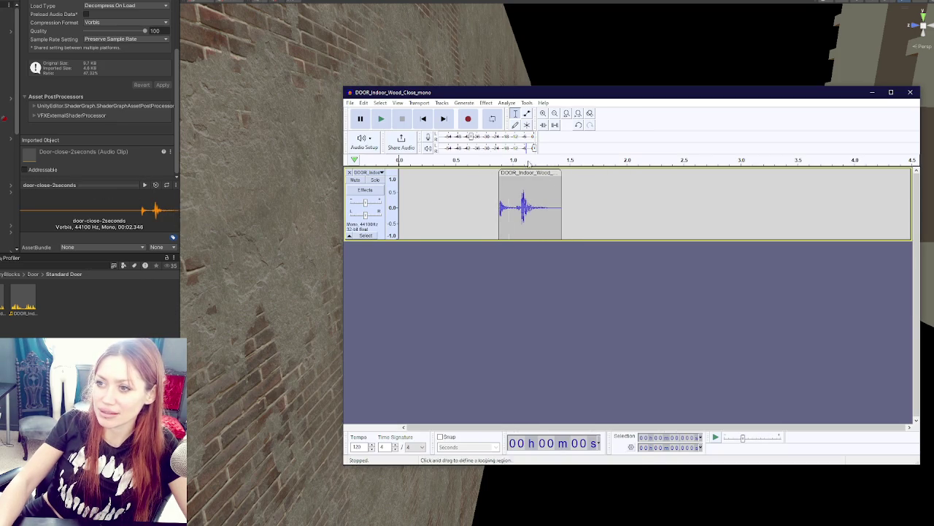
pyautogui.click(380, 118)
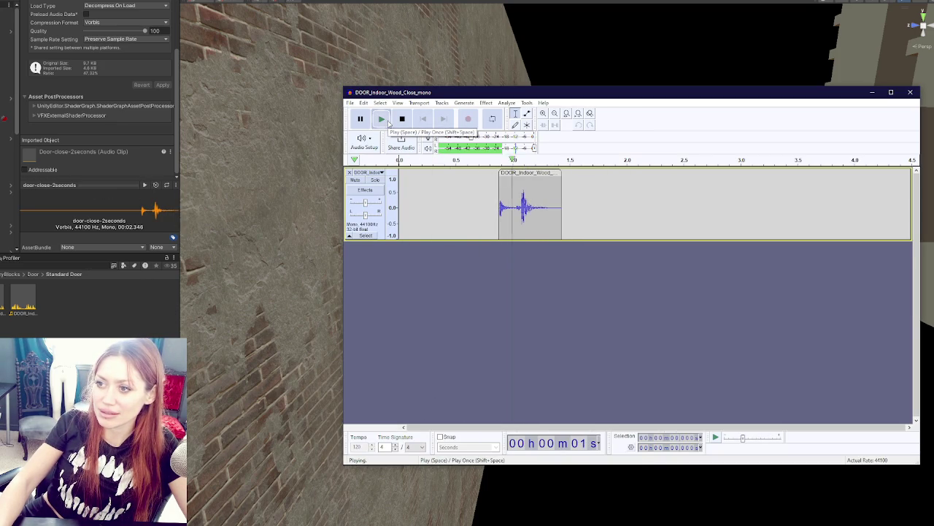
# - Export the shorter clip under the name DoorClose
pyautogui.click(350, 103)
pyautogui.click(376, 161)
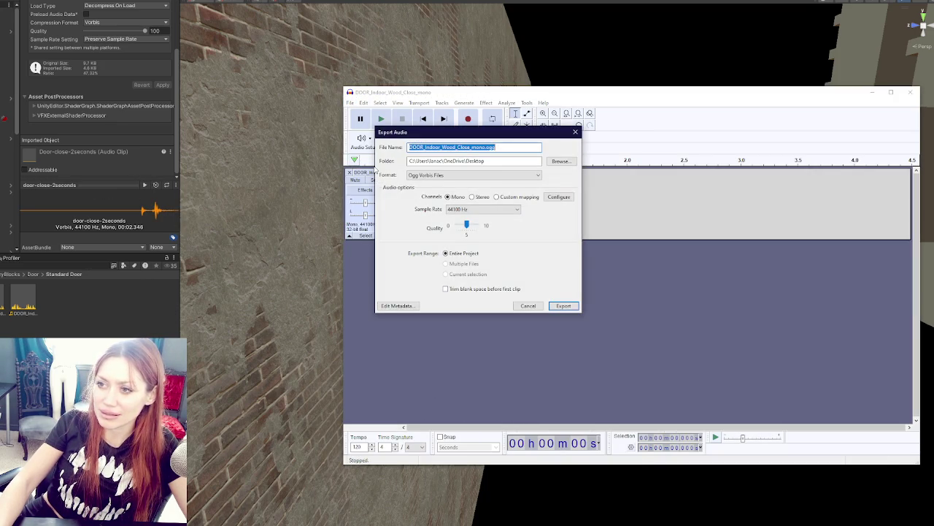
pyautogui.write('DoorClose')
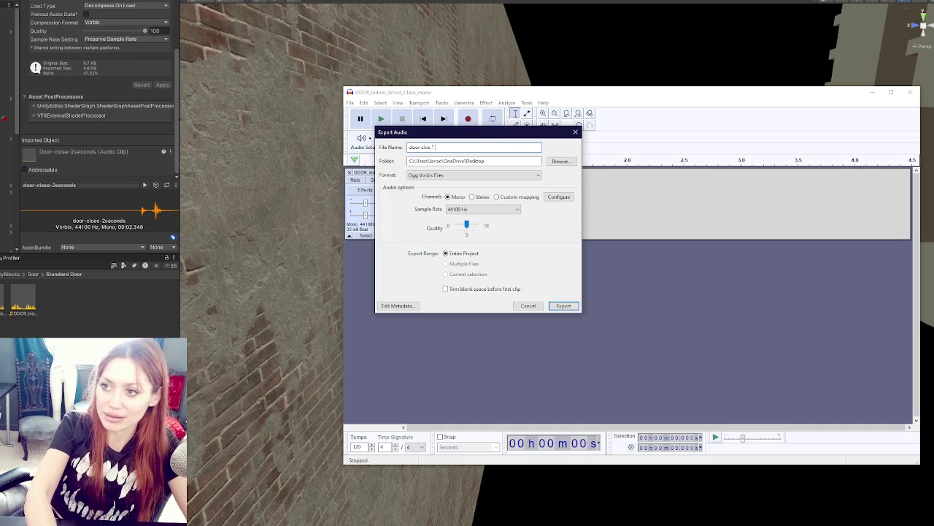
pyautogui.press('Return')
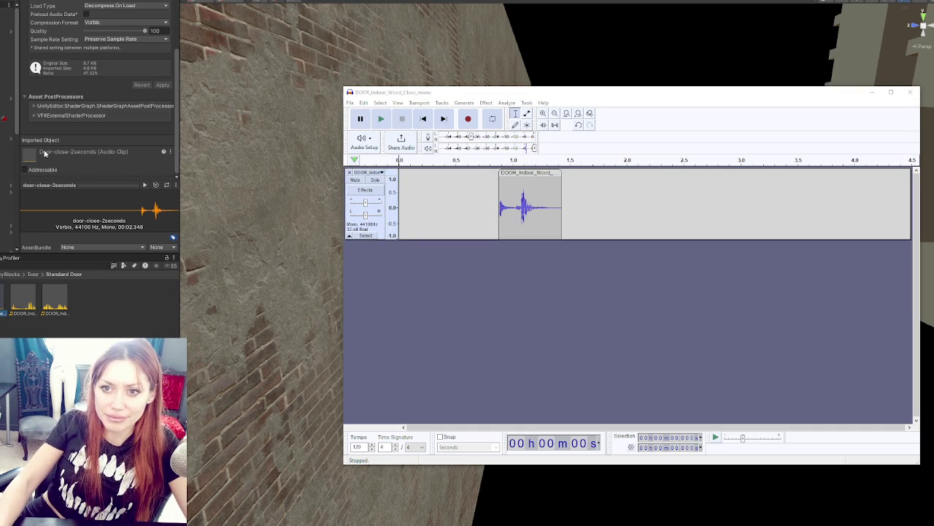
pyautogui.click(6, 19)
pyautogui.scroll(-10, 73, 168)
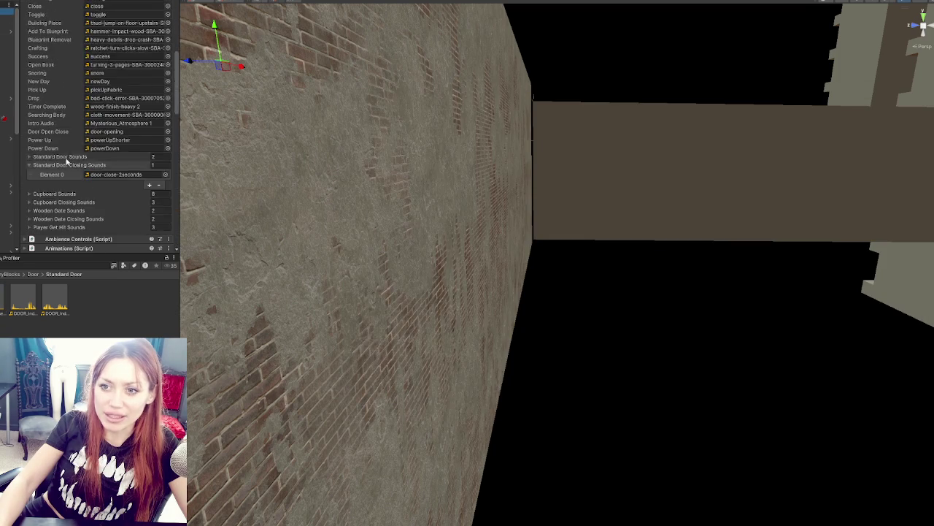
# - Assign door-close-1s to Element 0 of Standard Door Closing Sounds and select a project folder
pyautogui.scroll(5, 66, 155)
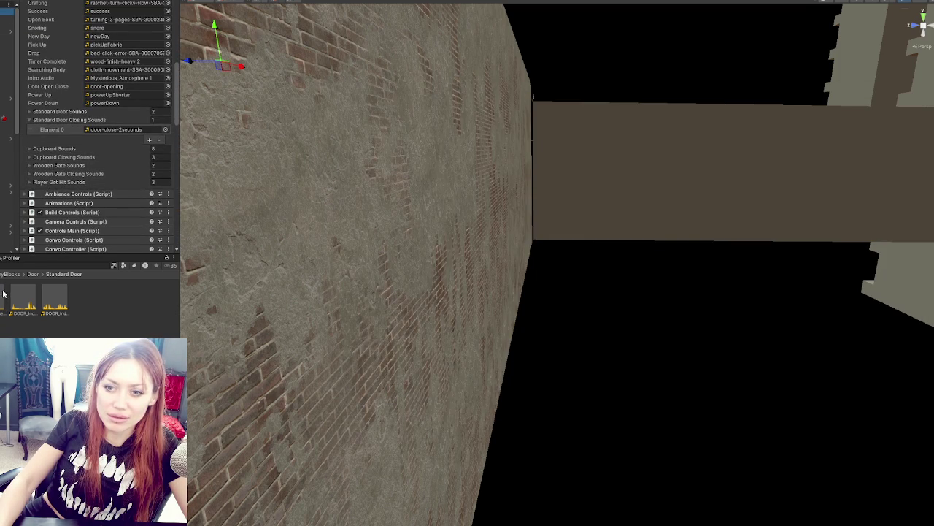
pyautogui.moveTo(175, 307)
pyautogui.mouseDown()
pyautogui.moveTo(214, 115)
pyautogui.moveTo(139, 135)
pyautogui.moveTo(128, 129)
pyautogui.mouseUp()
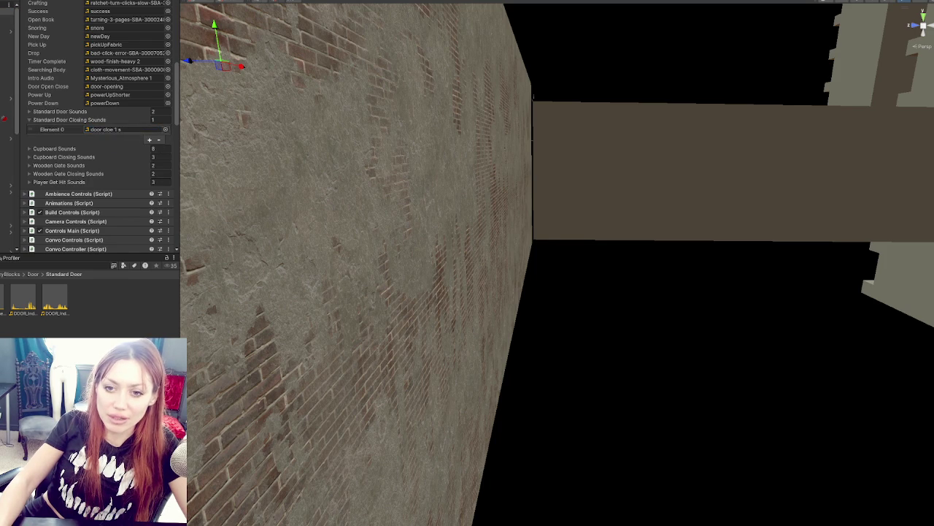
pyautogui.click(2, 292)
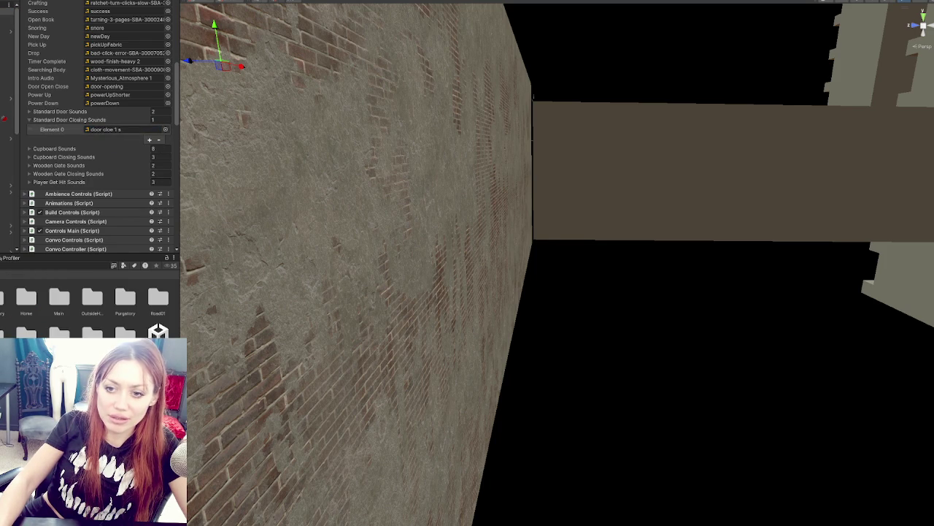
pyautogui.click(3, 299)
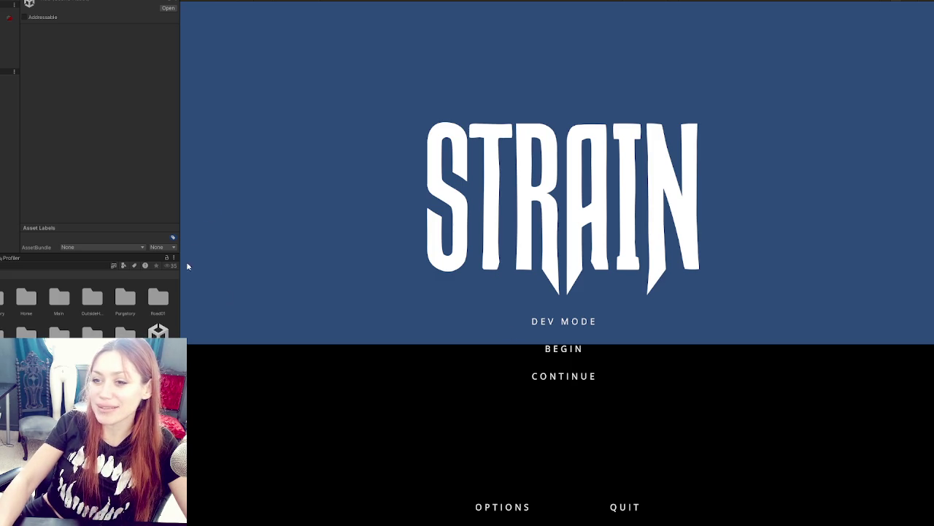
# - Widen the Game view, start the game in DEV MODE, and dismiss the meme image
pyautogui.moveTo(184, 205); pyautogui.dragTo(64, 205)
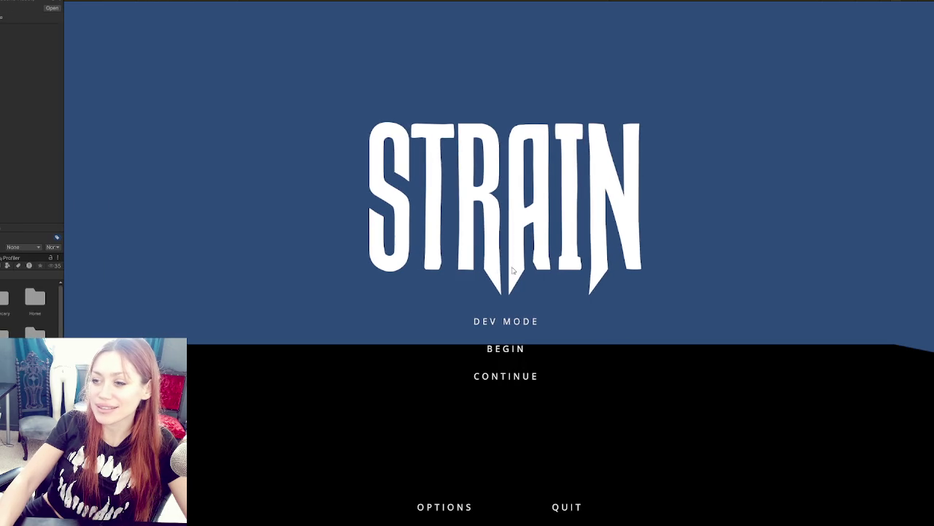
pyautogui.click(505, 322)
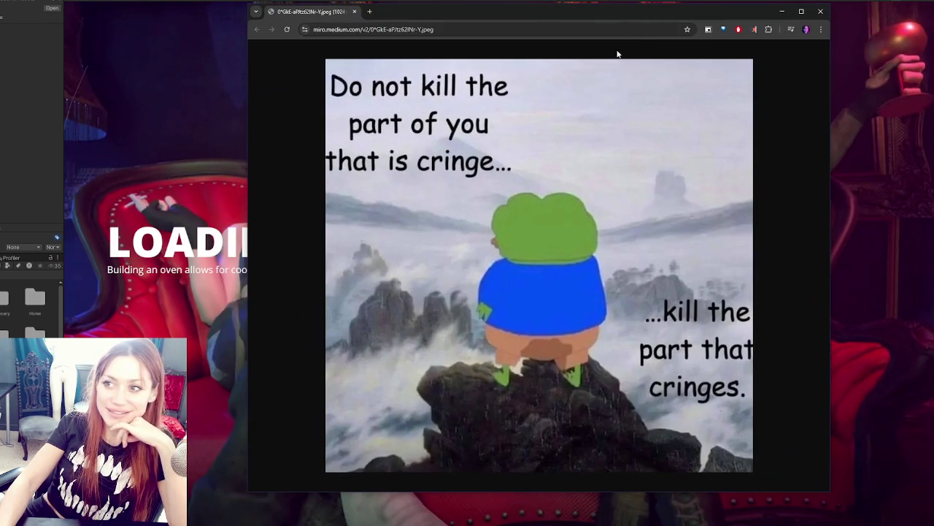
pyautogui.click(528, 26)
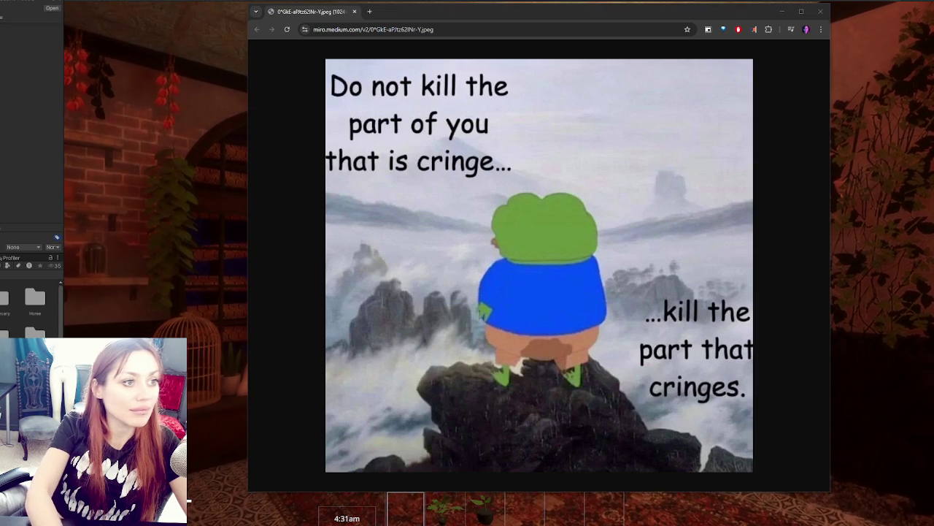
pyautogui.press('Escape')
# - Walk up to the interior door and open and close it four times with E
pyautogui.press('w')
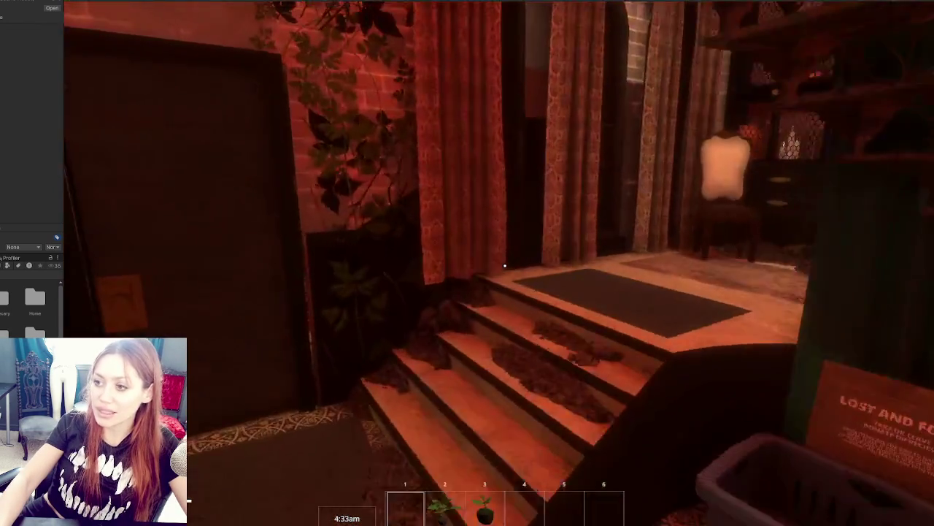
pyautogui.press('e')
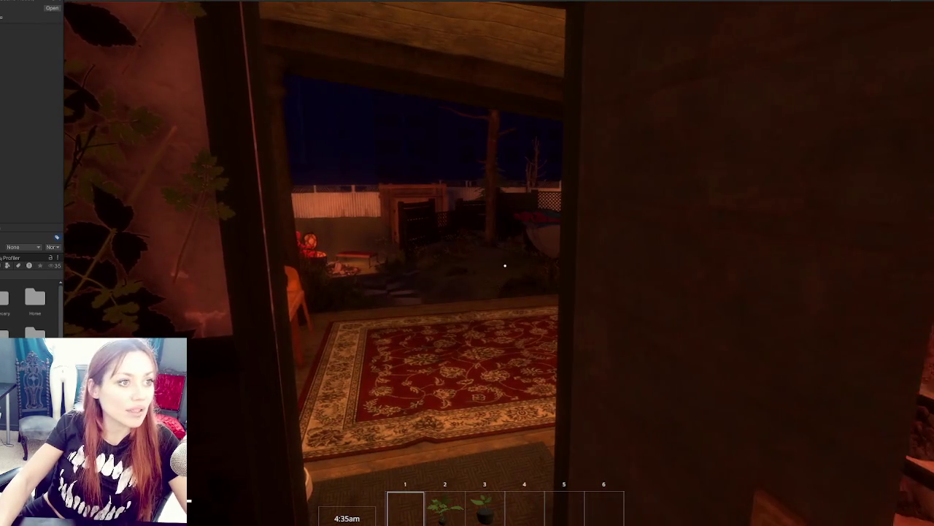
pyautogui.press('e')
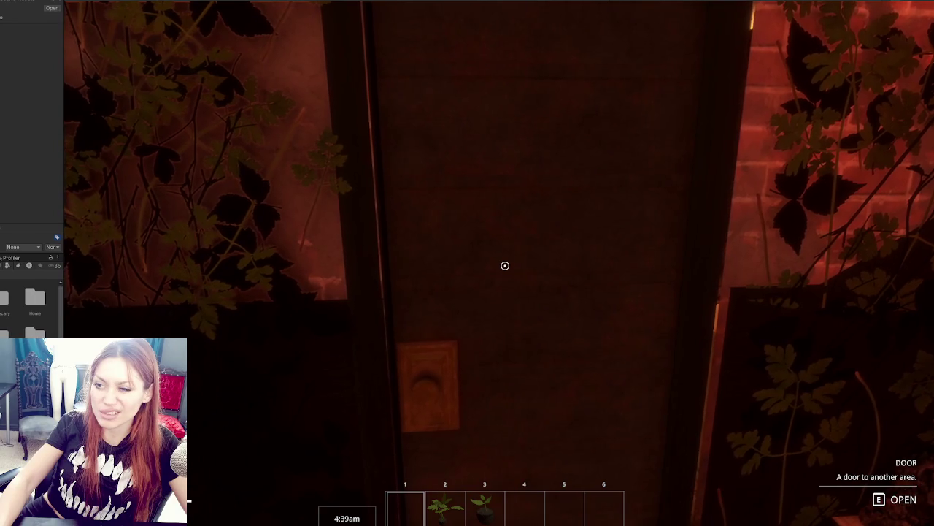
pyautogui.press('e')
pyautogui.press('e')
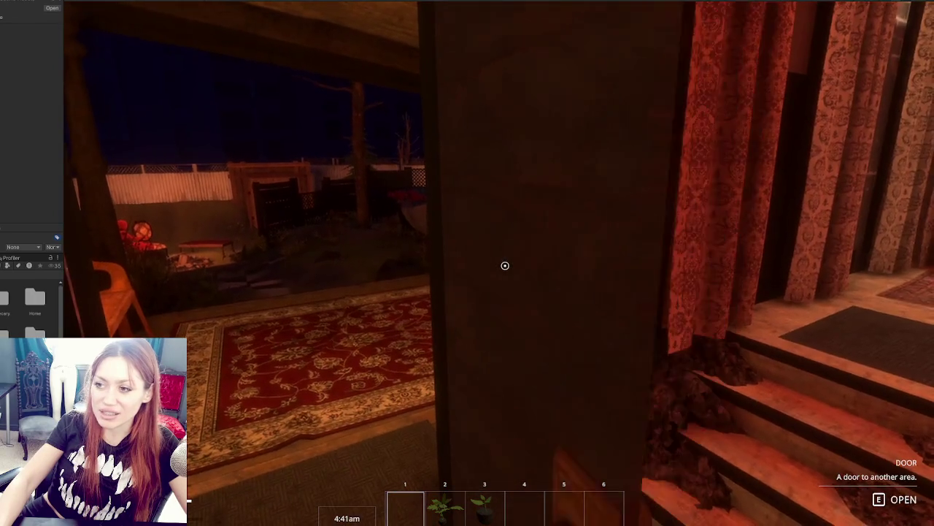
pyautogui.press('e')
pyautogui.press('e')
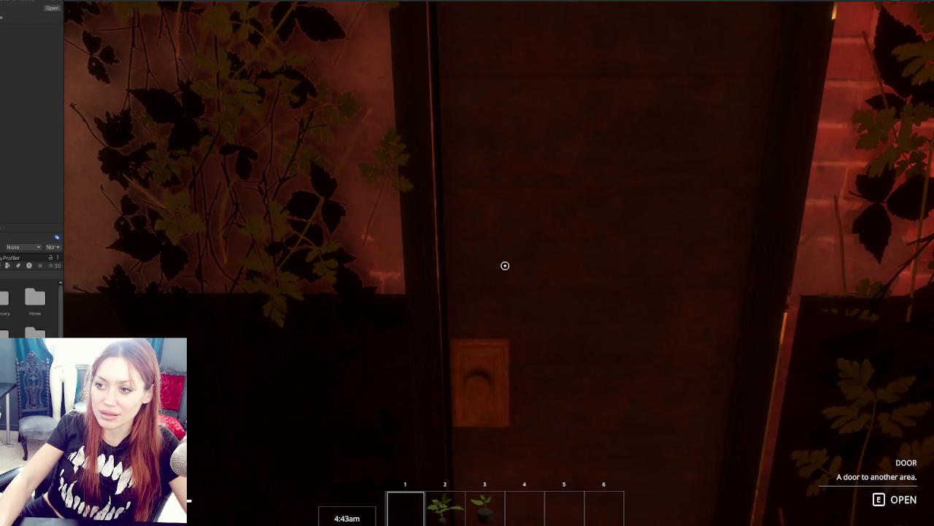
pyautogui.press('e')
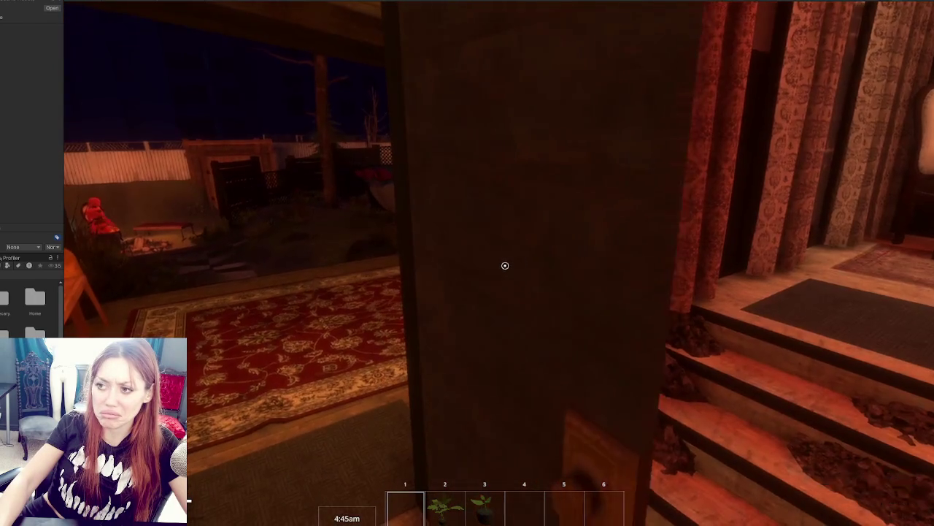
pyautogui.press('e')
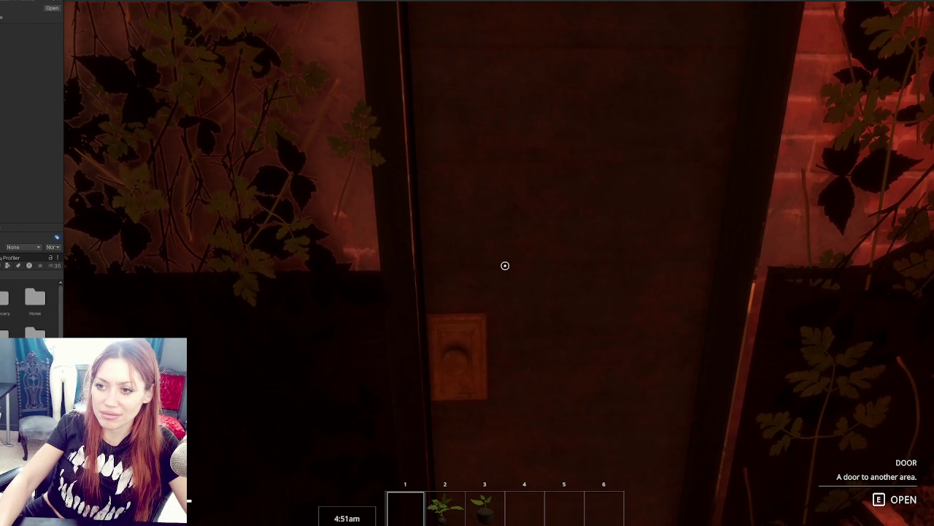
pyautogui.press('e')
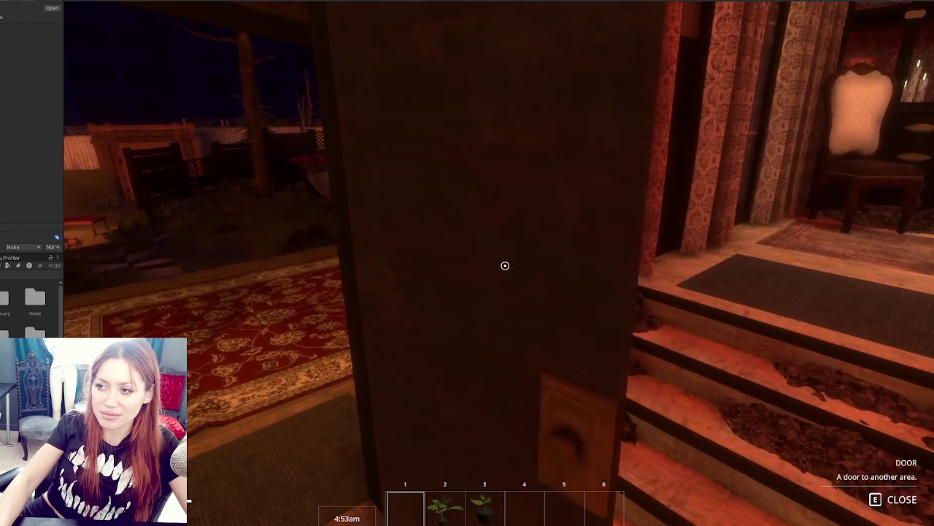
pyautogui.press('e')
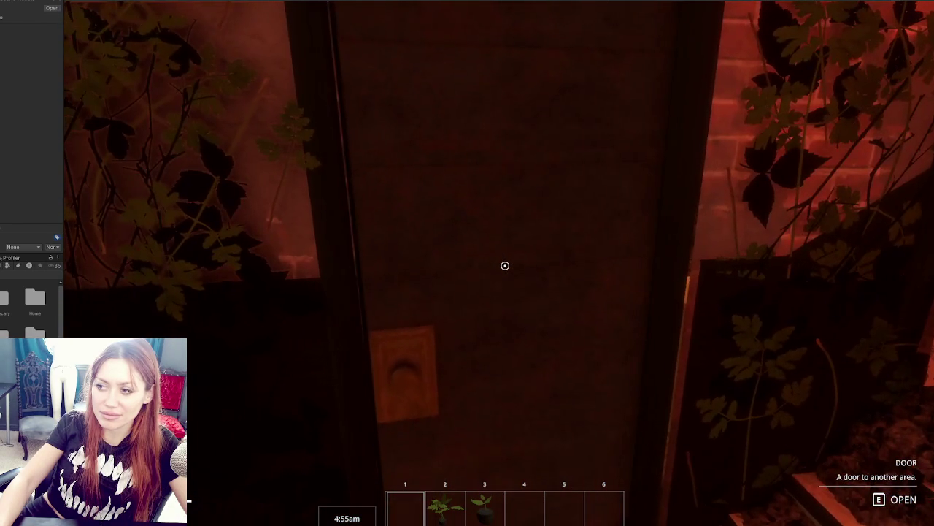
# - Walk out onto the patio, open the outhouse door, peek inside, and back out
pyautogui.press('e')
pyautogui.press('w')
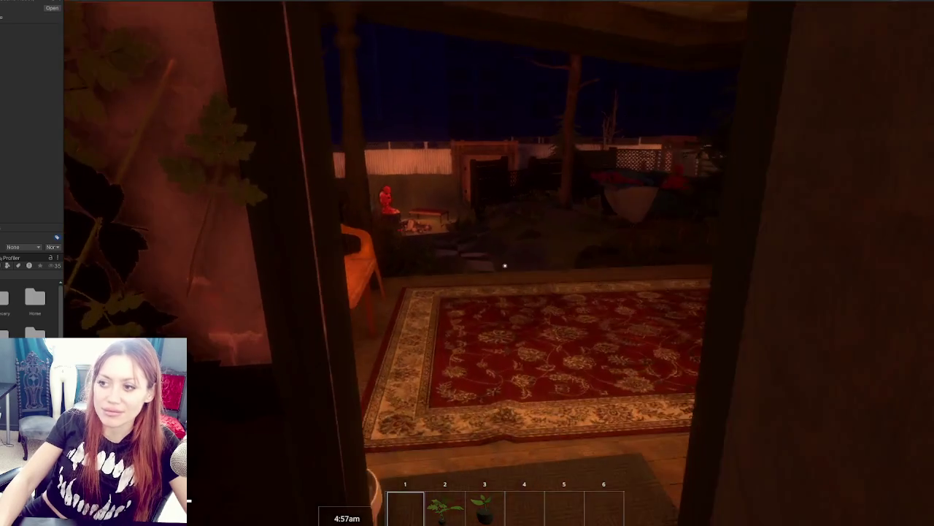
pyautogui.press('w')
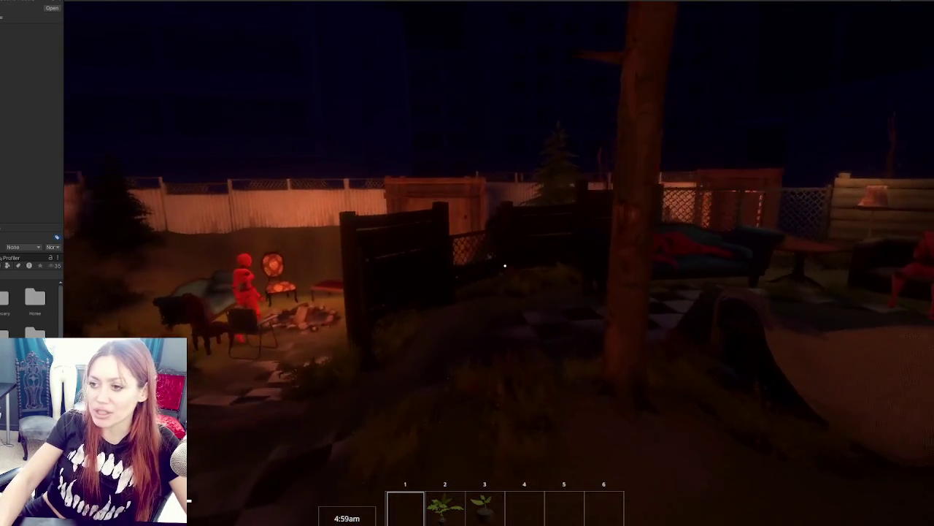
pyautogui.press('w')
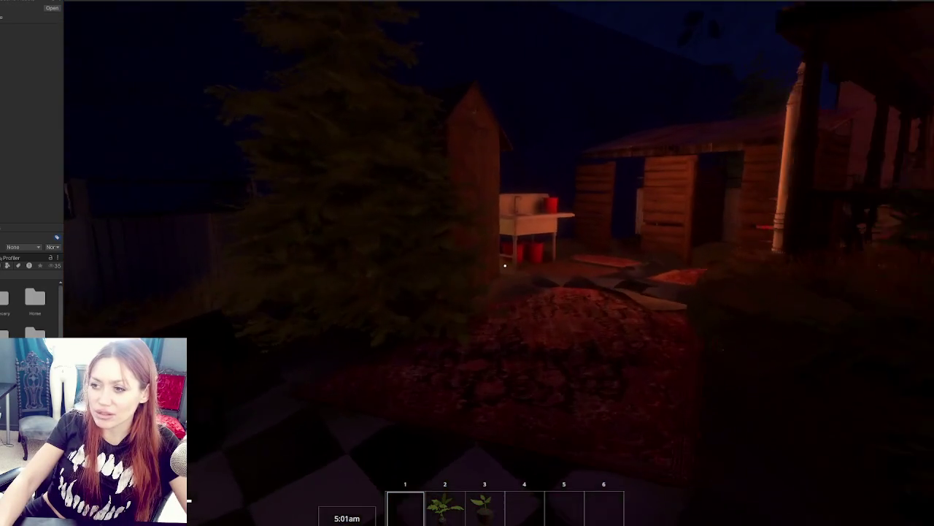
pyautogui.press('w')
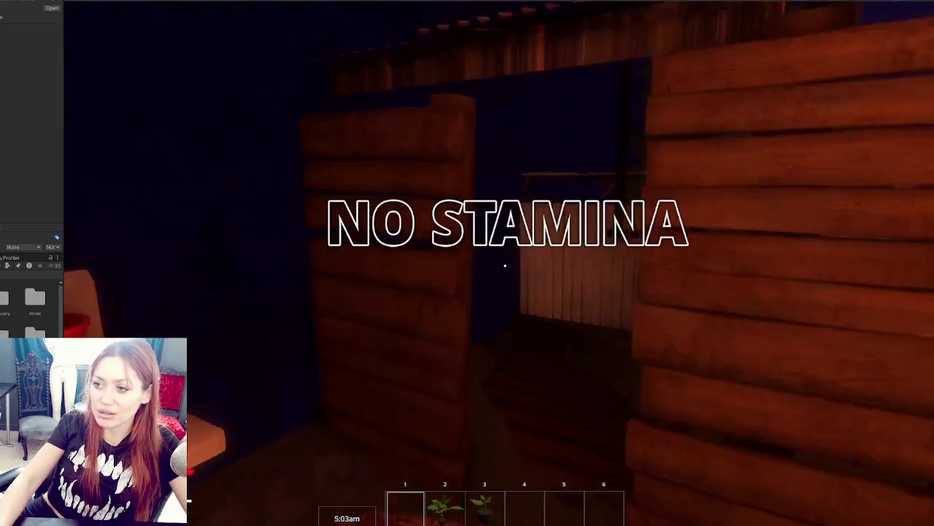
pyautogui.press('w')
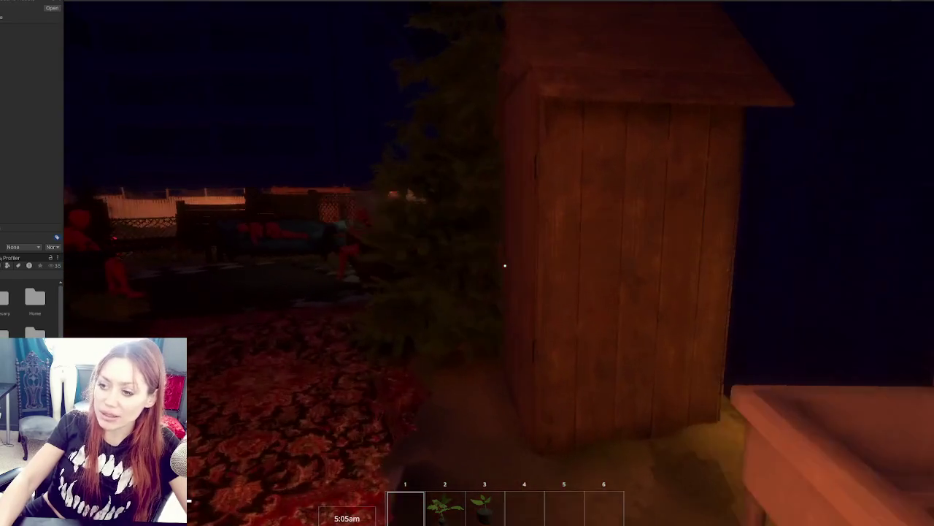
pyautogui.press('e')
pyautogui.press('w')
pyautogui.press('s')
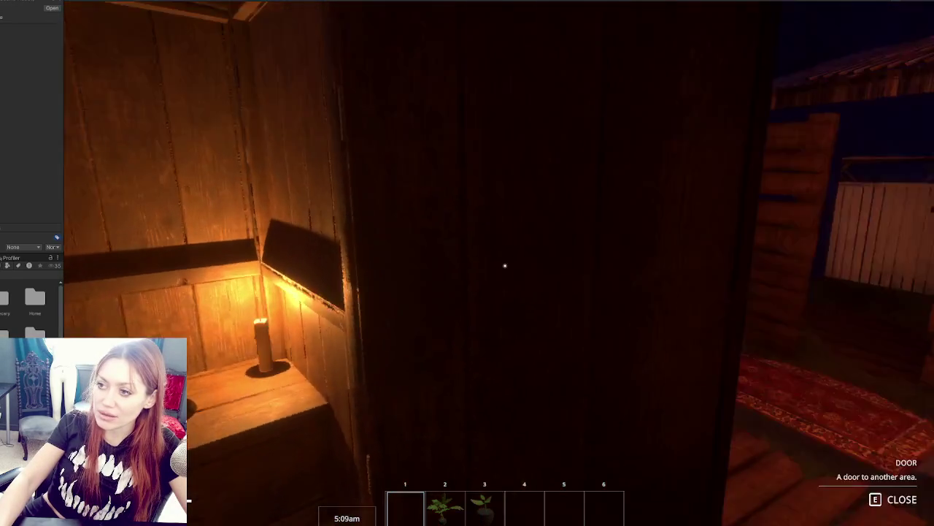
# - Walk to the shower and toggle it on, off, and back on
pyautogui.press('w')
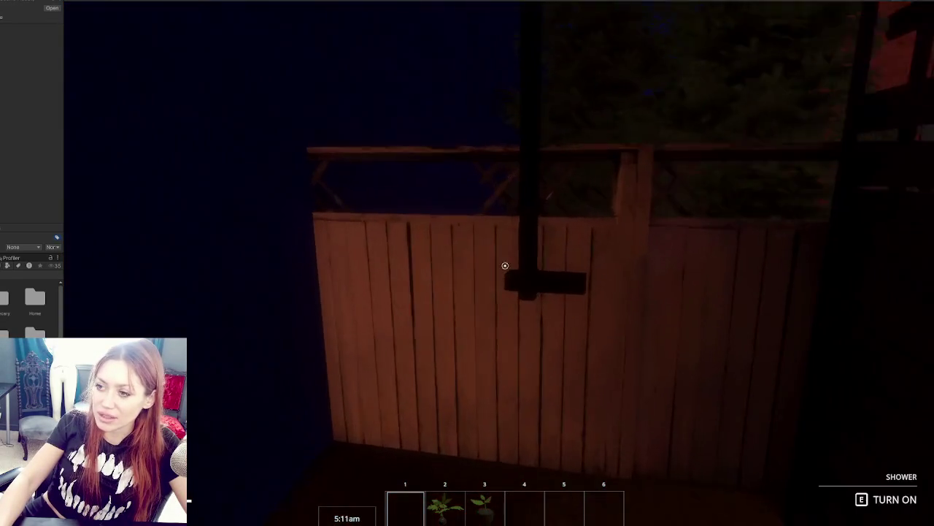
pyautogui.press('e')
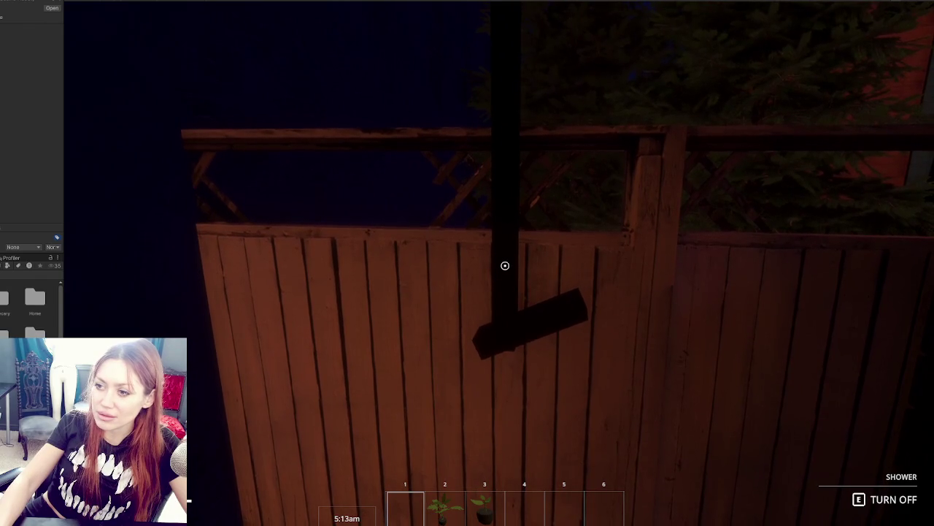
pyautogui.press('s')
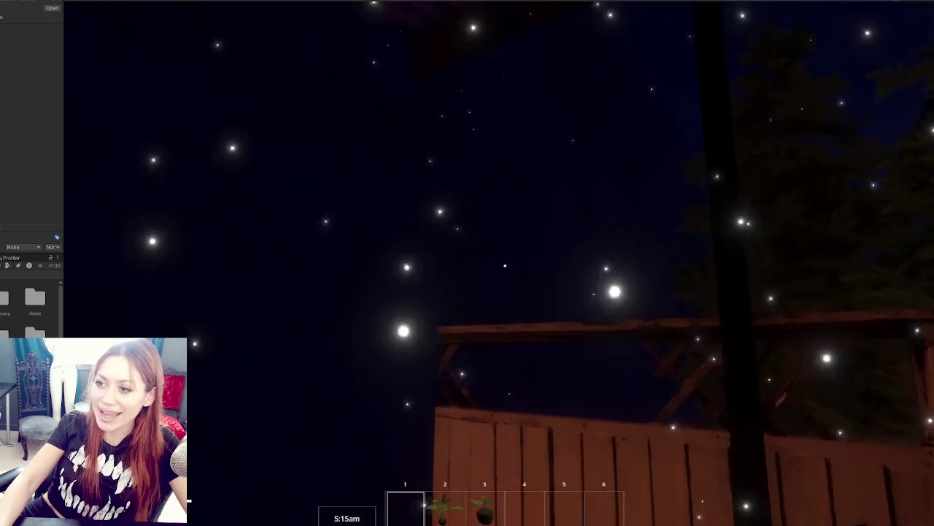
pyautogui.press('w')
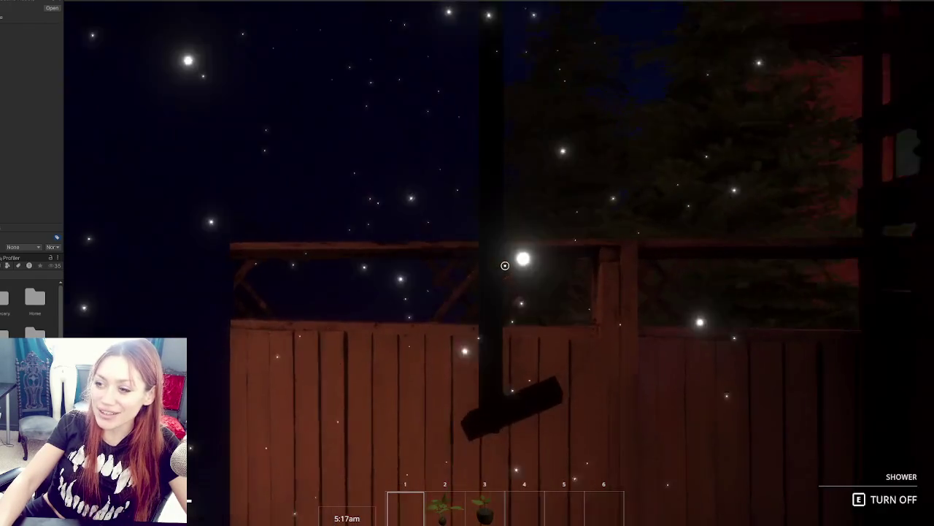
pyautogui.press('e')
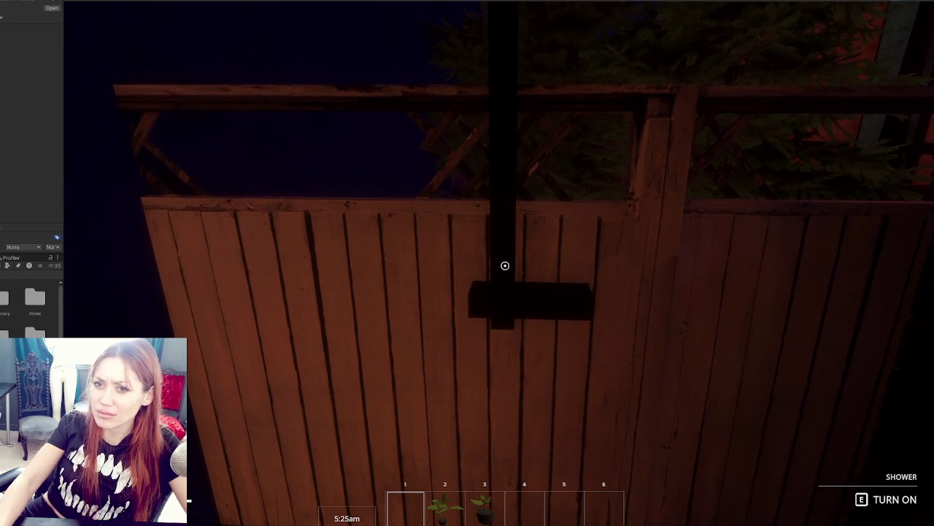
pyautogui.press('e')
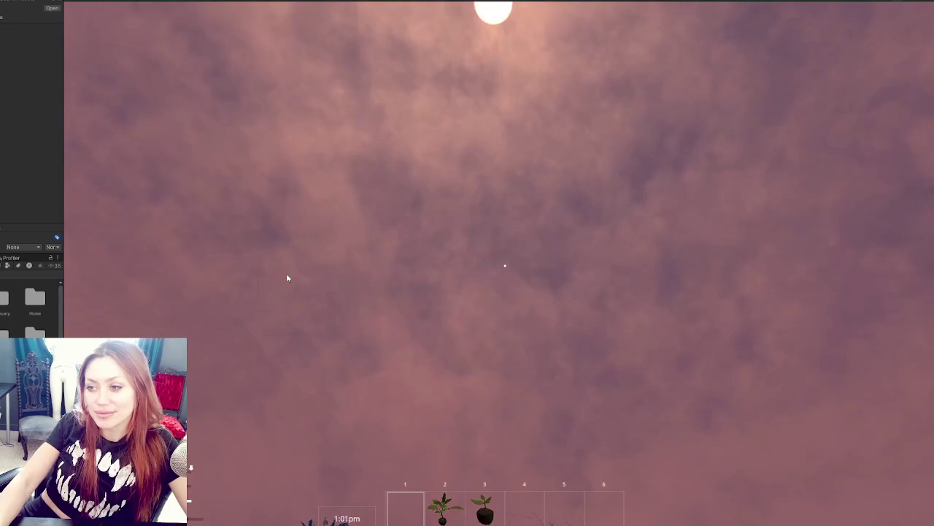
# - Walk through the yard gate, pause the game, and switch to the code editor
pyautogui.click(286, 273)
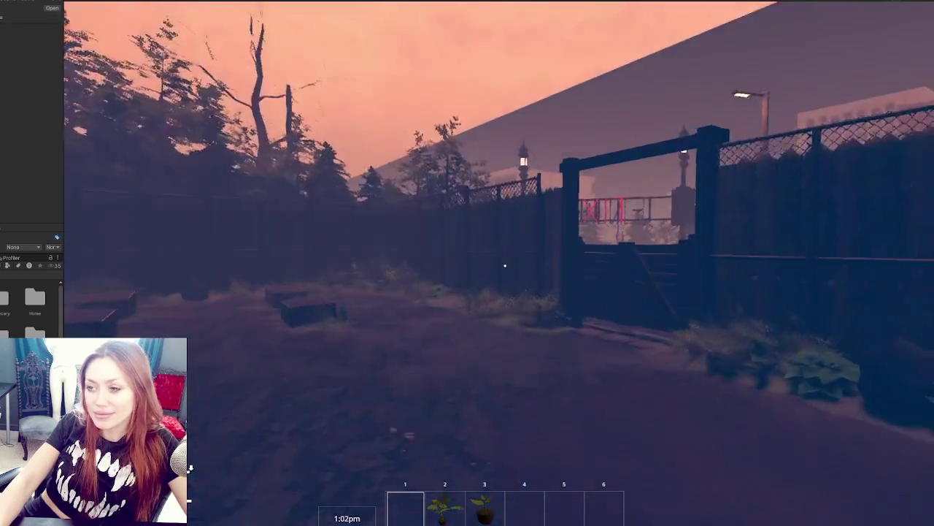
pyautogui.press('w')
pyautogui.press('w')
pyautogui.press('Escape')
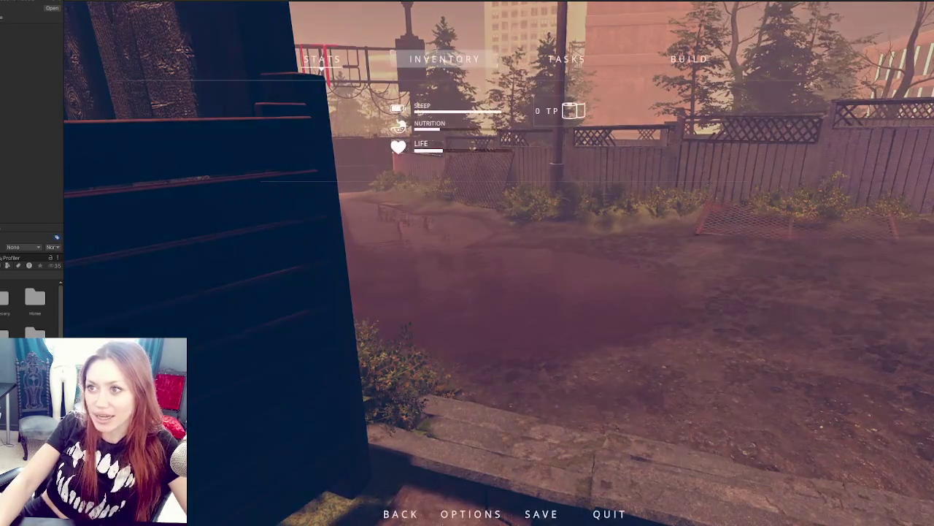
pyautogui.hotkey('alt', 'Tab')
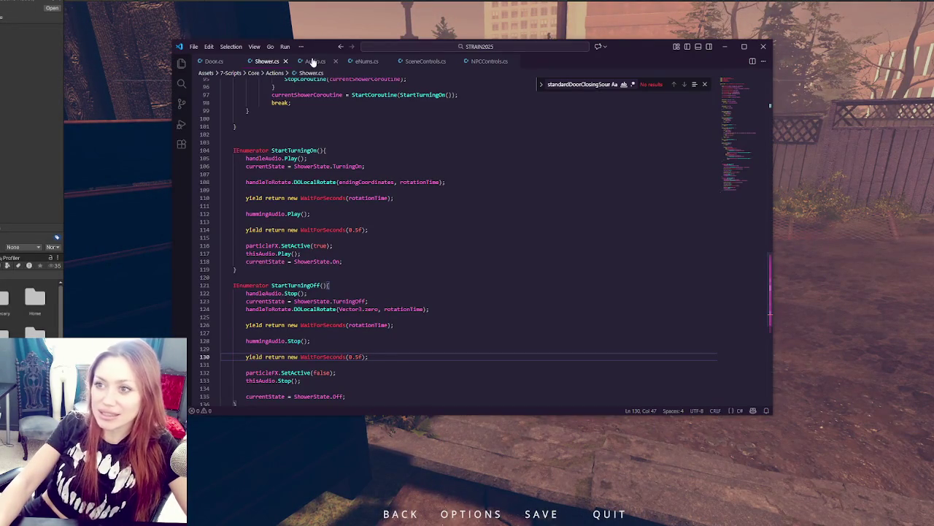
# - In Audio.cs, move the pitch randomisation line into PlayDoorSound's opening branch, indented one level
pyautogui.click(312, 61)
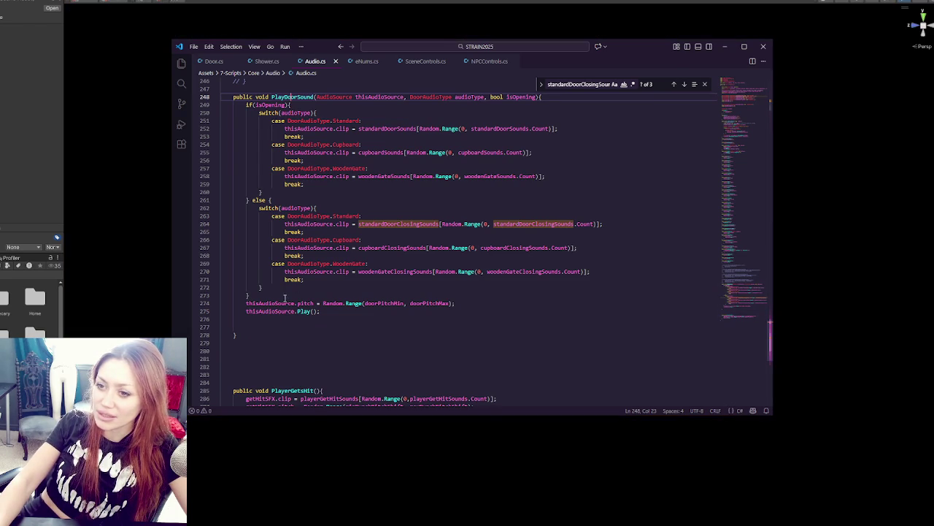
pyautogui.click(283, 295)
pyautogui.scroll(2, 284, 270)
pyautogui.keyDown('shift'); pyautogui.click(501, 346); pyautogui.keyUp('shift')
pyautogui.press('BackSpace')
pyautogui.click(304, 237)
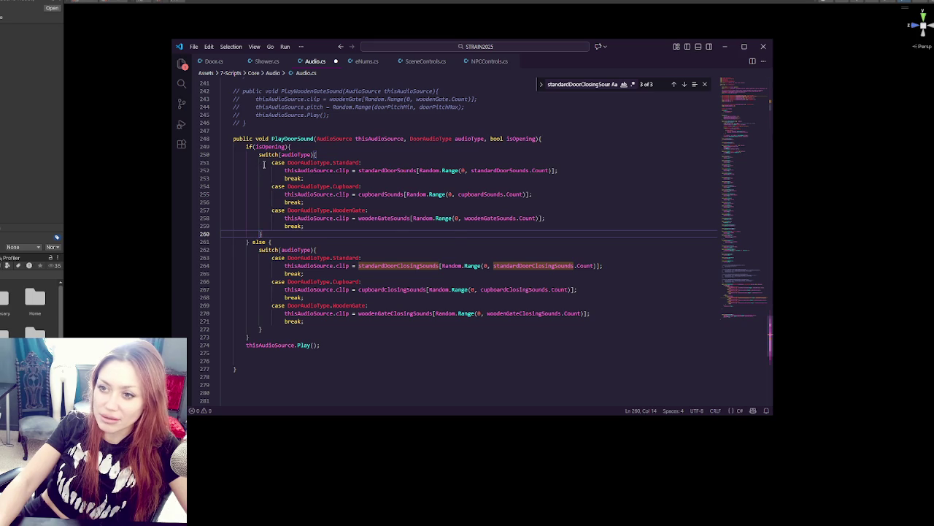
pyautogui.press('Return')
pyautogui.write('thisAudioSource.pitch = Random.Range(doorPitchMin, doorPitchMax);')
pyautogui.press('Tab')
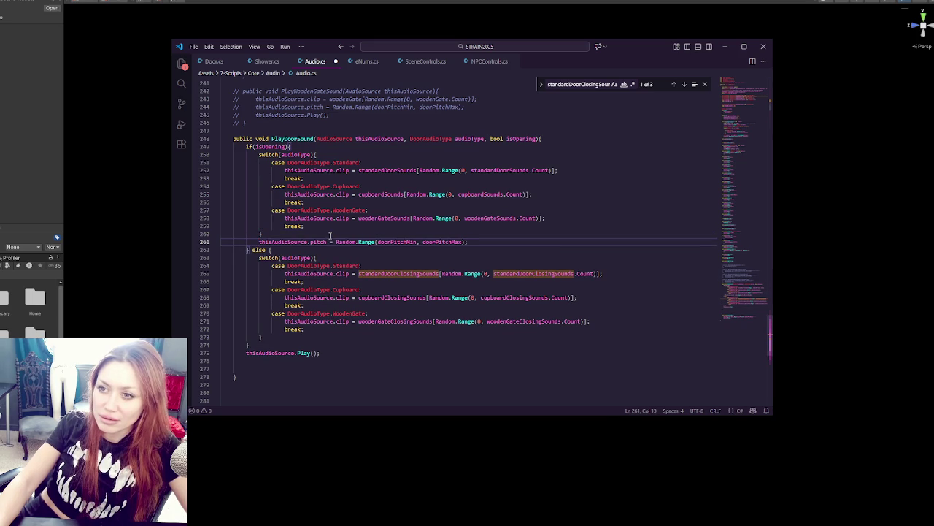
# - Change the decimal digit of the doorPitchMin value to 8
pyautogui.click(290, 352)
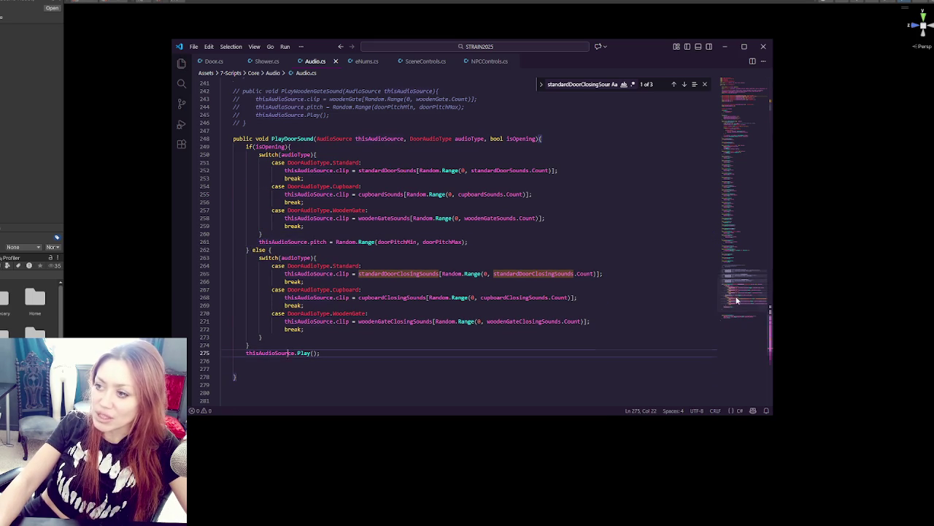
pyautogui.scroll(15, 319, 163)
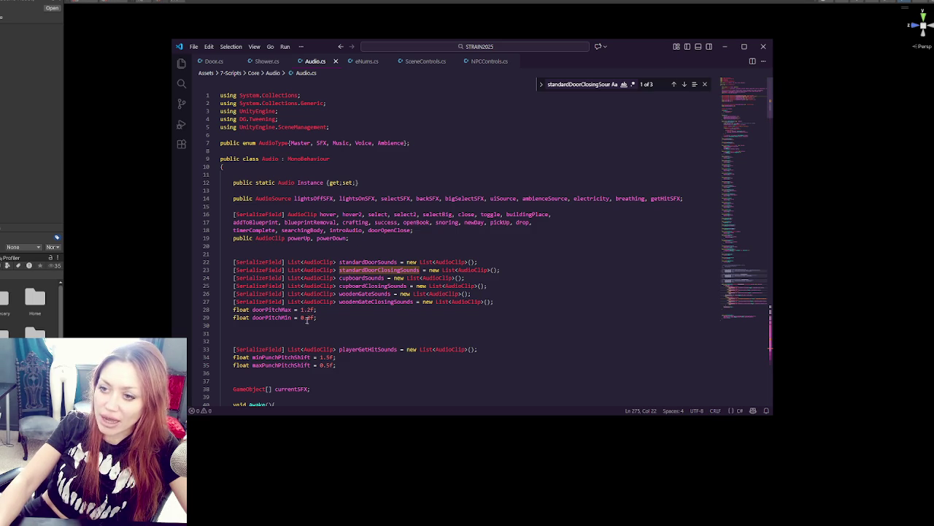
pyautogui.moveTo(306, 318); pyautogui.dragTo(310, 318)
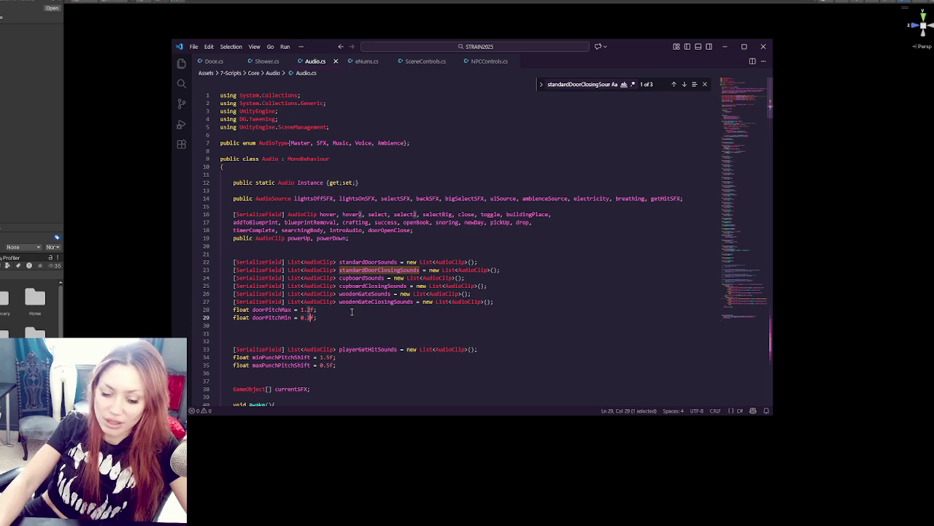
pyautogui.write('8')
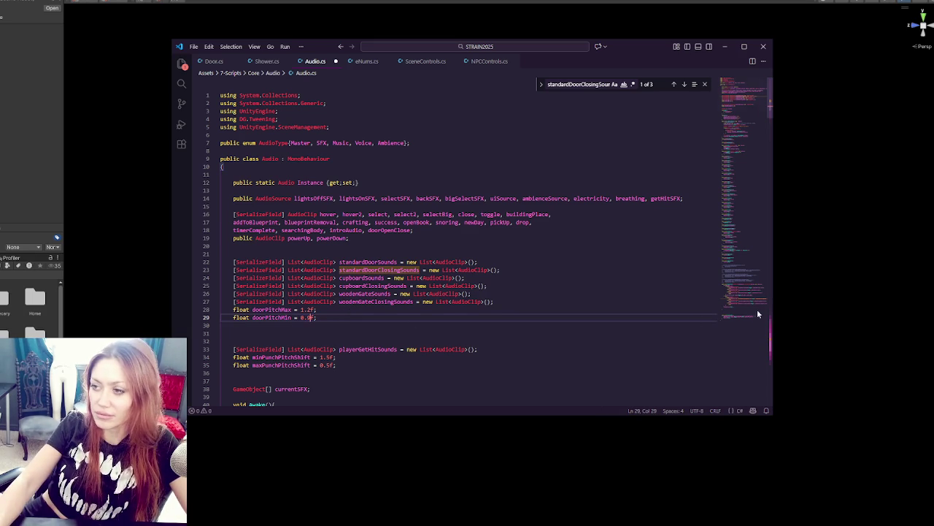
# - Move the pitch line to just after the else block's closing brace and dedent it
pyautogui.click(737, 300)
pyautogui.click(467, 217)
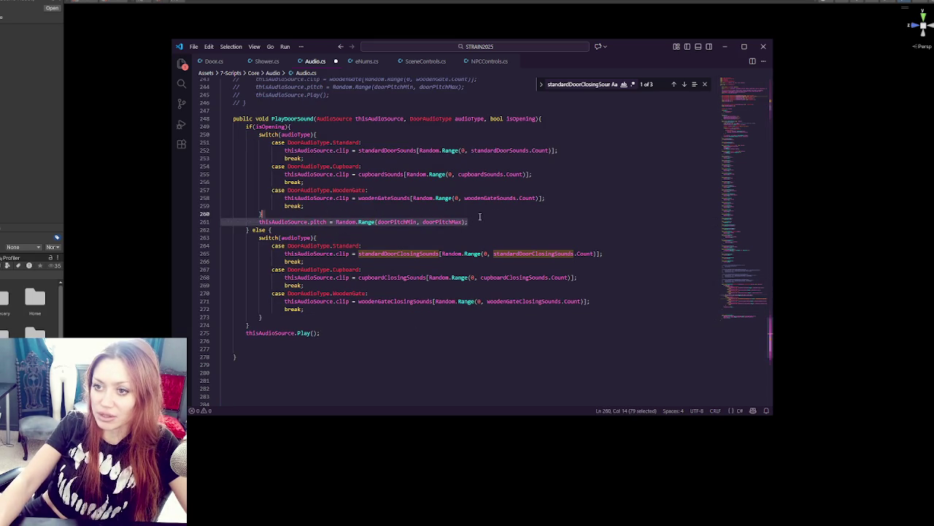
pyautogui.hotkey('ctrl', 'x')
pyautogui.click(296, 317)
pyautogui.hotkey('ctrl', 'v')
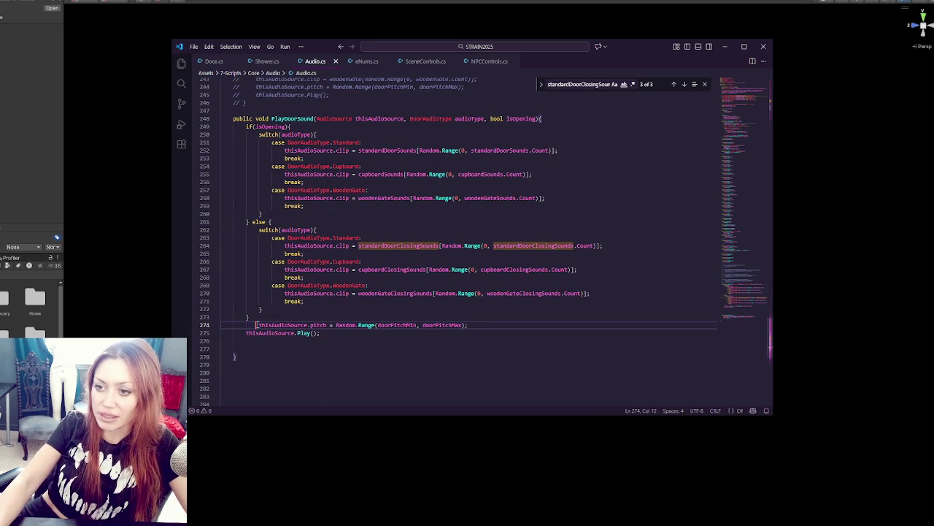
pyautogui.hotkey('shift', 'Tab')
pyautogui.click(511, 317)
pyautogui.click(13, 174)
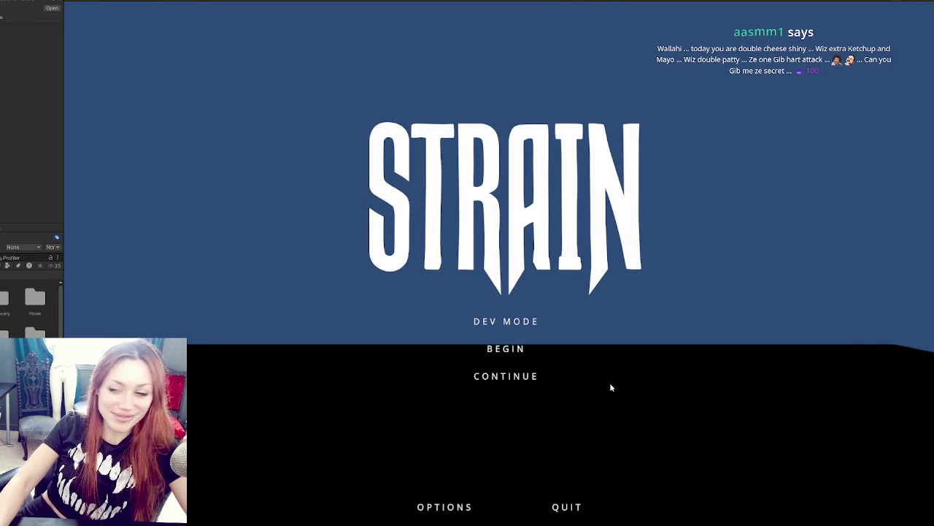
# - Choose DEV MODE on the STRAIN title screen and let the fenced backyard load
pyautogui.click(513, 325)
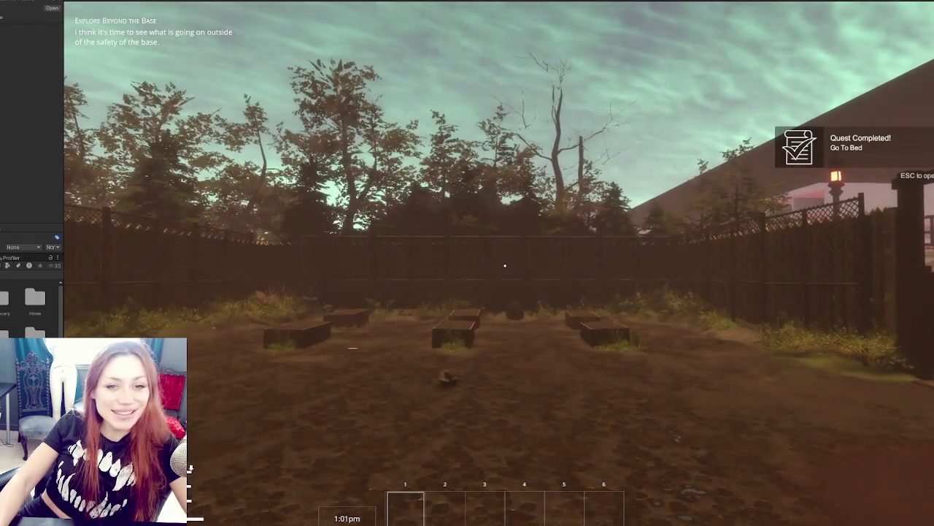
# - Walk to the wooden yard gates and open and close them, including the double gate
pyautogui.press('w')
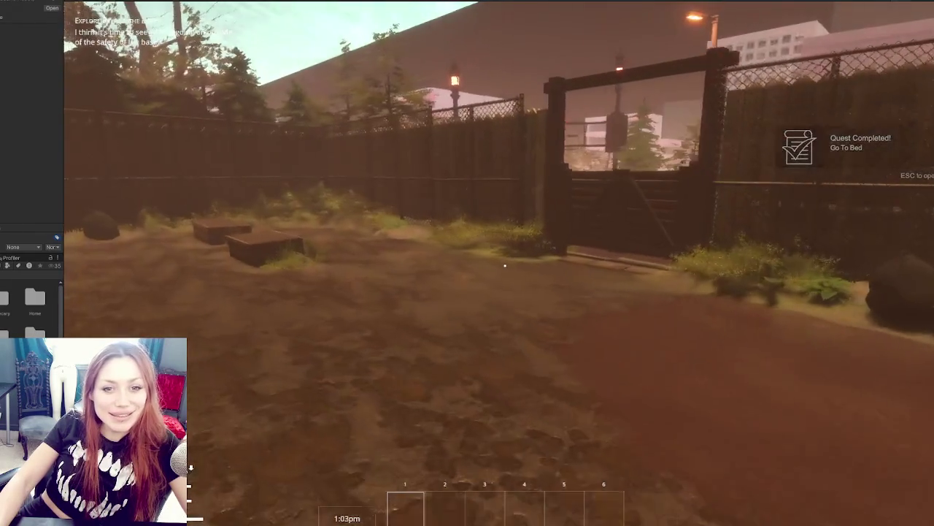
pyautogui.press('w')
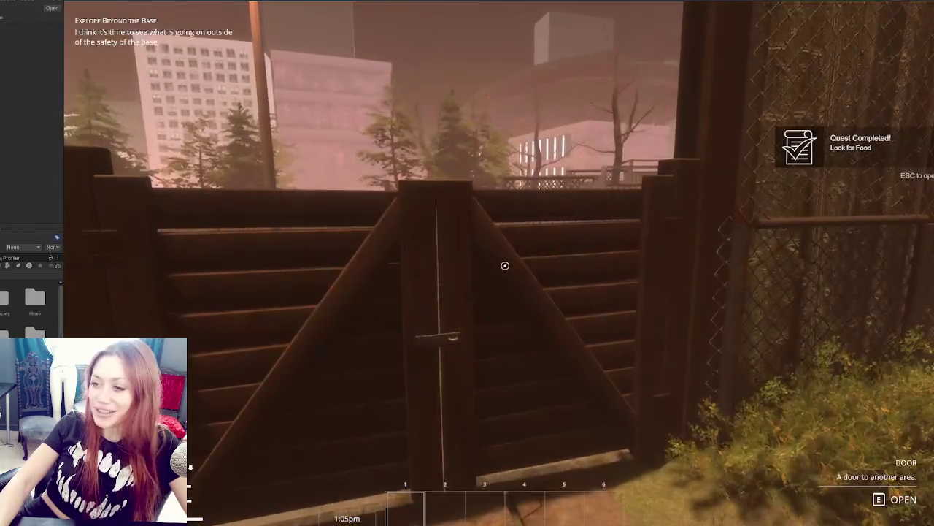
pyautogui.press('e')
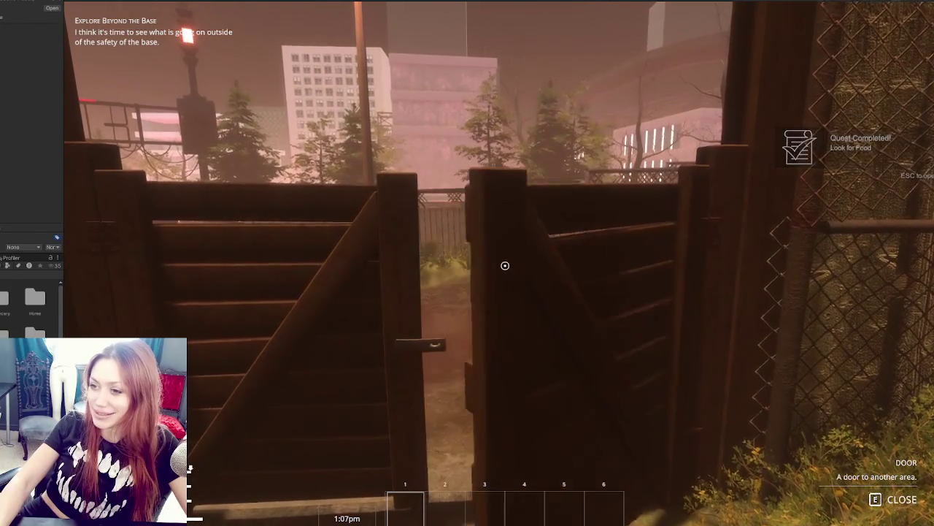
pyautogui.press('w')
pyautogui.press('w')
pyautogui.press('e')
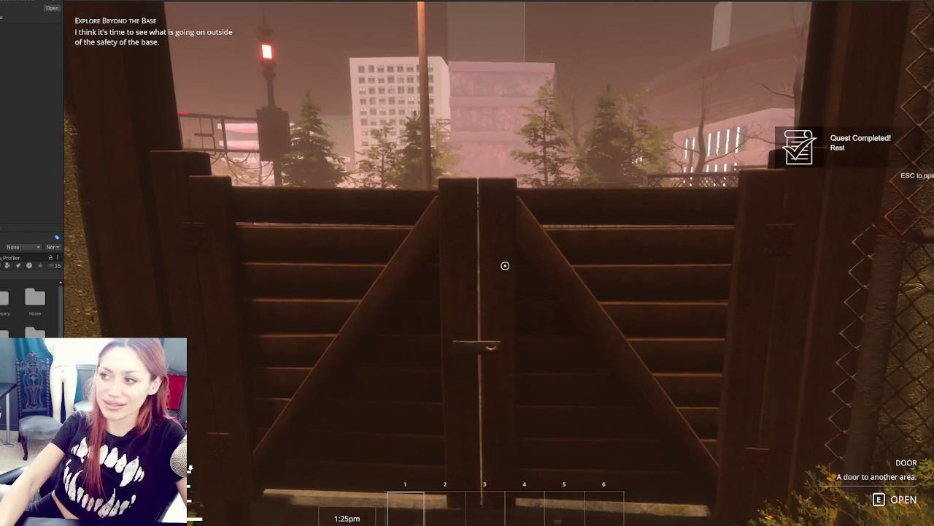
pyautogui.press('e')
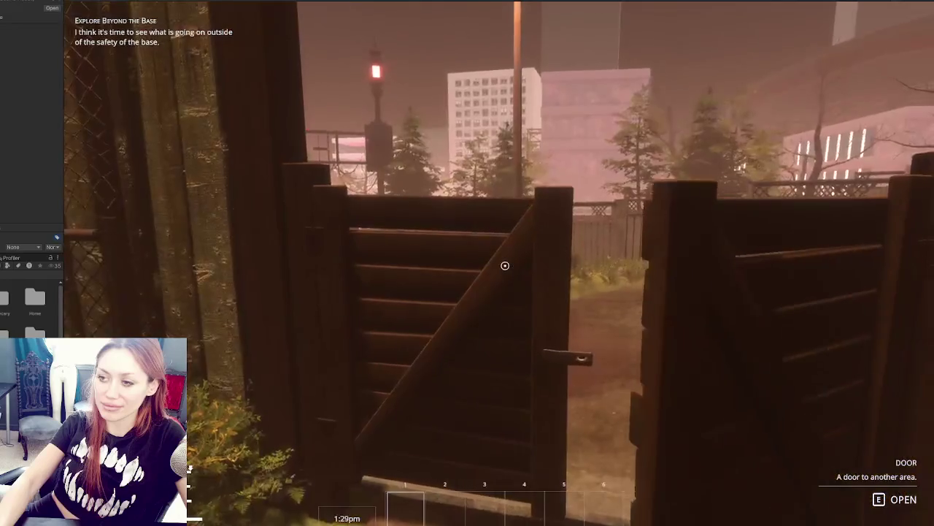
pyautogui.press('e')
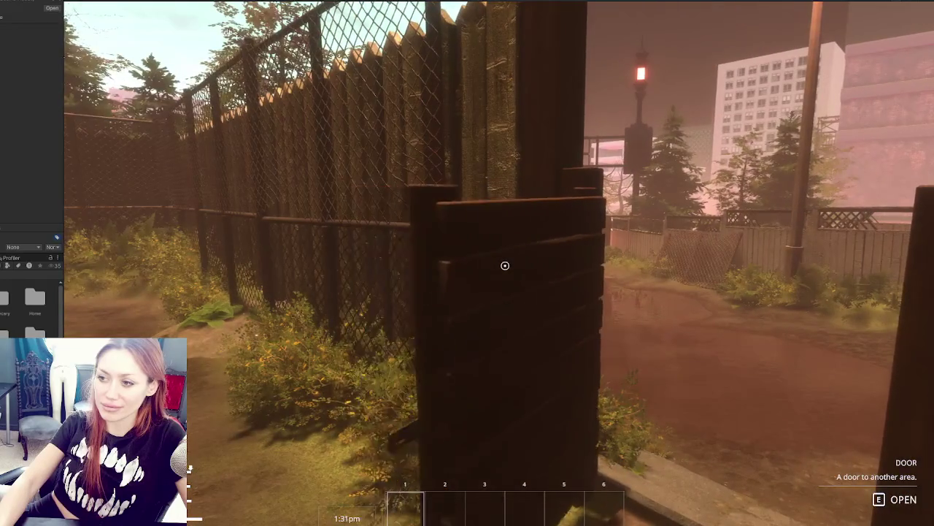
pyautogui.press('e')
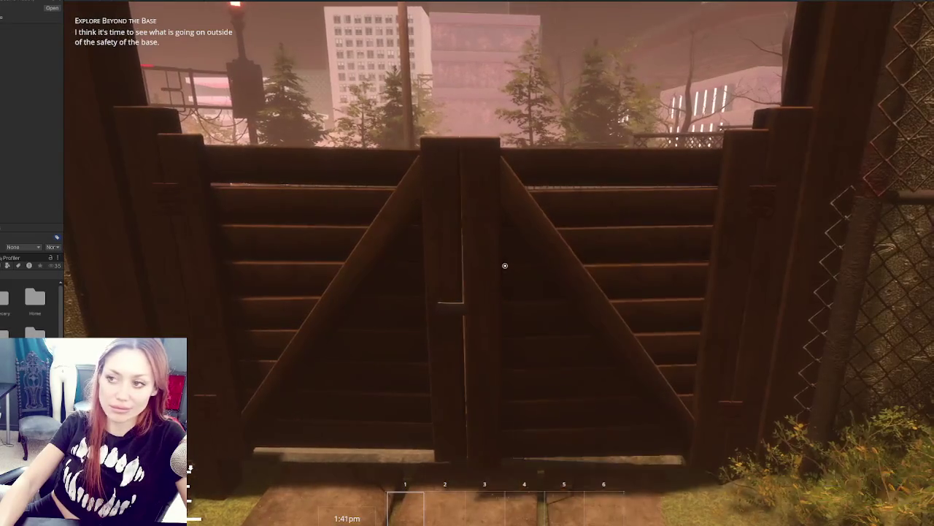
pyautogui.press('e')
# - Walk along the path to the red EXIT gate and go through it onto the road
pyautogui.press('w')
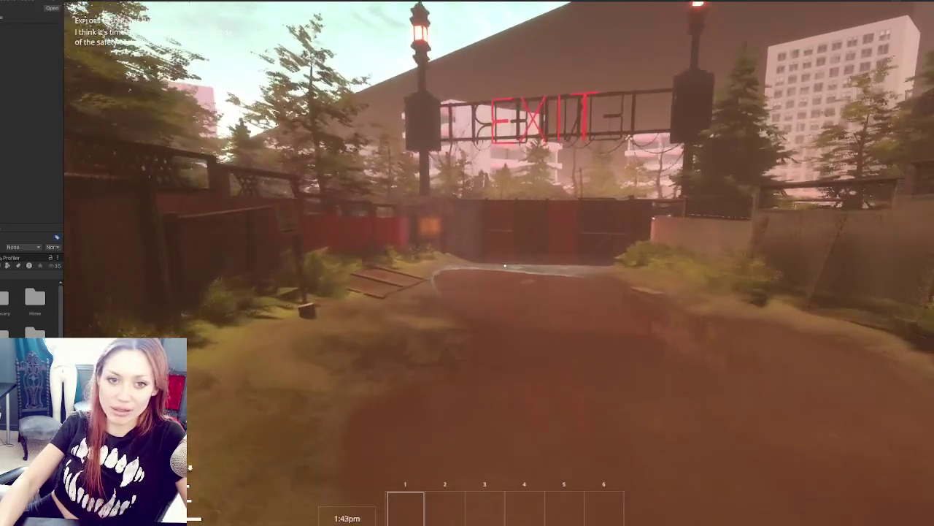
pyautogui.press('w')
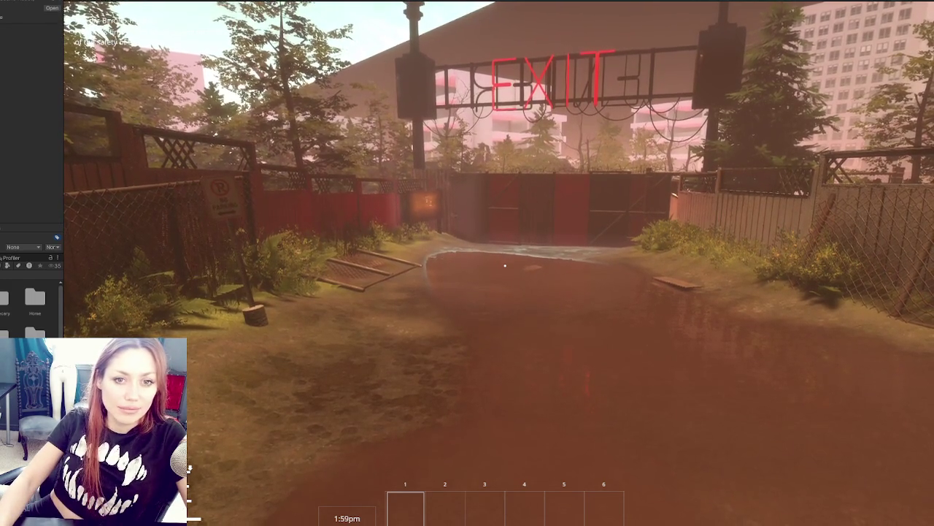
pyautogui.press('w')
pyautogui.press('w')
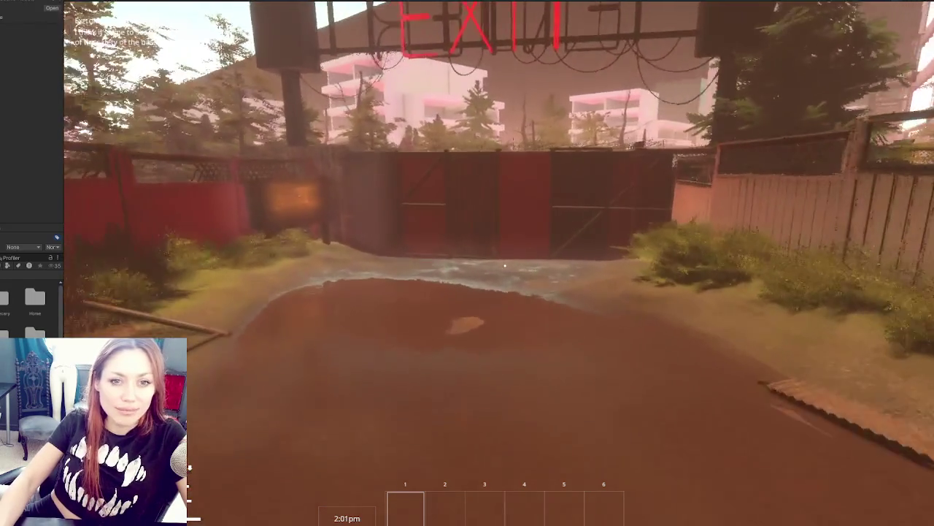
pyautogui.press('w')
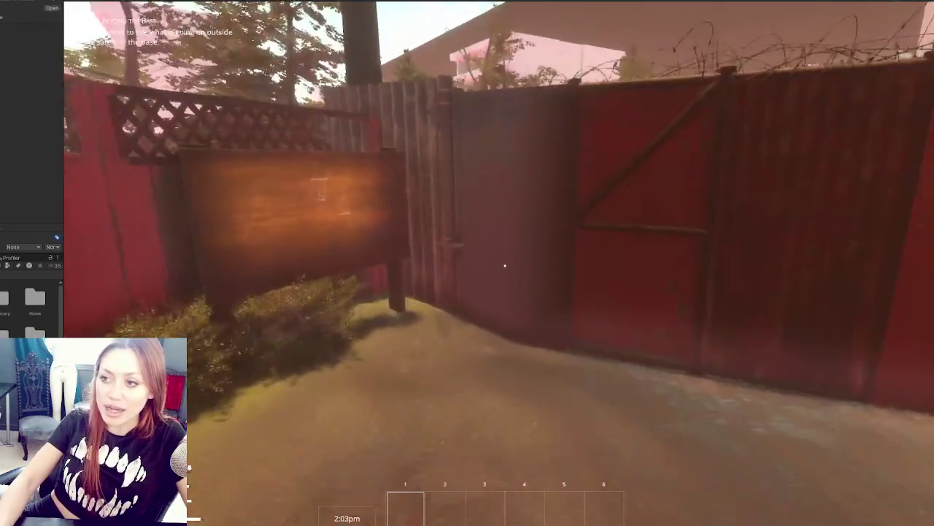
pyautogui.press('e')
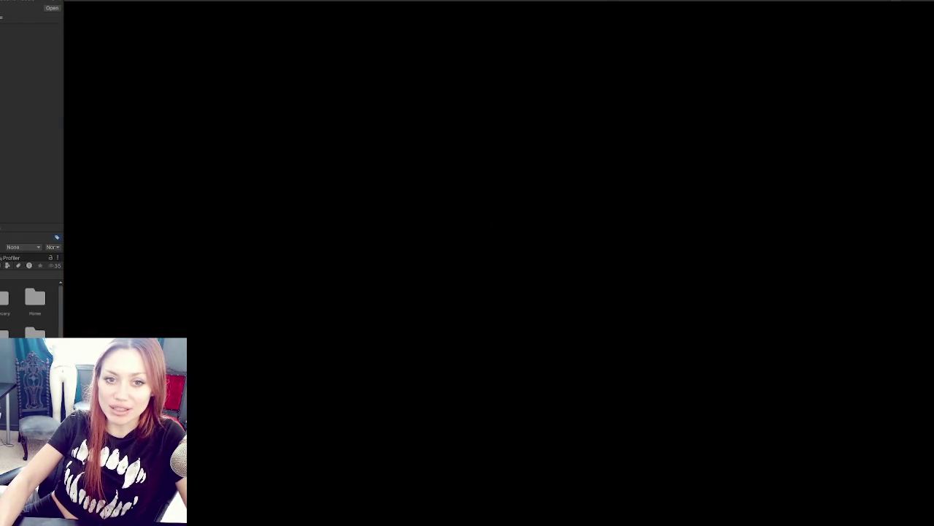
# - Walk through the garden past the seating area and gazebo, then open the shed door
pyautogui.press('w')
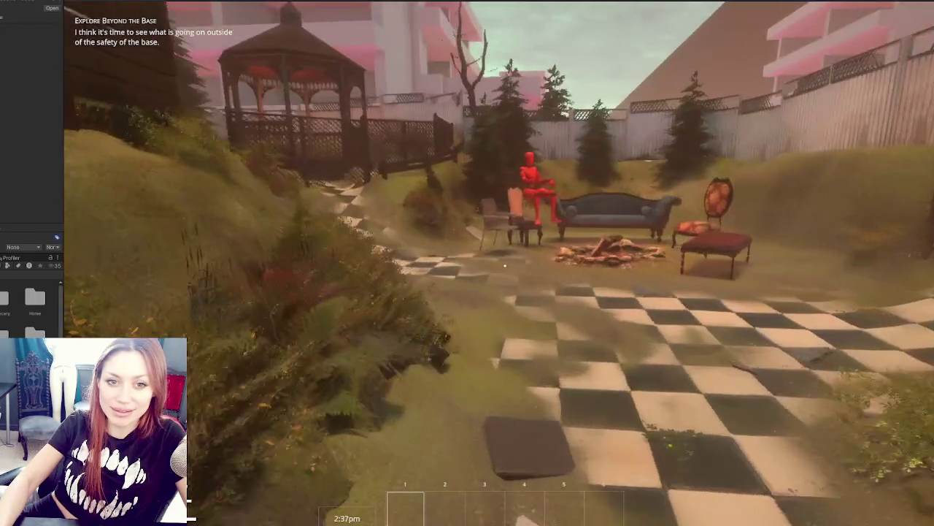
pyautogui.press('w')
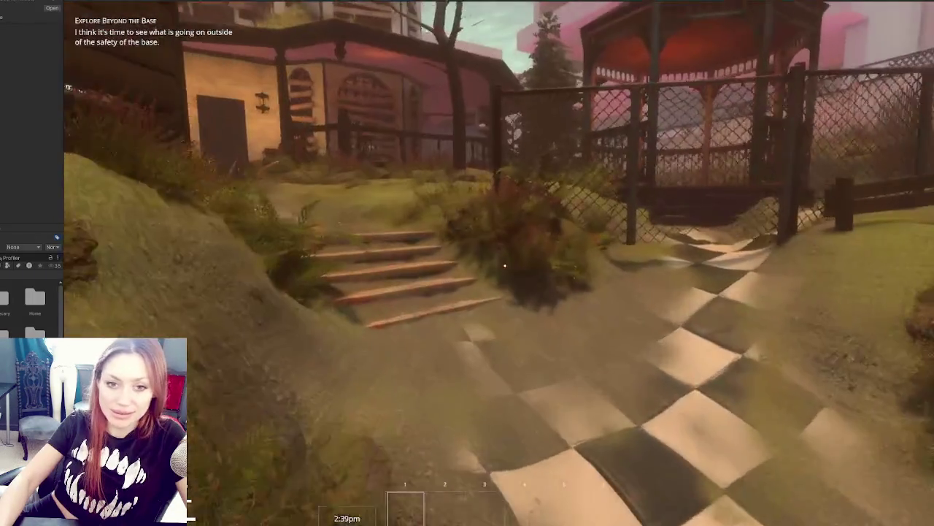
pyautogui.press('w')
pyautogui.press('w')
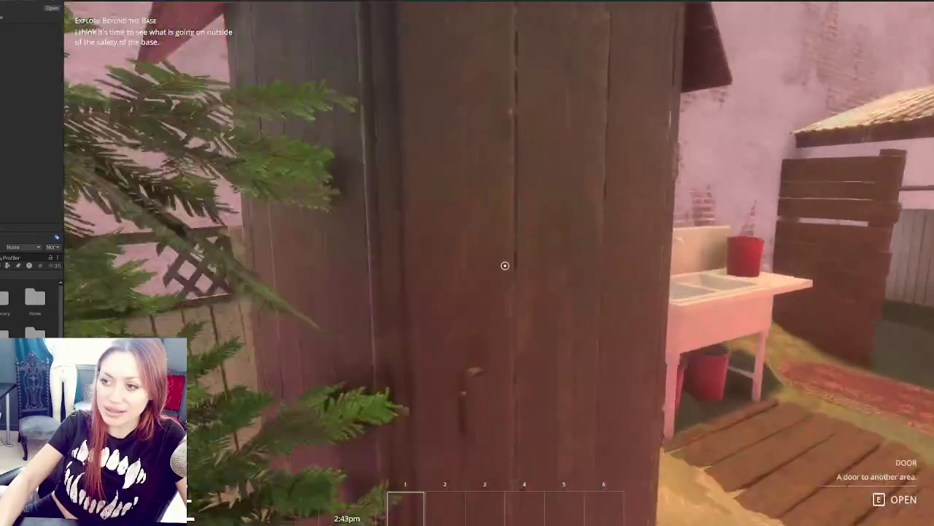
pyautogui.press('e')
pyautogui.press('e')
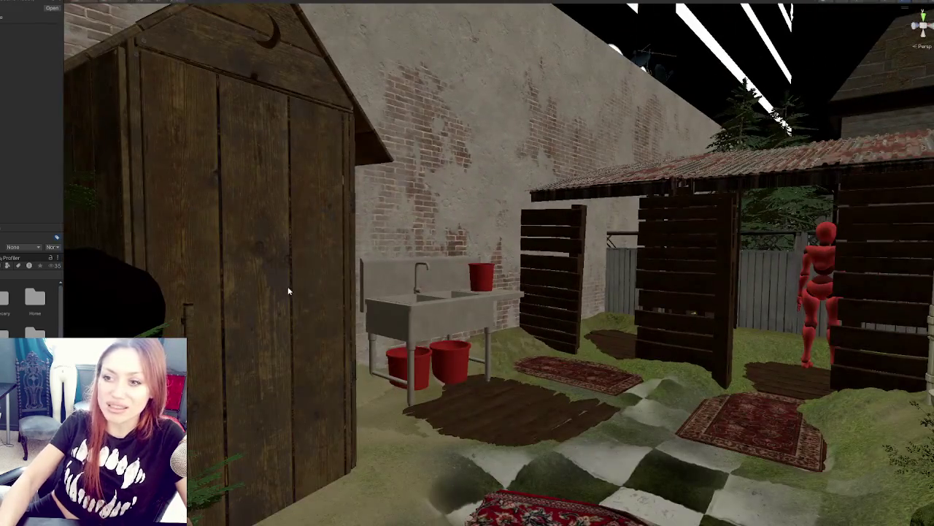
# - Select the outhouse door and add an Audio Source component to it
pyautogui.click(252, 249)
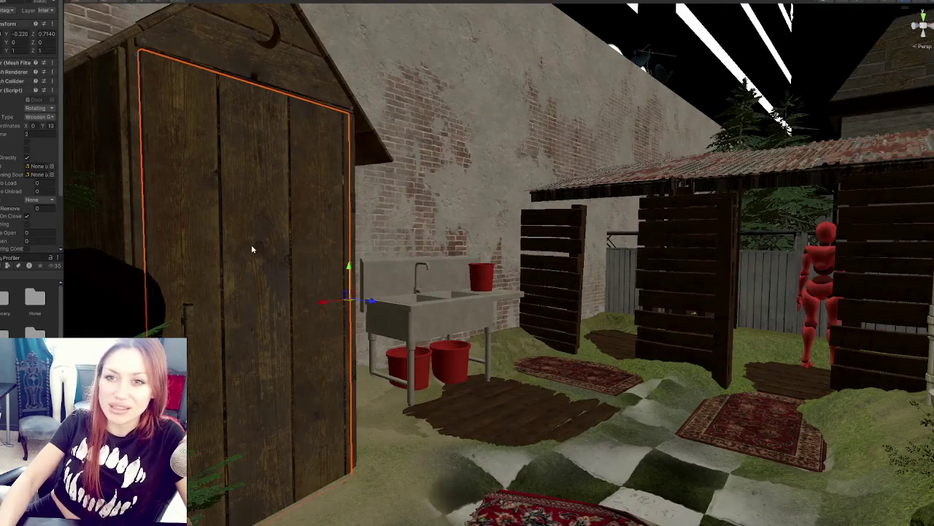
pyautogui.scroll(-3, 8, 129)
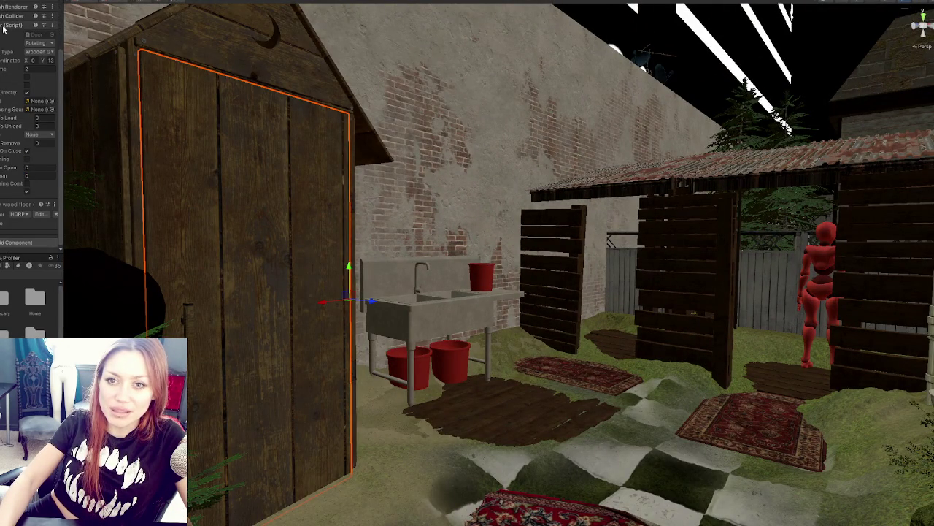
pyautogui.click(4, 27)
pyautogui.click(18, 138)
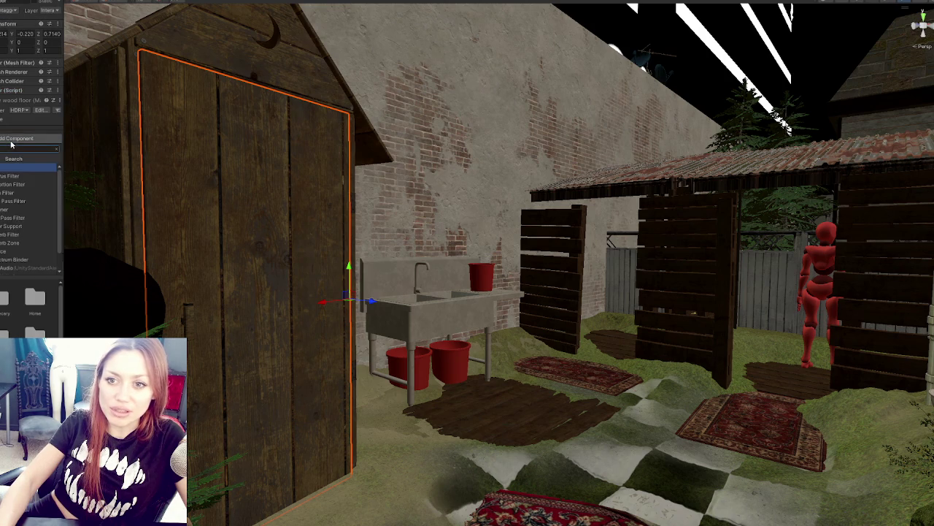
pyautogui.click(15, 250)
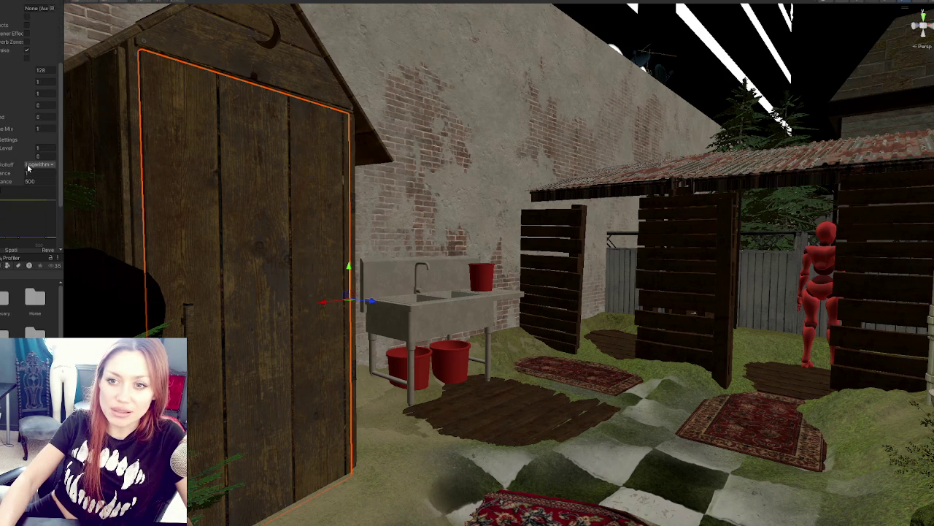
# - Set the Audio Source to Linear rolloff, Max Distance 10, Doppler Level 0 and Spatial Blend 1
pyautogui.click(50, 165)
pyautogui.click(36, 181)
pyautogui.doubleClick(37, 181)
pyautogui.write('10')
pyautogui.click(52, 148)
pyautogui.write('0')
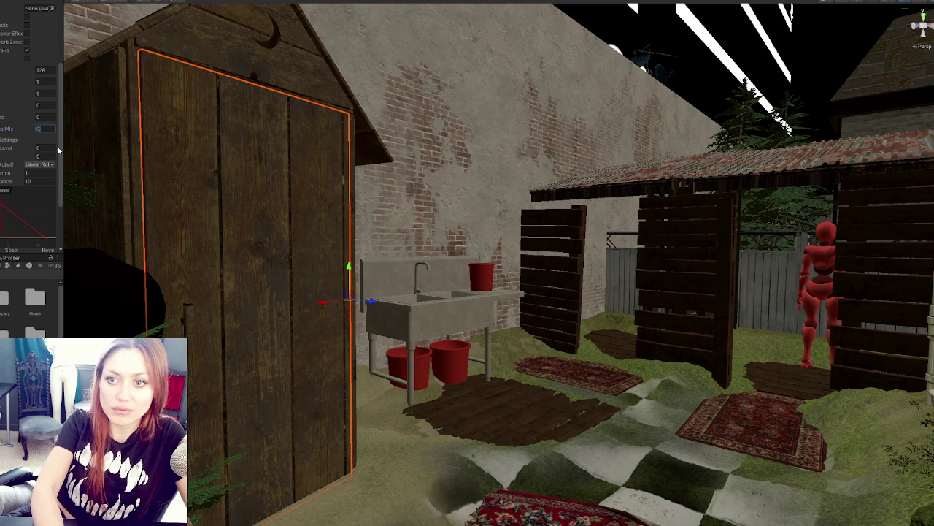
pyautogui.hotkey('shift', 'Tab')
pyautogui.write('1')
pyautogui.scroll(3, 57, 145)
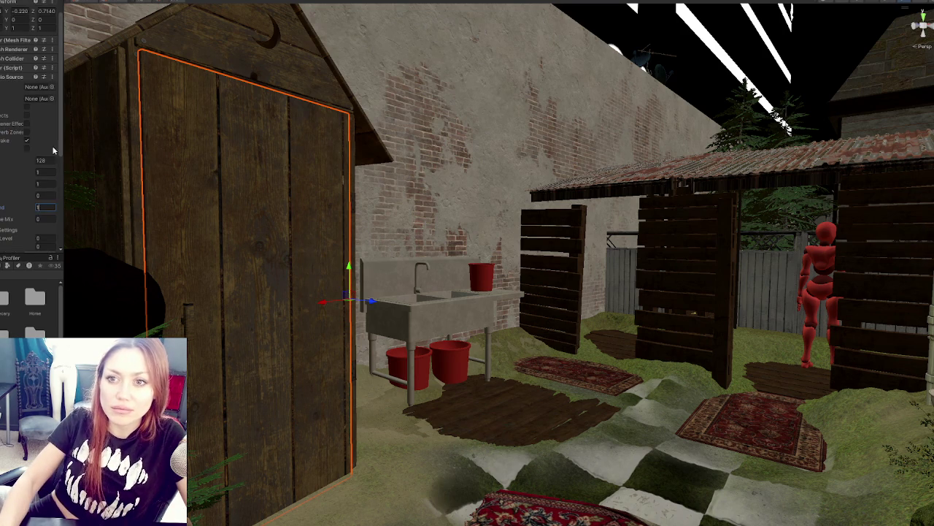
pyautogui.click(27, 141)
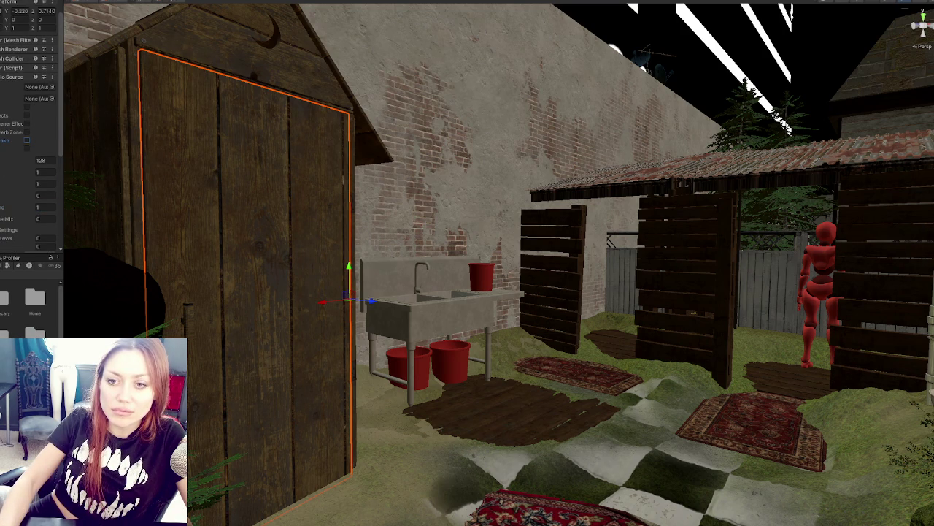
pyautogui.scroll(1, 2, 78)
pyautogui.click(5, 90)
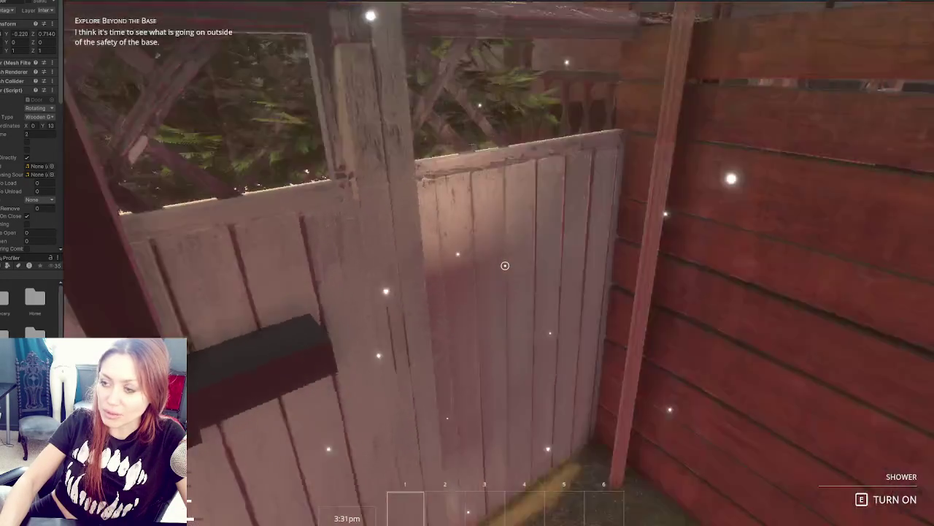
# - Walk through the porch to the dark door, close it, then pause and stop play mode
pyautogui.press('w')
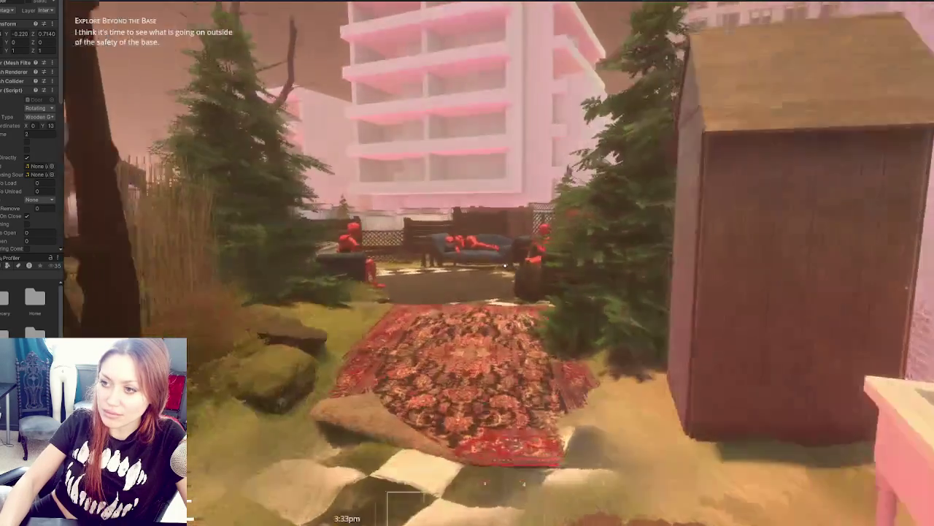
pyautogui.press('w')
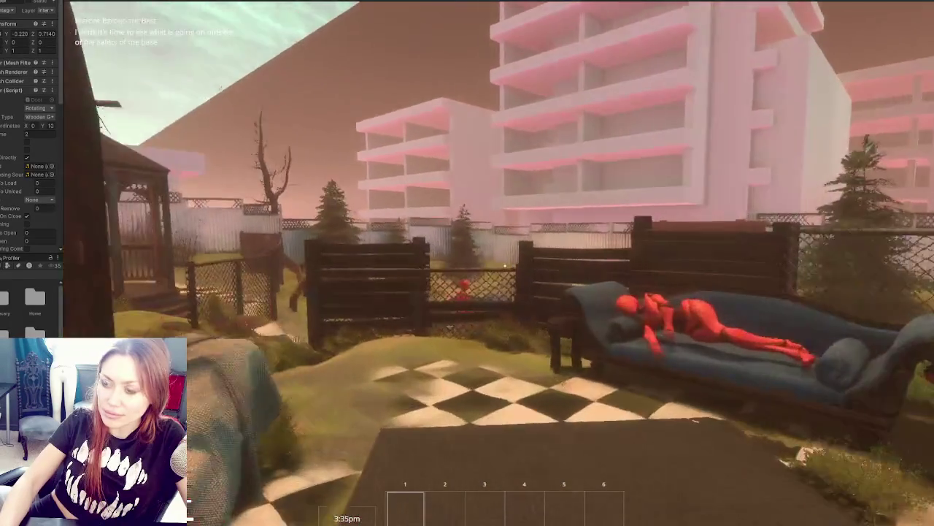
pyautogui.press('w')
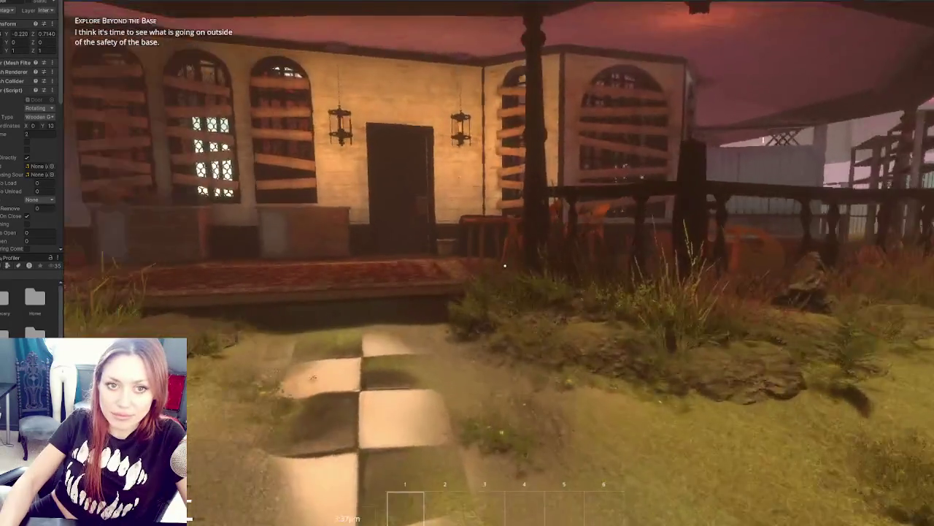
pyautogui.press('w')
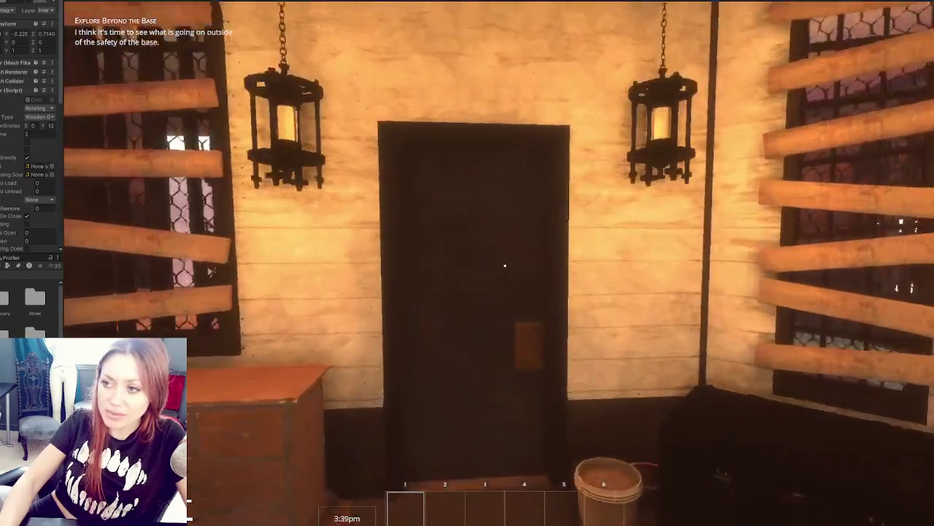
pyautogui.press('w')
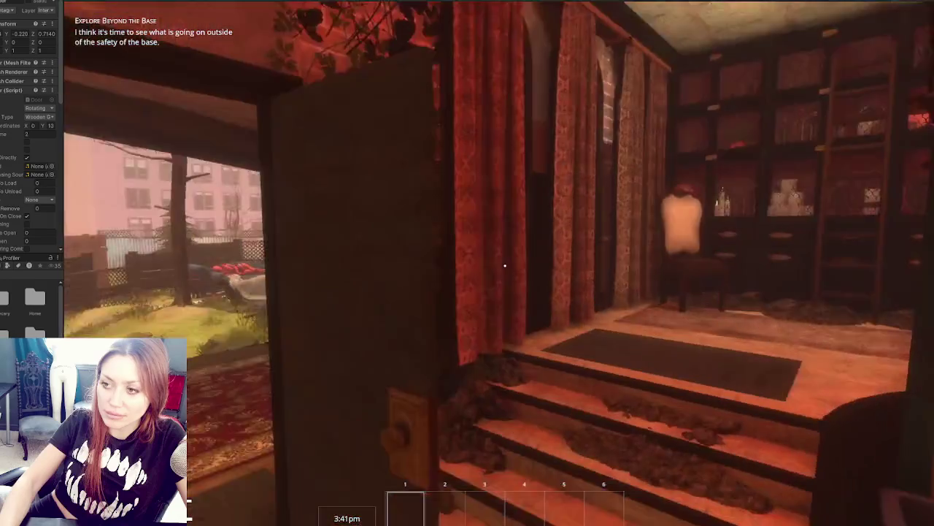
pyautogui.press('w')
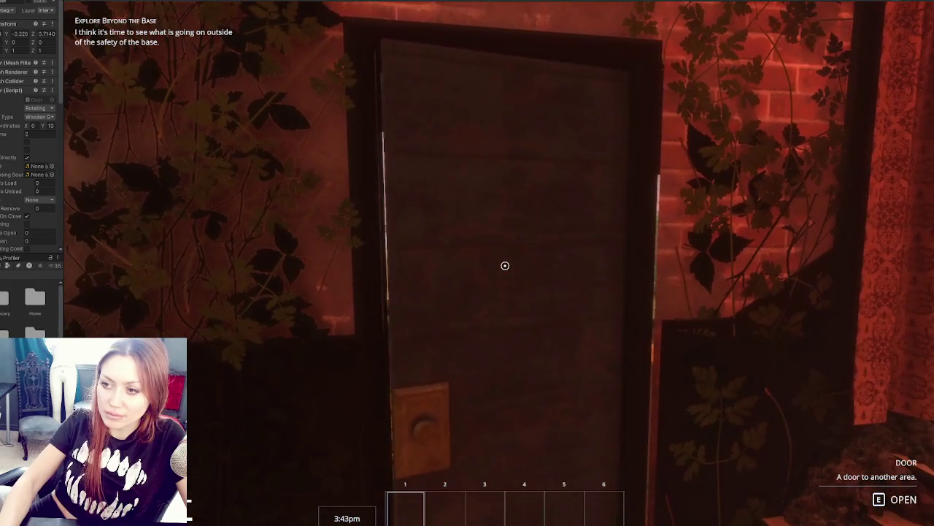
pyautogui.press('Escape')
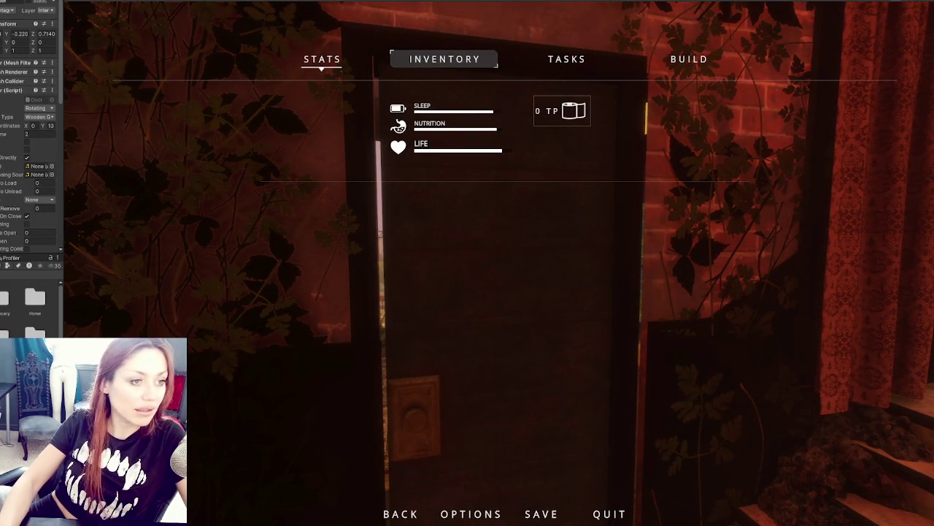
pyautogui.hotkey('ctrl', 'p')
pyautogui.hotkey('alt', 'Tab')
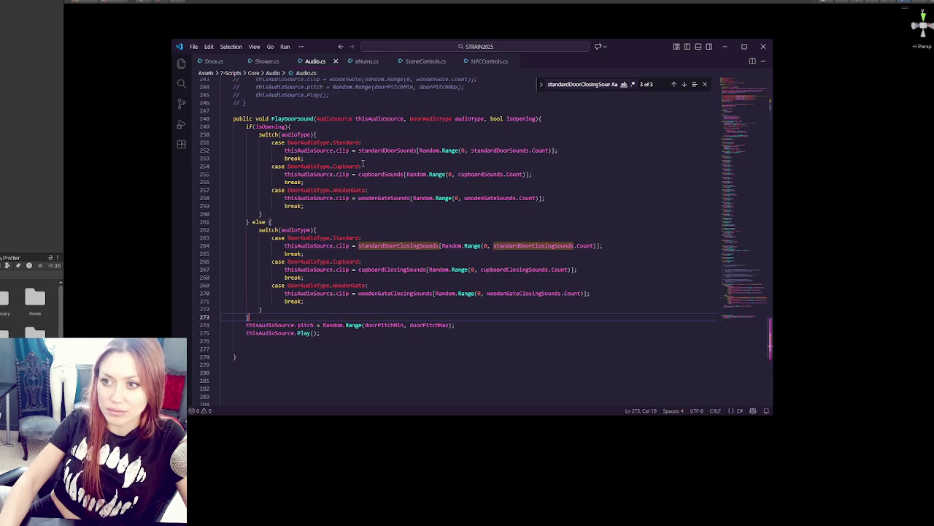
# - Duplicate the standardDoorClosingSounds declaration as standardDoorShutSounds and save Audio.cs
pyautogui.click(221, 61)
pyautogui.scroll(6, 437, 177)
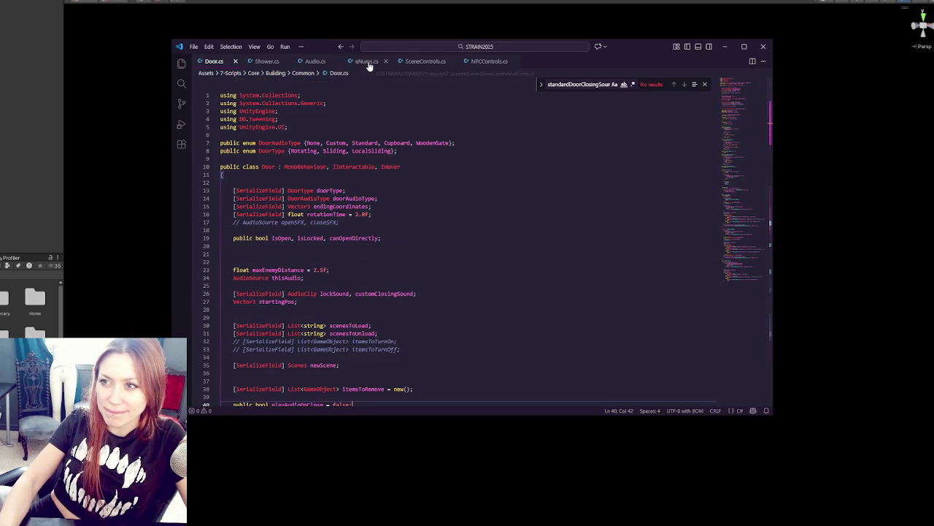
pyautogui.click(316, 61)
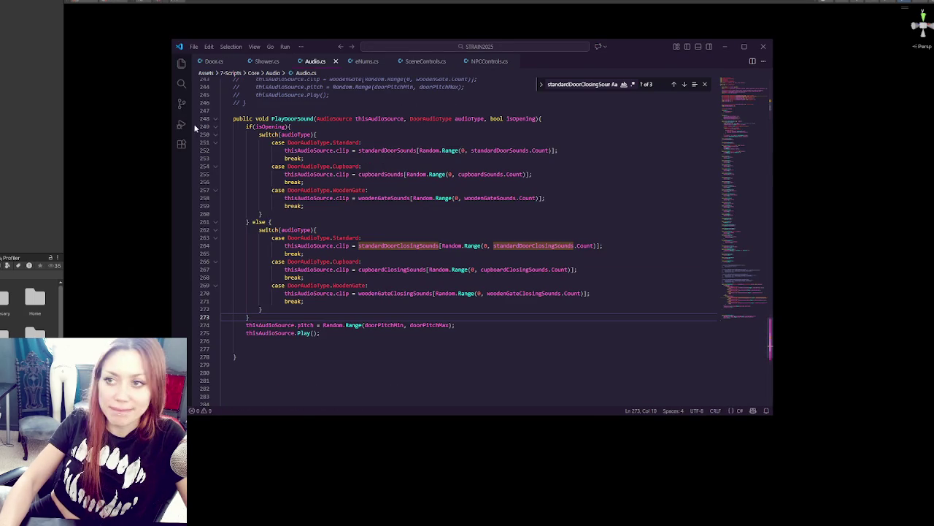
pyautogui.moveTo(754, 287); pyautogui.dragTo(753, 80)
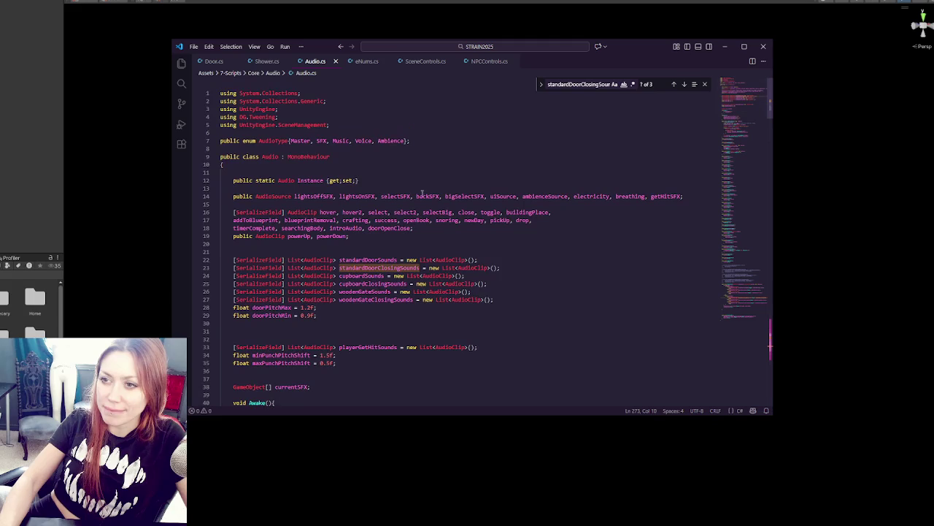
pyautogui.moveTo(503, 267); pyautogui.dragTo(513, 261)
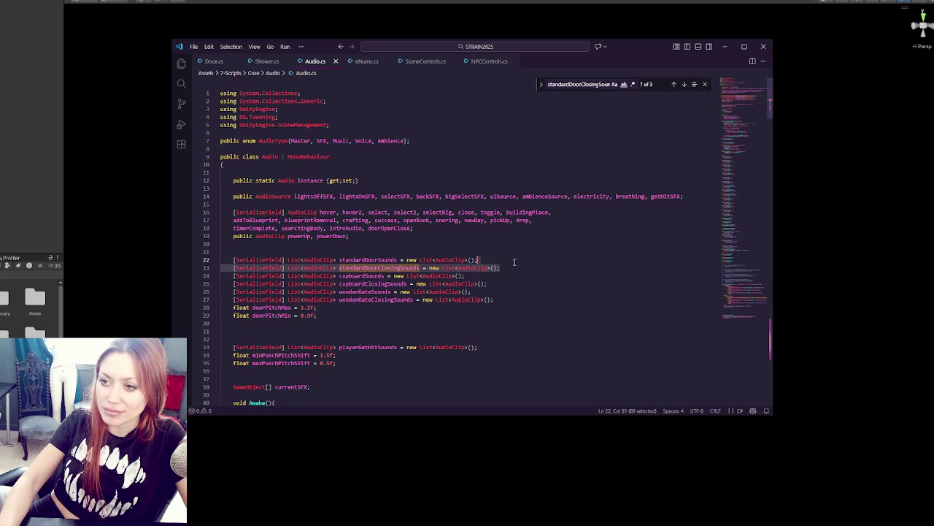
pyautogui.hotkey('ctrl', 'c')
pyautogui.hotkey('ctrl', 'v')
pyautogui.hotkey('ctrl', 'v')
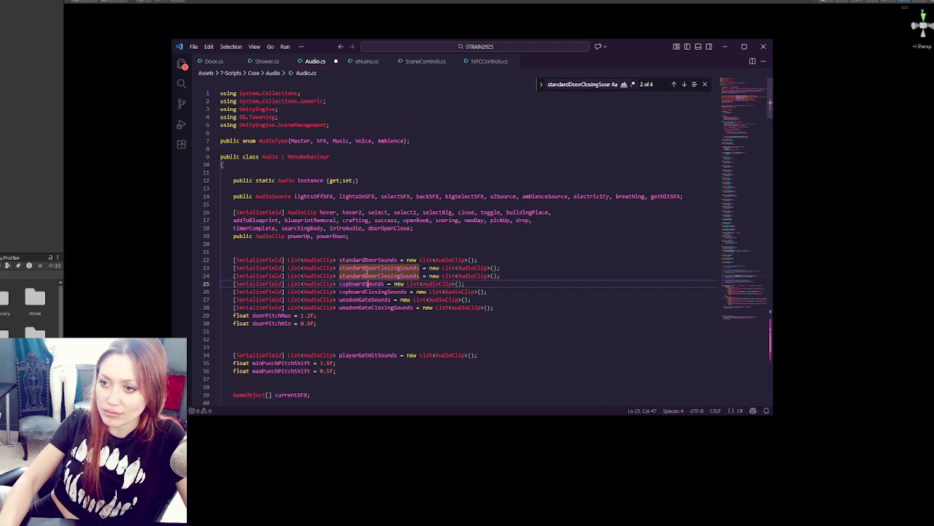
pyautogui.moveTo(367, 275); pyautogui.dragTo(397, 275)
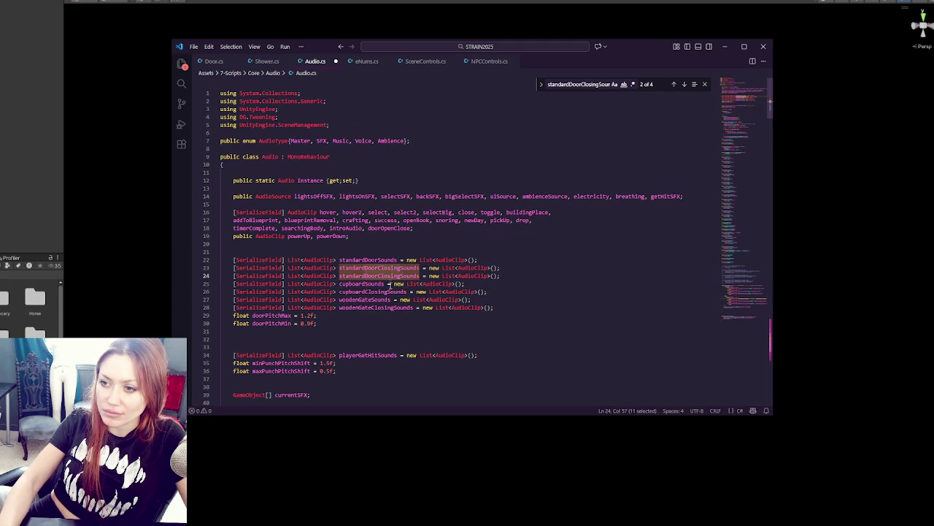
pyautogui.write('DoorO')
pyautogui.write('hut')
pyautogui.hotkey('ctrl', 's')
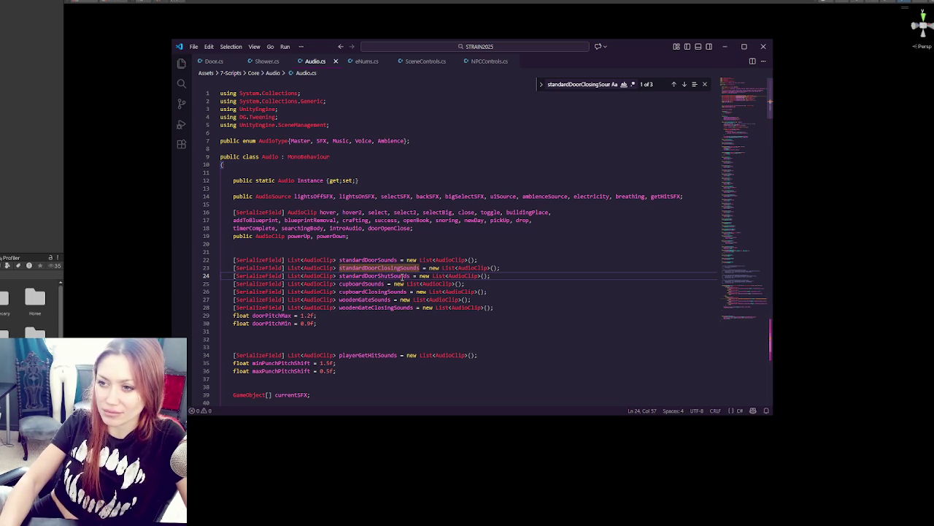
# - Add a woodenGateShutSounds list by duplicating and renaming the woodenGateClosingSounds declaration
pyautogui.moveTo(514, 309); pyautogui.dragTo(518, 301)
pyautogui.hotkey('ctrl', 'c')
pyautogui.press('Right')
pyautogui.hotkey('ctrl', 'v')
pyautogui.click(395, 315)
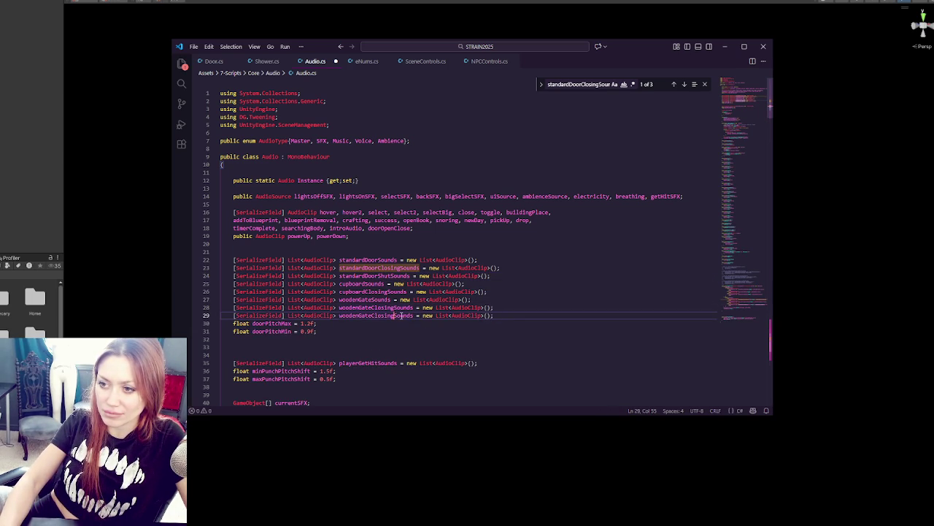
pyautogui.moveTo(369, 315); pyautogui.dragTo(391, 315)
pyautogui.write('Shut')
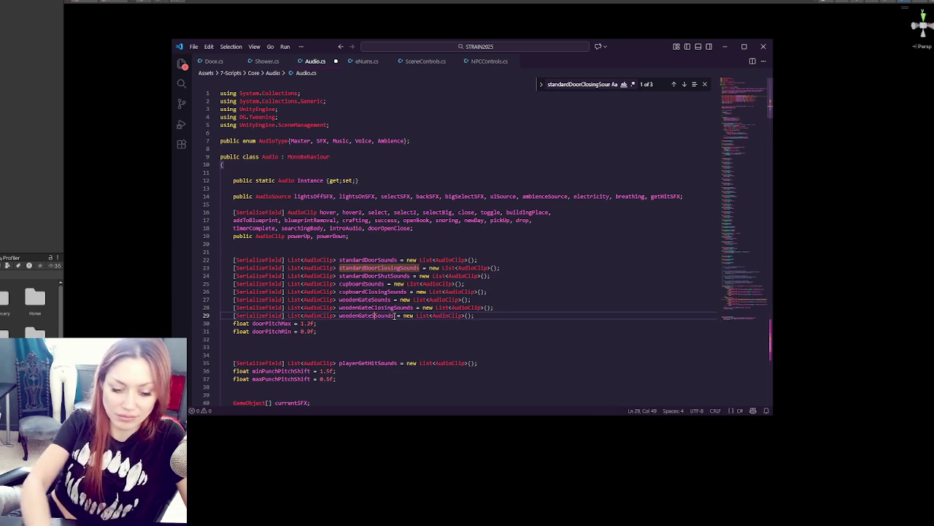
pyautogui.press('BackSpace')
pyautogui.press('BackSpace')
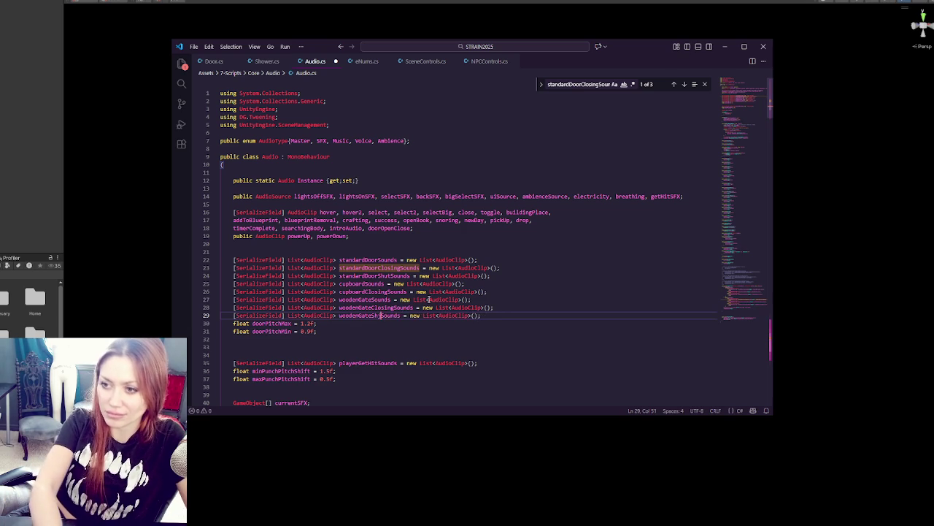
pyautogui.write('t')
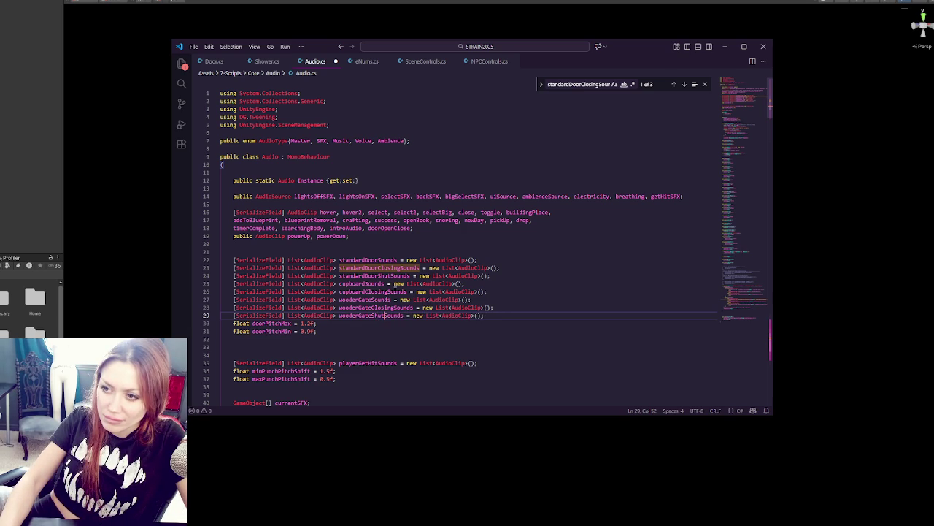
# - Add a cupboardShutSounds list from the cupboardClosingSounds declaration and check the new names
pyautogui.moveTo(521, 295); pyautogui.dragTo(525, 286)
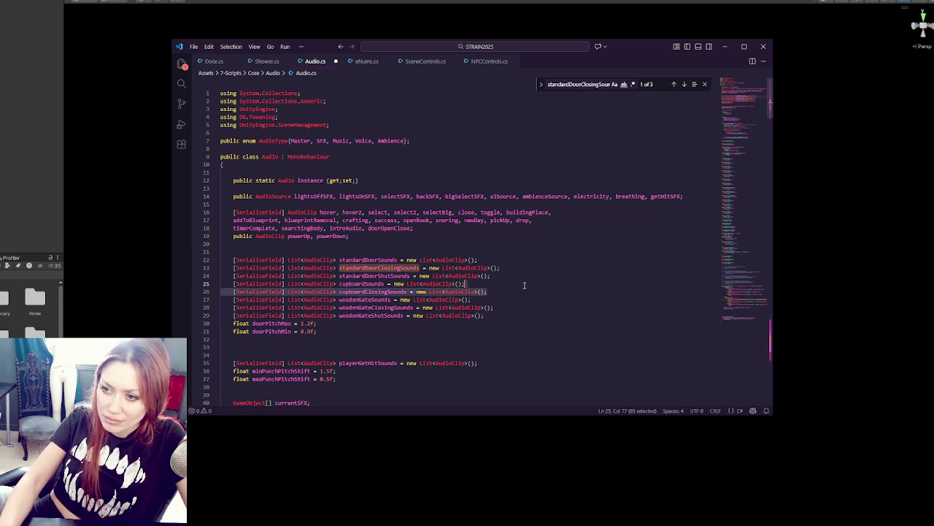
pyautogui.hotkey('ctrl', 'c')
pyautogui.press('Right')
pyautogui.hotkey('ctrl', 'v')
pyautogui.moveTo(365, 299); pyautogui.dragTo(385, 300)
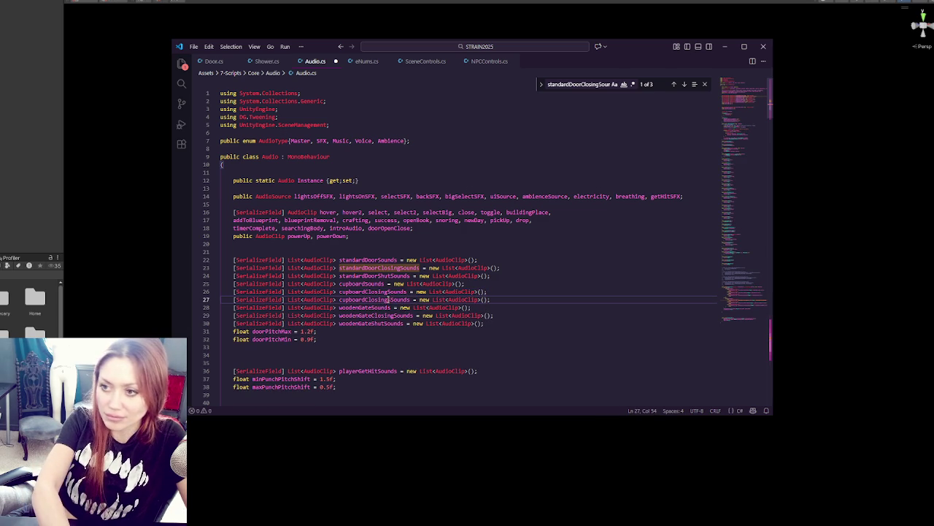
pyautogui.write('Shut')
pyautogui.press('BackSpace')
pyautogui.press('BackSpace')
pyautogui.press('BackSpace')
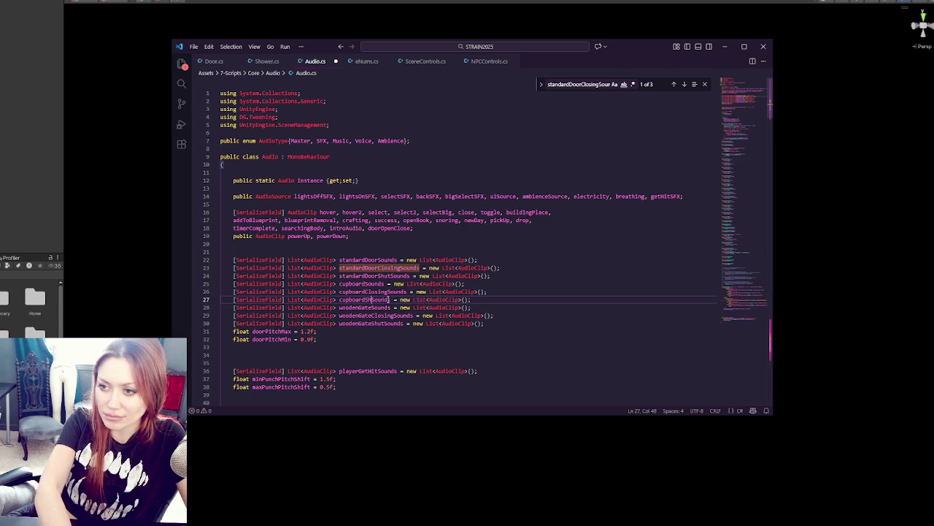
pyautogui.write('Shut')
pyautogui.click(400, 276)
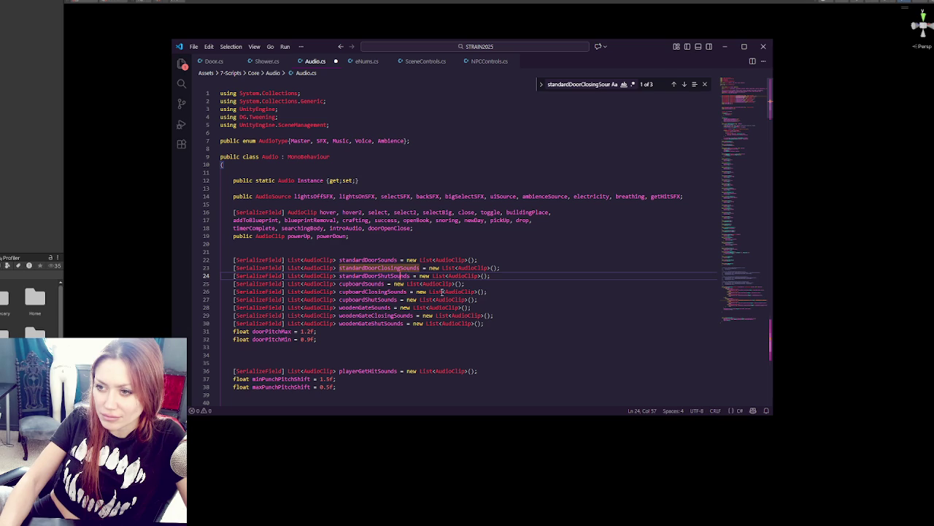
pyautogui.click(489, 299)
pyautogui.click(731, 322)
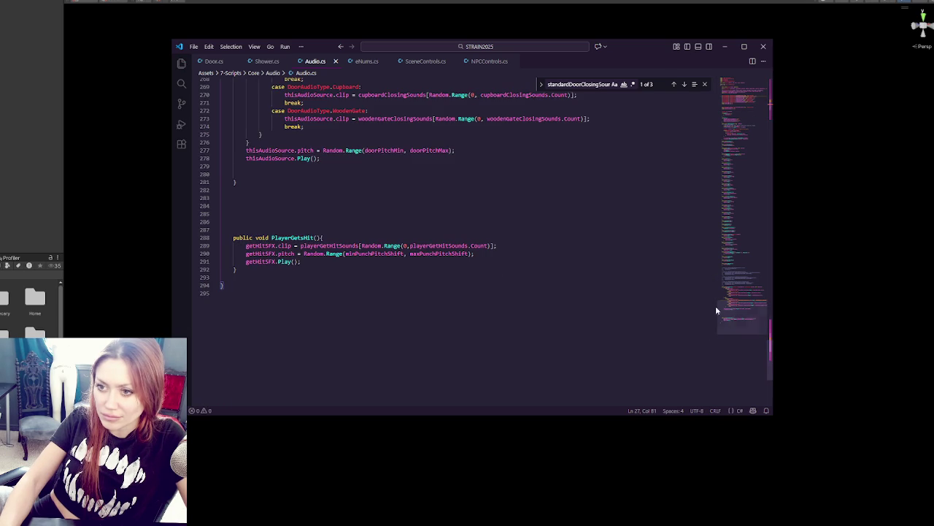
# - Delete the stray blank line before PlayDoorSound's closing brace
pyautogui.scroll(5, 402, 176)
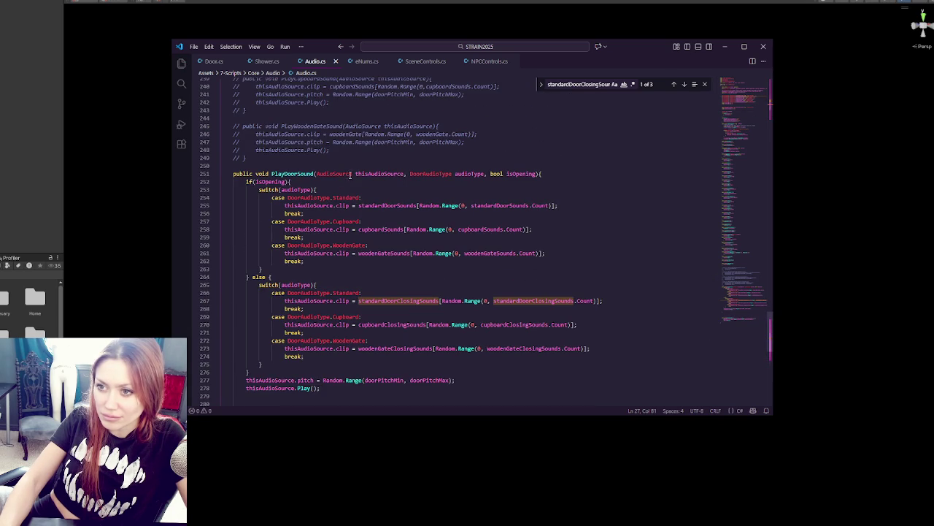
pyautogui.click(536, 173)
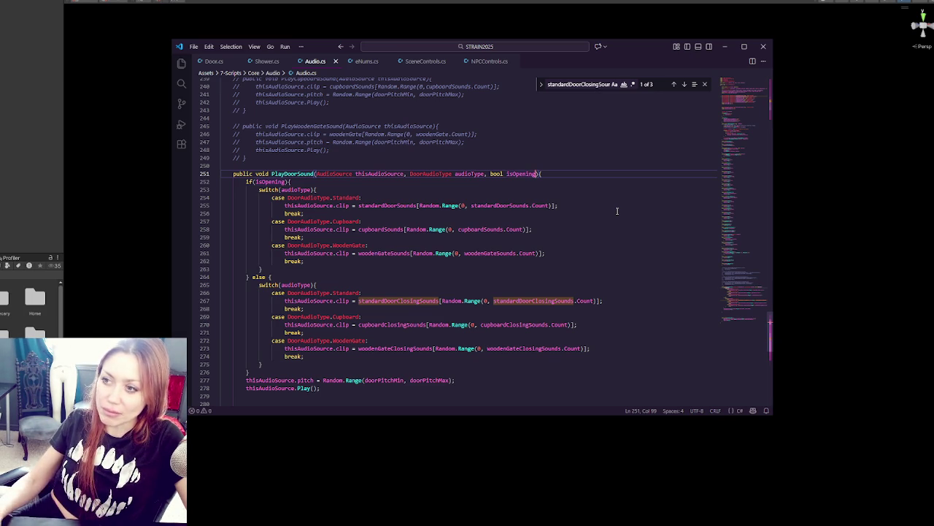
pyautogui.scroll(-1, 283, 201)
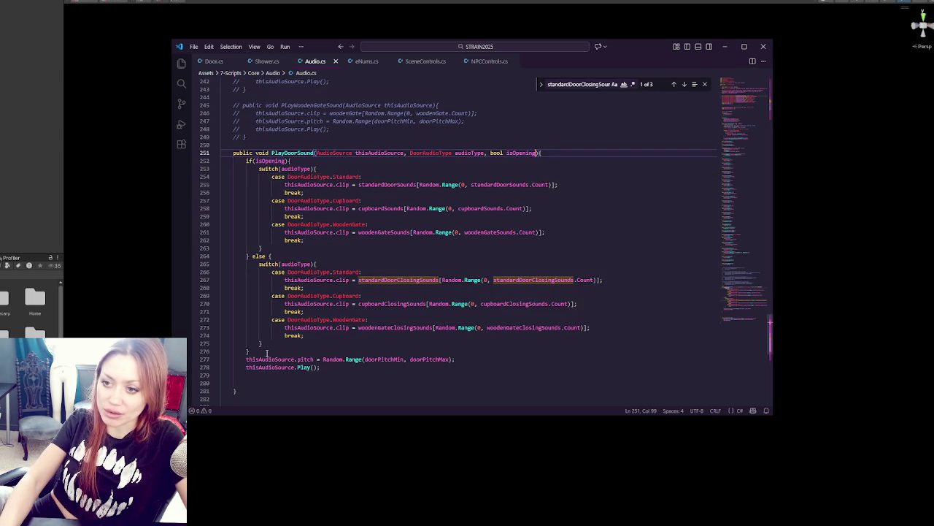
pyautogui.click(258, 377)
pyautogui.press('Delete')
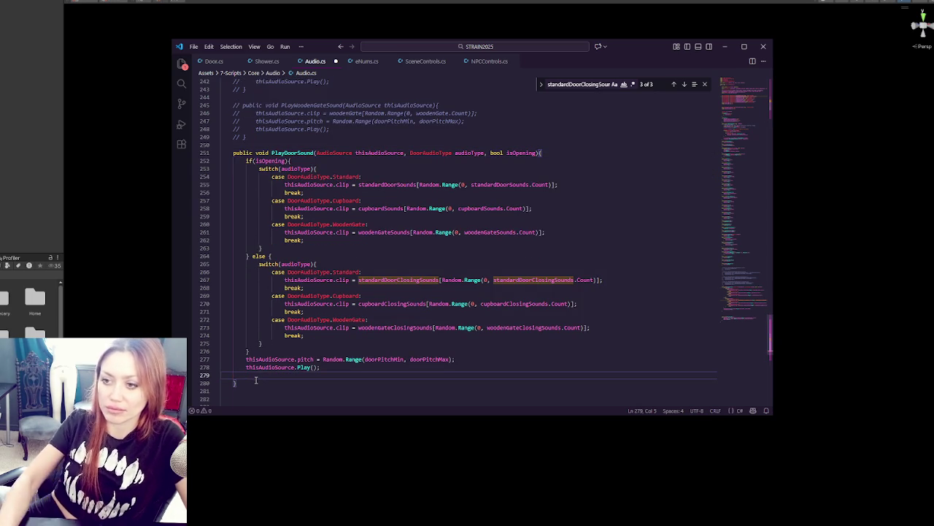
pyautogui.press('BackSpace')
pyautogui.click(256, 381)
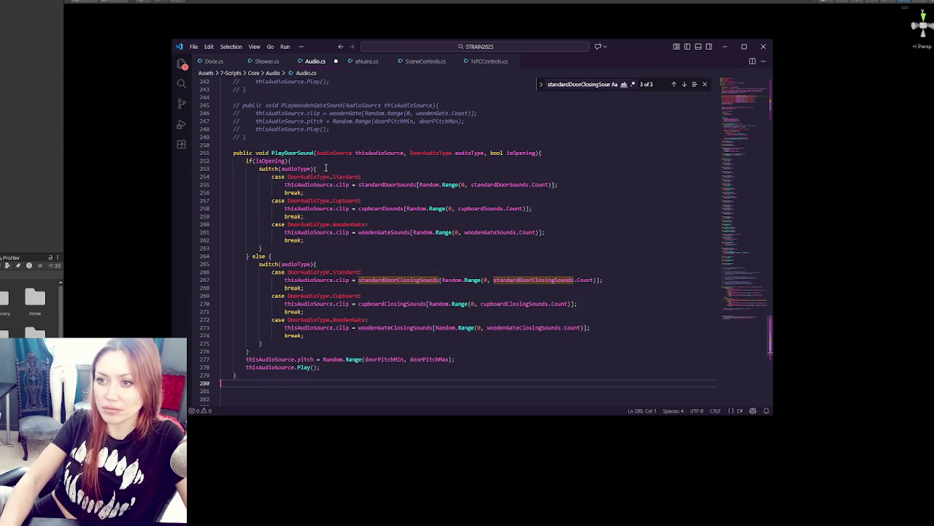
# - Remove the bool isOpening parameter and rename the method to PlayDoorOpenSound
pyautogui.click(485, 153)
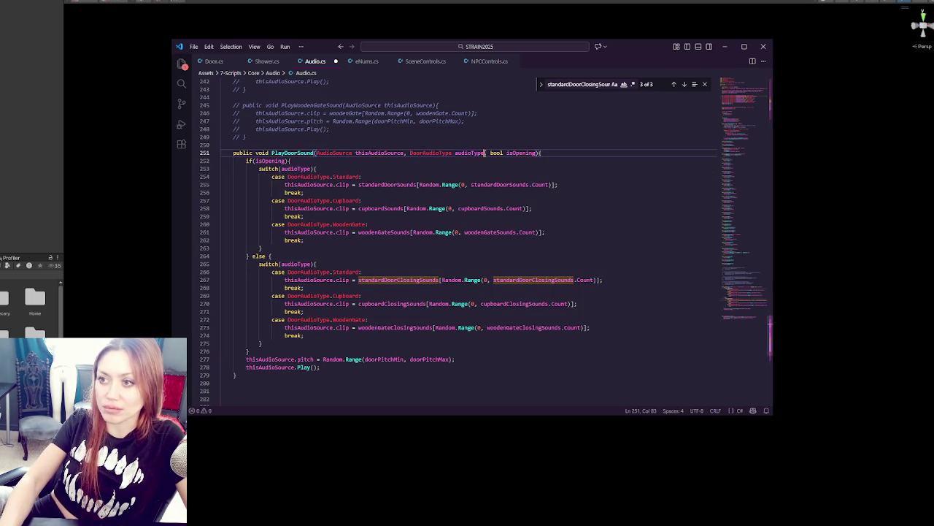
pyautogui.write('[]')
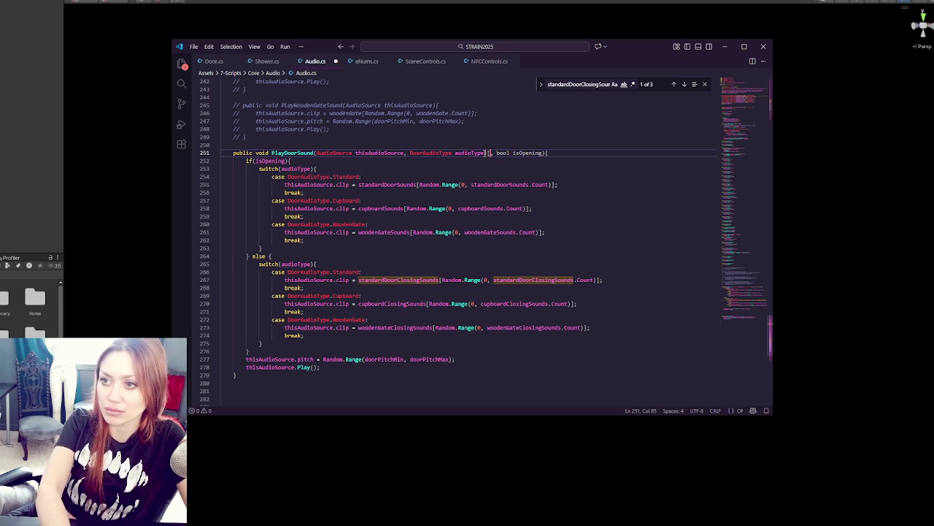
pyautogui.moveTo(548, 153); pyautogui.dragTo(491, 152)
pyautogui.press('BackSpace')
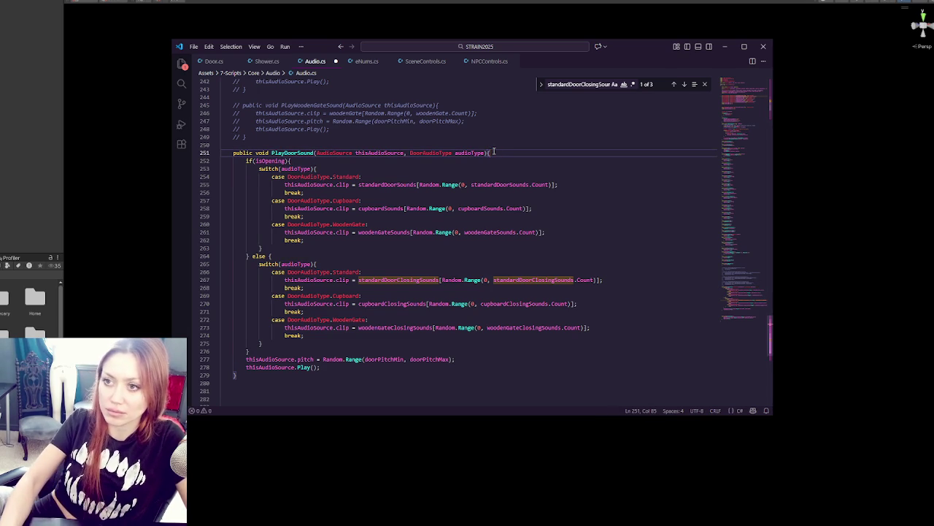
pyautogui.click(298, 152)
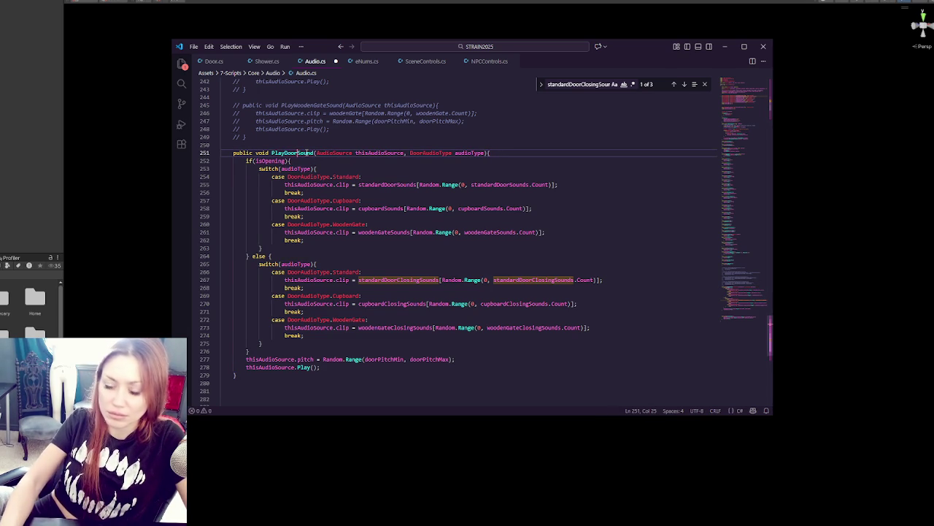
pyautogui.write('Open')
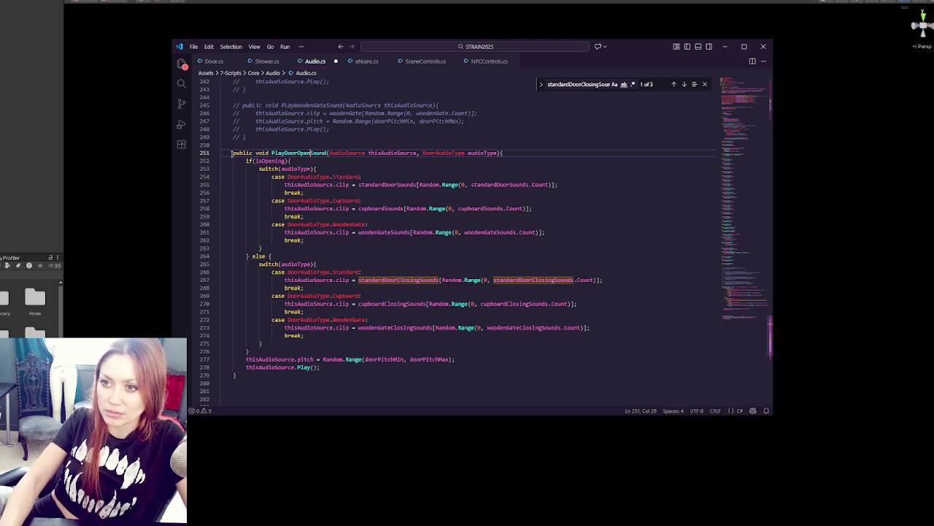
pyautogui.moveTo(232, 154)
pyautogui.mouseDown()
pyautogui.moveTo(350, 212)
pyautogui.moveTo(358, 371)
pyautogui.mouseUp()
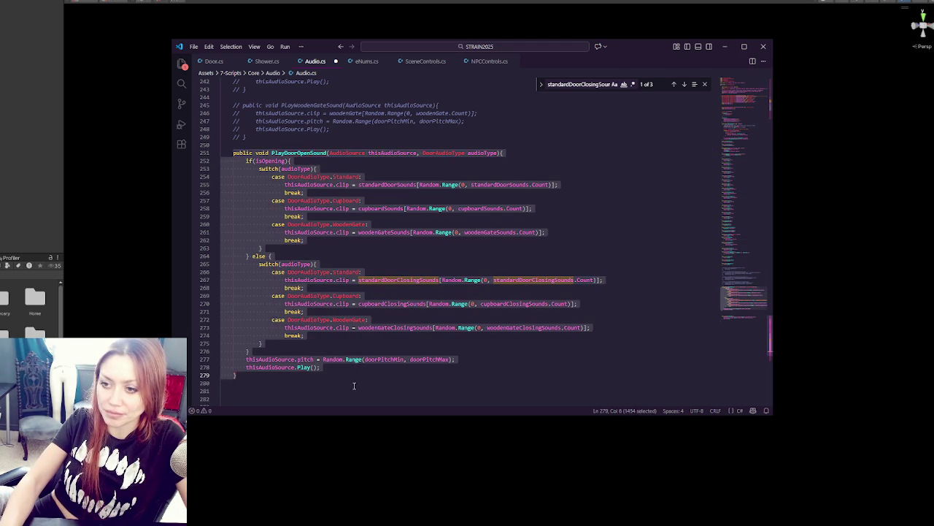
# - Duplicate the PlayDoorOpenSound method directly below itself
pyautogui.hotkey('ctrl', 'c')
pyautogui.press('Right')
pyautogui.press('Return')
pyautogui.hotkey('ctrl', 'v')
pyautogui.scroll(5, 292, 328)
pyautogui.click(221, 296)
pyautogui.press('Tab')
pyautogui.scroll(4, 321, 291)
# - Strip the closing-sounds else block and isOpening check from PlayDoorOpenSound, outdenting its opening switch
pyautogui.moveTo(246, 275)
pyautogui.mouseDown()
pyautogui.moveTo(306, 354)
pyautogui.moveTo(280, 369)
pyautogui.mouseUp()
pyautogui.press('BackSpace')
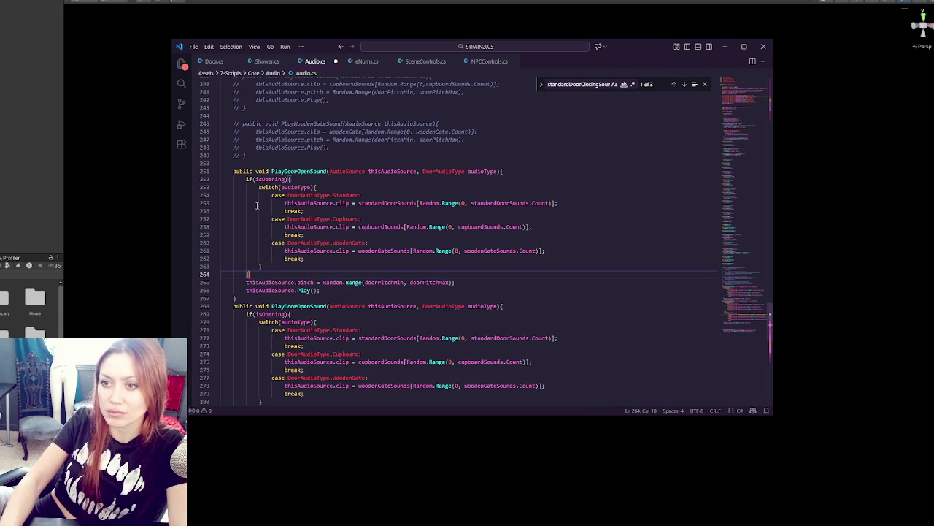
pyautogui.moveTo(247, 179); pyautogui.dragTo(292, 179)
pyautogui.press('BackSpace')
pyautogui.click(249, 275)
pyautogui.press('BackSpace')
pyautogui.press('BackSpace')
pyautogui.press('BackSpace')
pyautogui.click(517, 171)
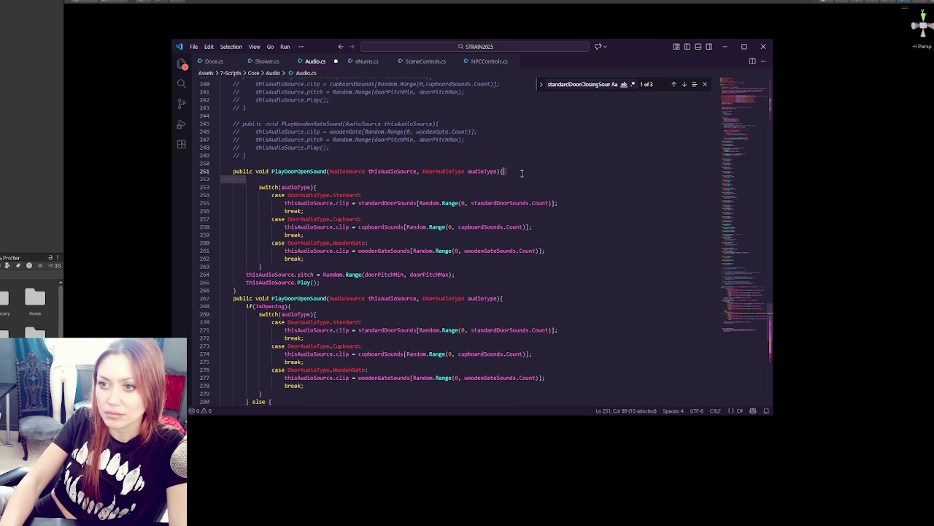
pyautogui.press('Delete')
pyautogui.moveTo(292, 179); pyautogui.dragTo(302, 260)
pyautogui.hotkey('shift', 'Tab')
pyautogui.click(302, 260)
# - In the copy, insert Close in the name, delete the opening branch, and outdent the closing switch
pyautogui.scroll(-3, 354, 255)
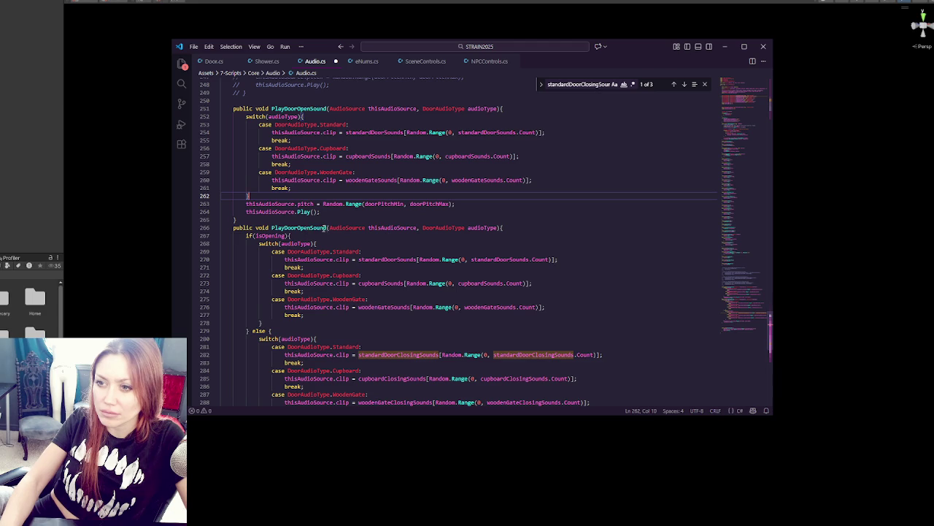
pyautogui.click(311, 228)
pyautogui.write('Close')
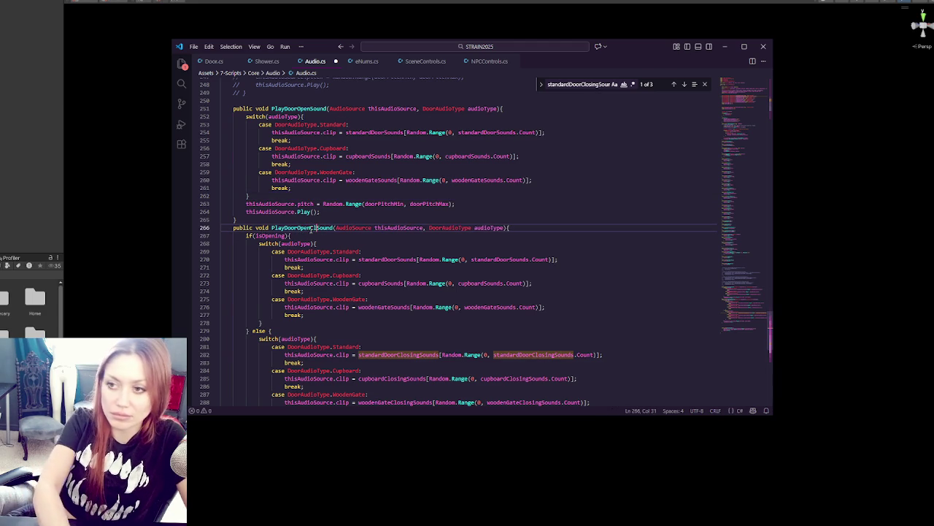
pyautogui.moveTo(246, 235)
pyautogui.mouseDown()
pyautogui.moveTo(343, 313)
pyautogui.moveTo(350, 330)
pyautogui.mouseUp()
pyautogui.press('BackSpace')
pyautogui.scroll(-2, 287, 272)
pyautogui.click(274, 287)
pyautogui.press('BackSpace')
pyautogui.moveTo(275, 286); pyautogui.dragTo(307, 217)
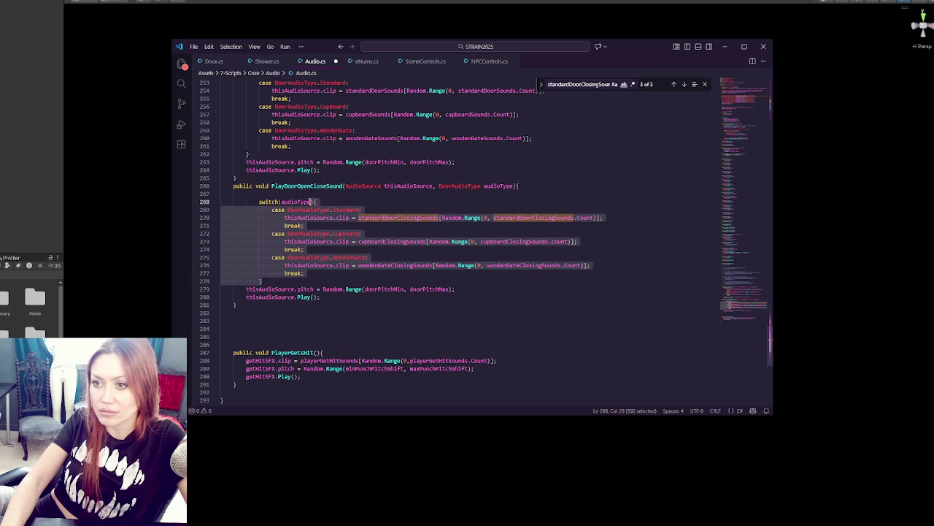
pyautogui.hotkey('shift', 'Tab')
pyautogui.click(281, 193)
pyautogui.press('BackSpace')
# - Remove 'Open' from the copied method's name so it reads PlayDoorCloseSound
pyautogui.moveTo(265, 178); pyautogui.dragTo(299, 289)
pyautogui.click(310, 186)
pyautogui.press('BackSpace')
pyautogui.press('BackSpace')
pyautogui.press('BackSpace')
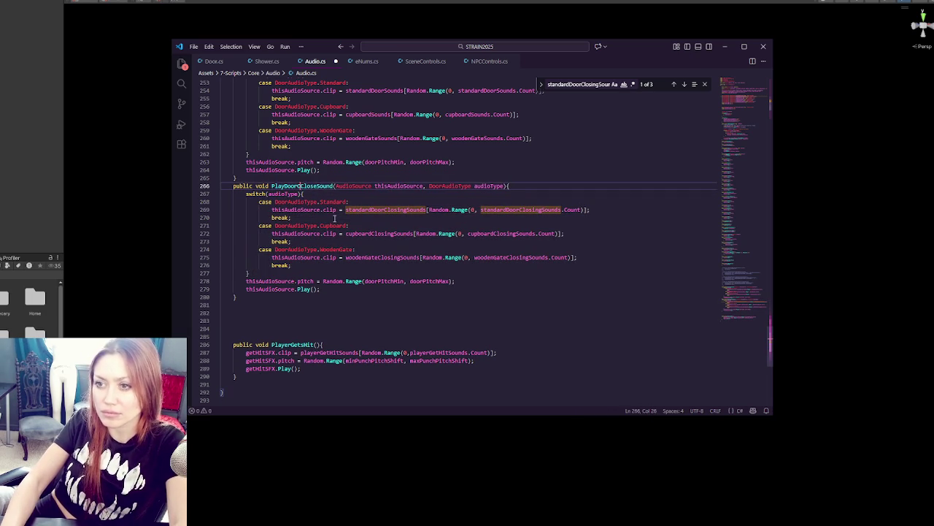
pyautogui.moveTo(310, 179)
pyautogui.mouseDown()
pyautogui.moveTo(317, 306)
pyautogui.moveTo(300, 282)
pyautogui.moveTo(313, 283)
pyautogui.mouseUp()
pyautogui.click(314, 299)
# - Paste a copy named PlayDoorShutSound and switch both standard list references to standardDoorShutSounds
pyautogui.hotkey('ctrl', 'v')
pyautogui.write('Shut')
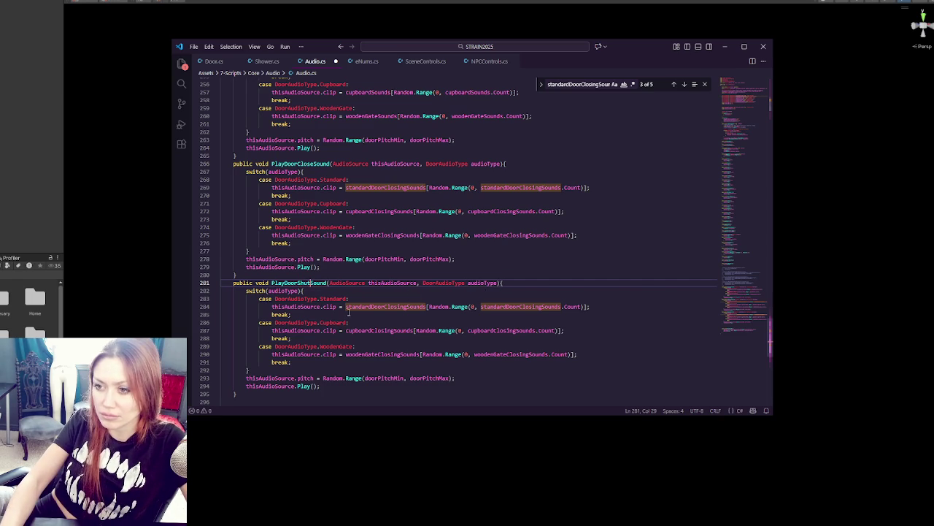
pyautogui.click(389, 307)
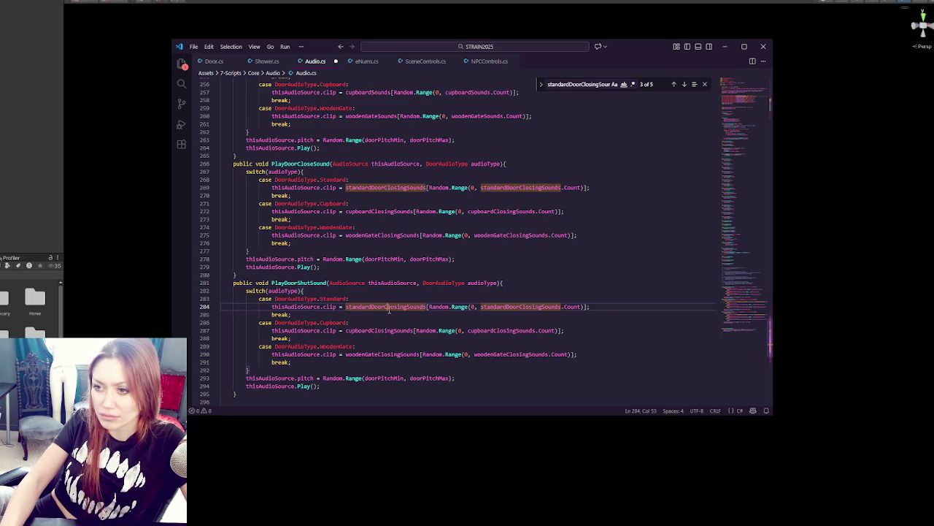
pyautogui.moveTo(384, 307)
pyautogui.mouseDown()
pyautogui.moveTo(407, 307)
pyautogui.moveTo(398, 307)
pyautogui.mouseUp()
pyautogui.write('Shut')
pyautogui.hotkey('ctrl', 'c')
pyautogui.moveTo(510, 306); pyautogui.dragTo(532, 306)
pyautogui.hotkey('ctrl', 'v')
# - Change the lists to cupboardShutSounds and woodenGateShutSounds, then save Audio.cs
pyautogui.moveTo(494, 332)
pyautogui.mouseDown()
pyautogui.moveTo(515, 331)
pyautogui.moveTo(527, 354)
pyautogui.mouseUp()
pyautogui.hotkey('ctrl', 'v')
pyautogui.hotkey('ctrl', 'v')
pyautogui.moveTo(378, 354)
pyautogui.mouseDown()
pyautogui.moveTo(400, 354)
pyautogui.moveTo(387, 330)
pyautogui.moveTo(395, 330)
pyautogui.mouseUp()
pyautogui.hotkey('ctrl', 'v')
pyautogui.hotkey('ctrl', 'v')
pyautogui.click(452, 307)
pyautogui.hotkey('ctrl', 's')
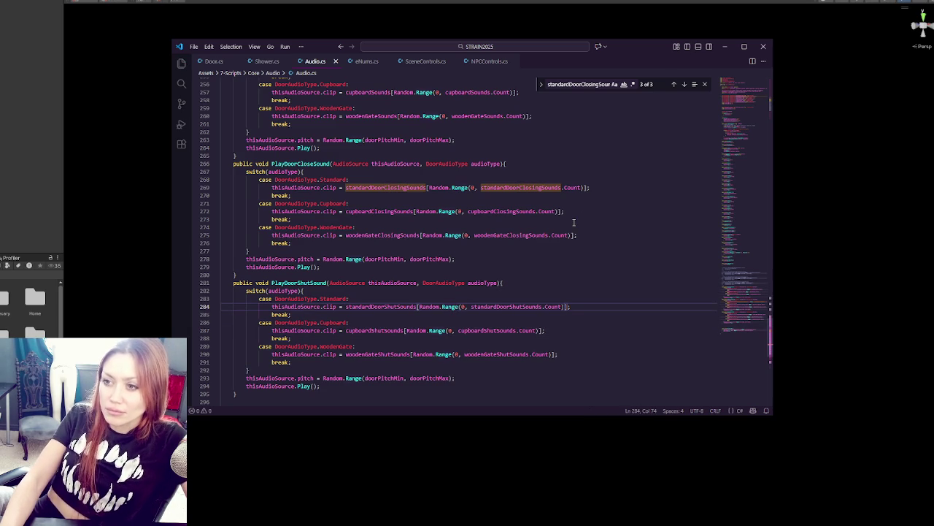
# - In Door.cs, change CustomTimingOpen's audio call to PlayDoorClosingSound and save
pyautogui.click(213, 62)
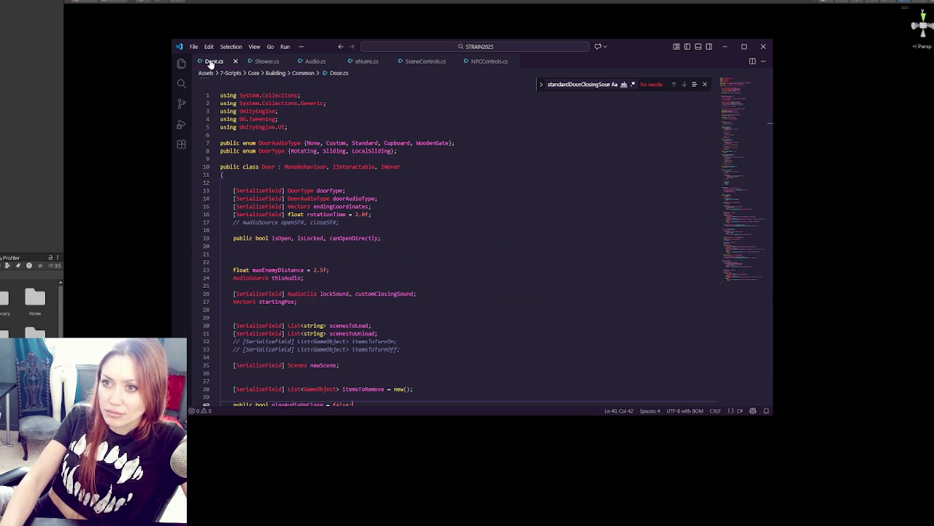
pyautogui.scroll(-5, 196, 238)
pyautogui.click(735, 278)
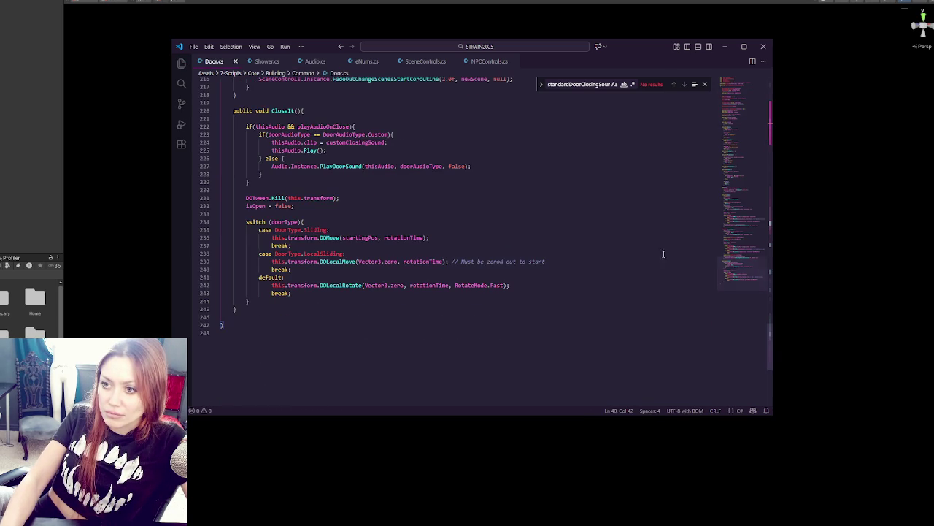
pyautogui.click(371, 263)
pyautogui.click(382, 254)
pyautogui.scroll(5, 387, 252)
pyautogui.scroll(5, 386, 252)
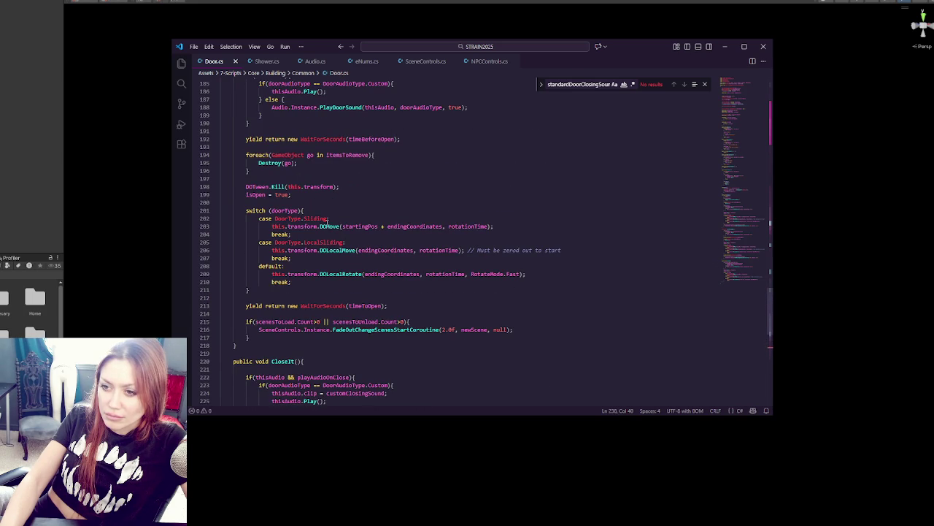
pyautogui.scroll(4, 336, 221)
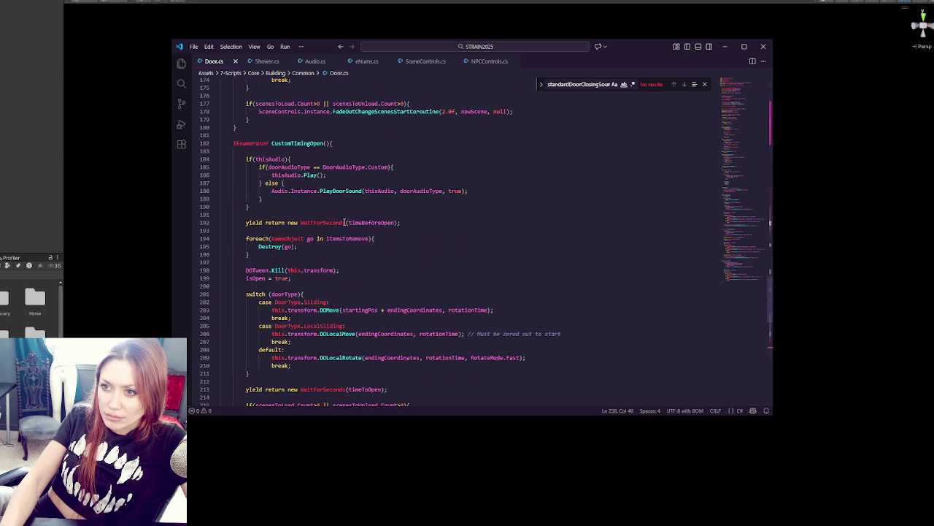
pyautogui.click(345, 190)
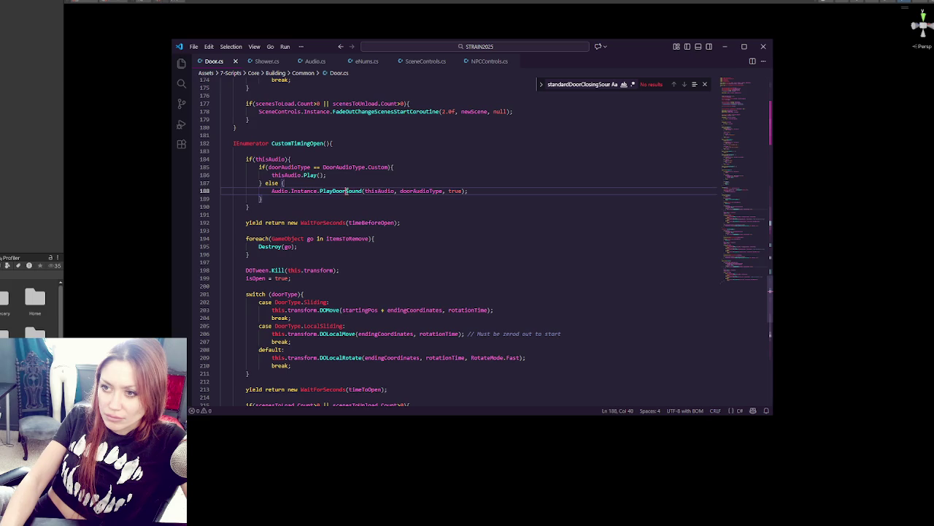
pyautogui.write('VClosing')
pyautogui.hotkey('ctrl', 's')
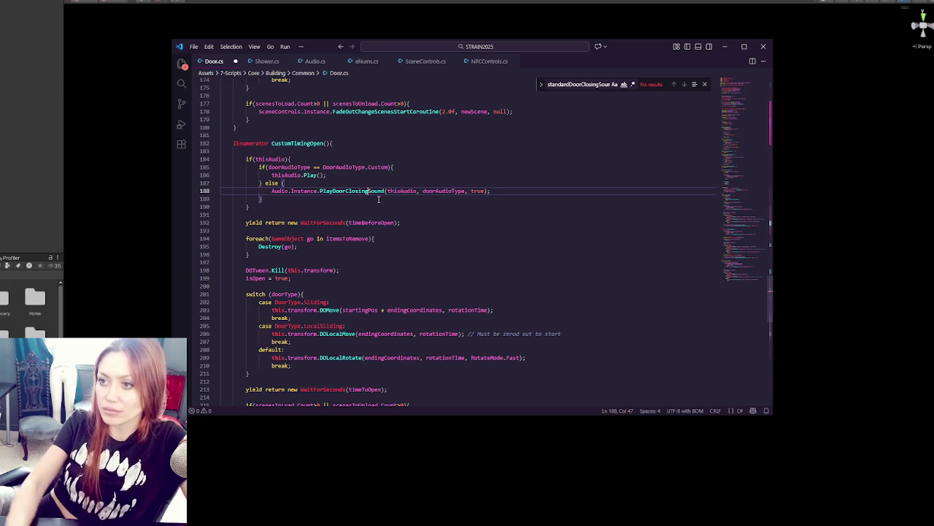
# - Delete the true argument from the call and select the thisAudio block around it
pyautogui.doubleClick(476, 190)
pyautogui.press('BackSpace')
pyautogui.press('BackSpace')
pyautogui.press('BackSpace')
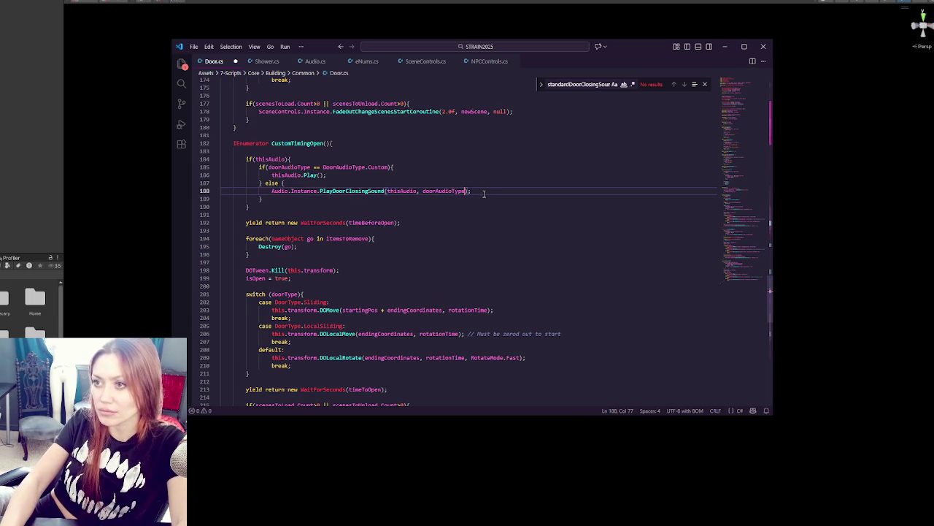
pyautogui.click(306, 192)
pyautogui.click(251, 206)
pyautogui.keyDown('shift'); pyautogui.click(289, 144); pyautogui.keyUp('shift')
pyautogui.keyDown('shift'); pyautogui.click(289, 152); pyautogui.keyUp('shift')
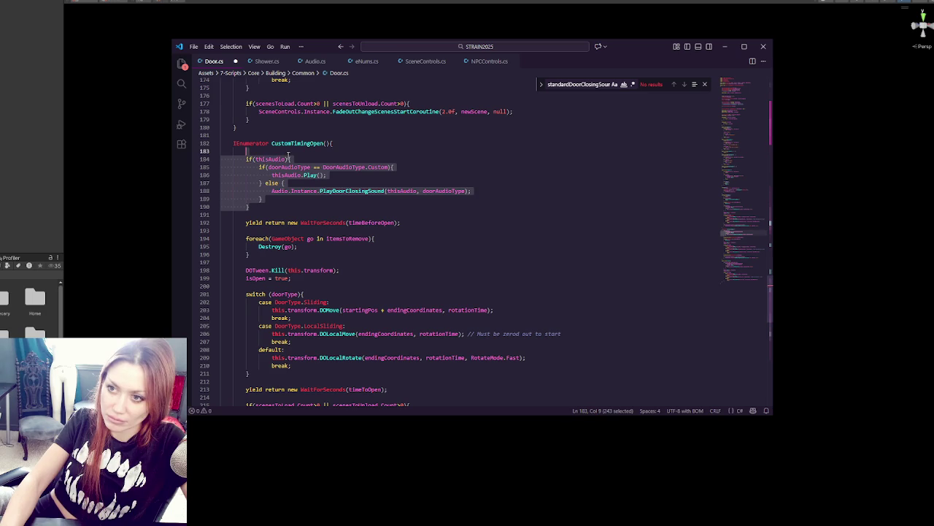
pyautogui.click(329, 198)
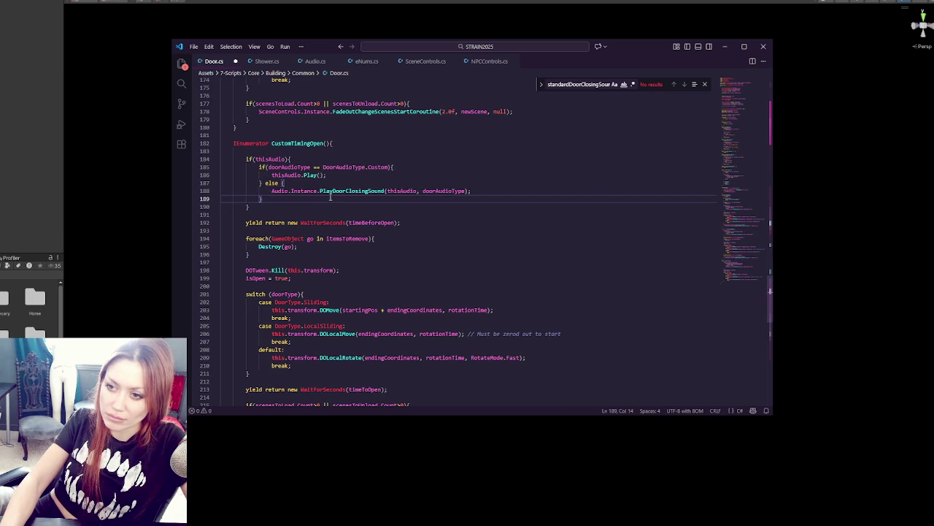
# - Paste the thisAudio block after the timeToOpen wait, then delete it again
pyautogui.scroll(-3, 331, 197)
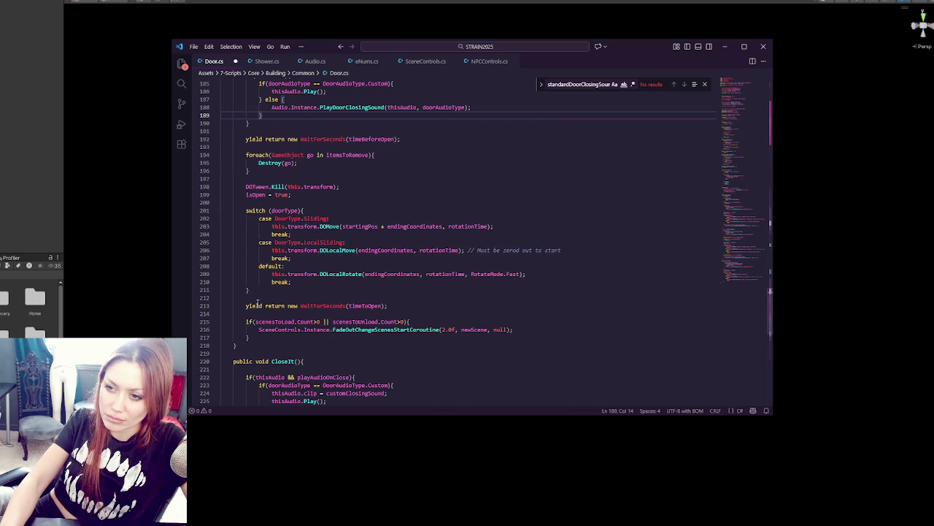
pyautogui.click(411, 312)
pyautogui.press('Return')
pyautogui.hotkey('ctrl', 'v')
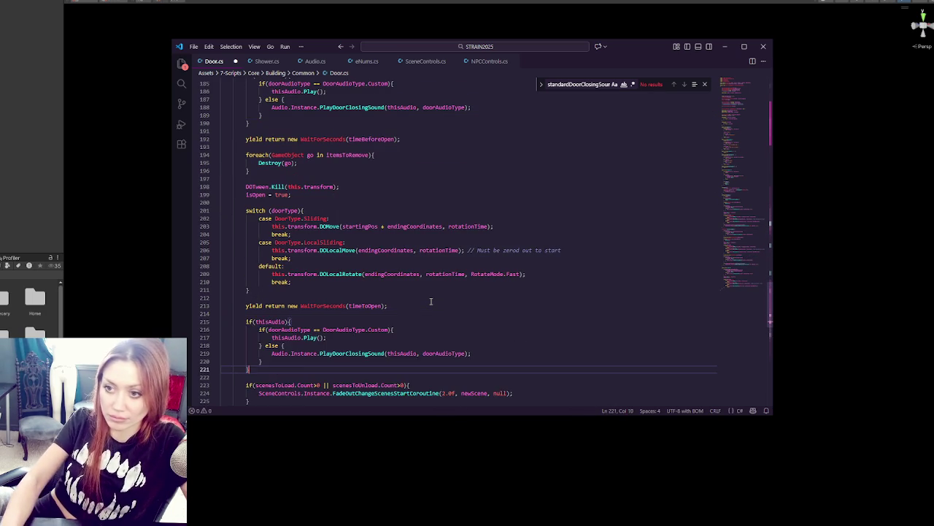
pyautogui.scroll(-2, 431, 301)
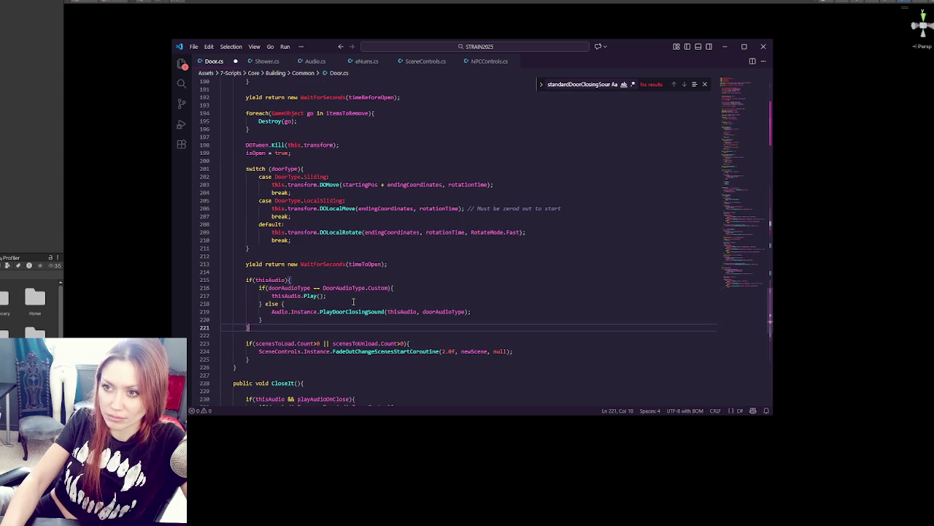
pyautogui.scroll(3, 353, 301)
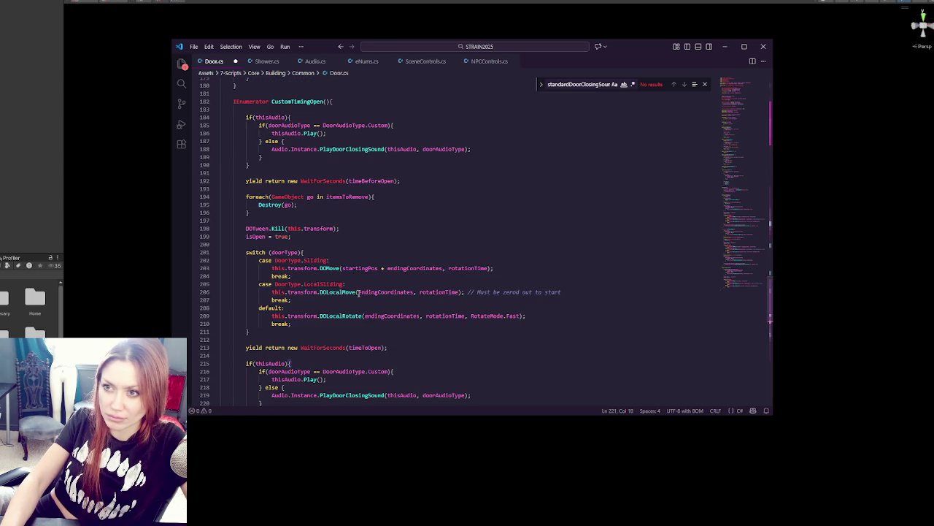
pyautogui.scroll(-3, 336, 294)
pyautogui.moveTo(280, 327); pyautogui.dragTo(292, 272)
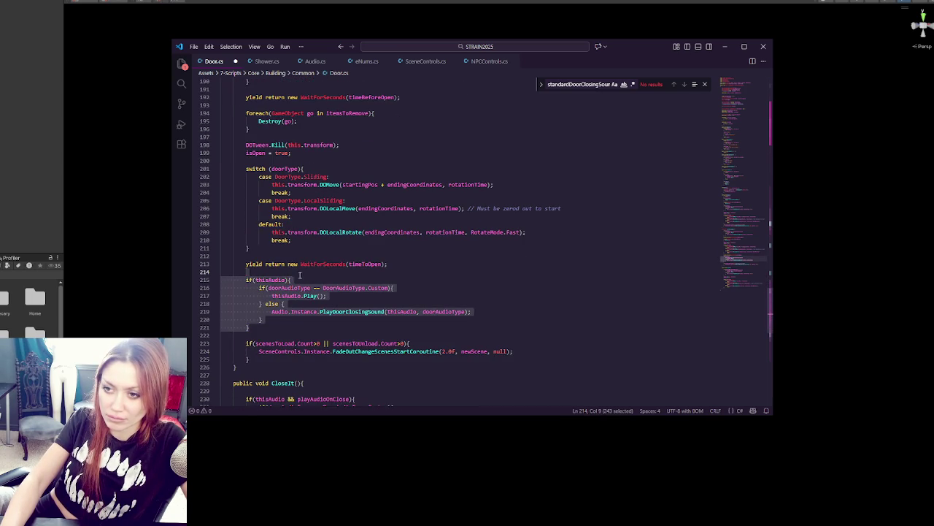
pyautogui.press('Delete')
pyautogui.scroll(3, 315, 275)
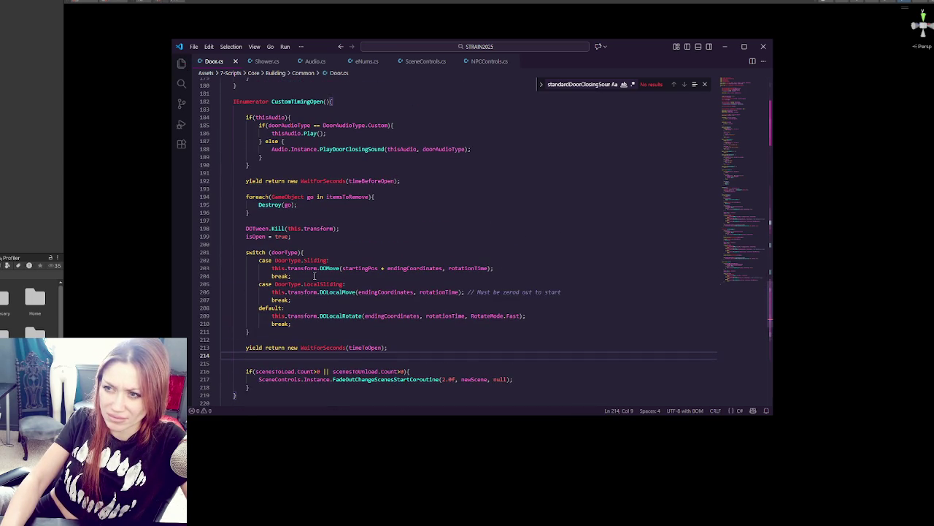
# - Remove Closing from the CustomTimingOpen call and make CloseIt call PlayDoorClosingSound
pyautogui.moveTo(348, 148); pyautogui.dragTo(368, 149)
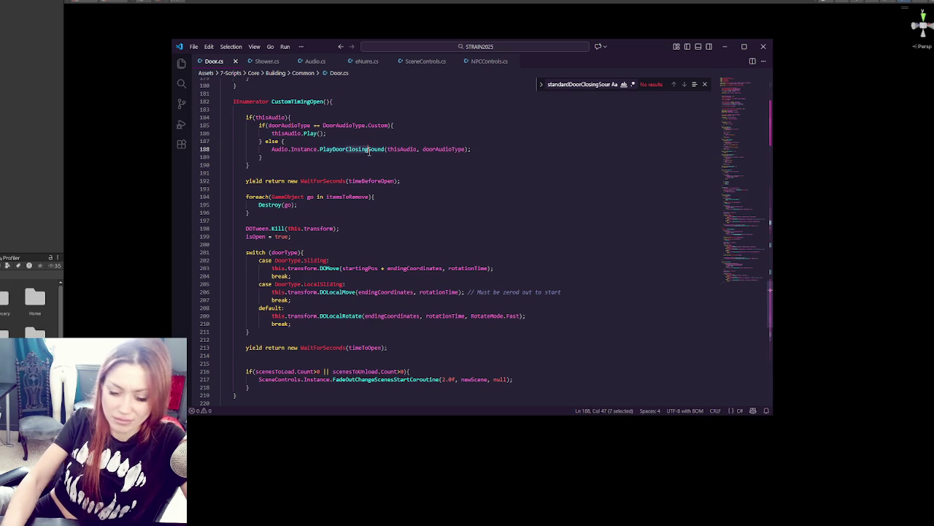
pyautogui.press('Delete')
pyautogui.scroll(-7, 304, 221)
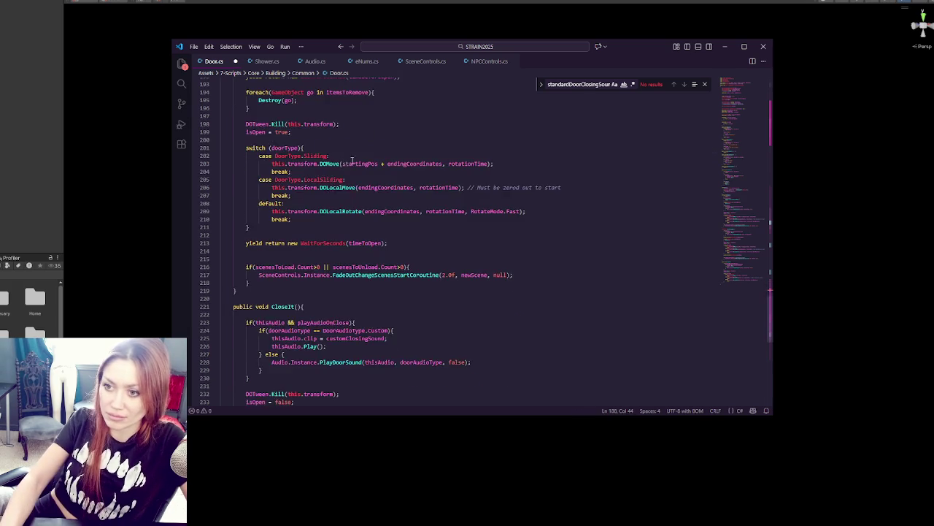
pyautogui.scroll(-3, 307, 223)
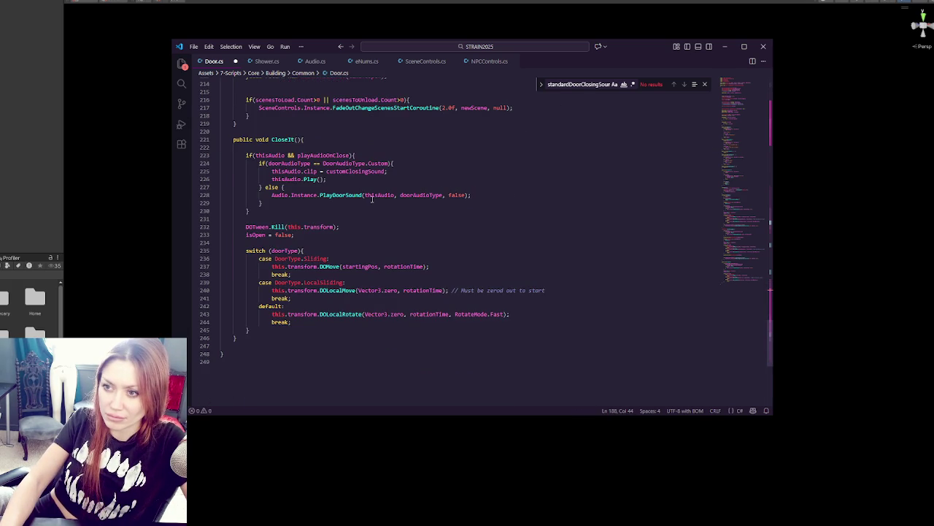
pyautogui.click(345, 195)
pyautogui.write('Closing')
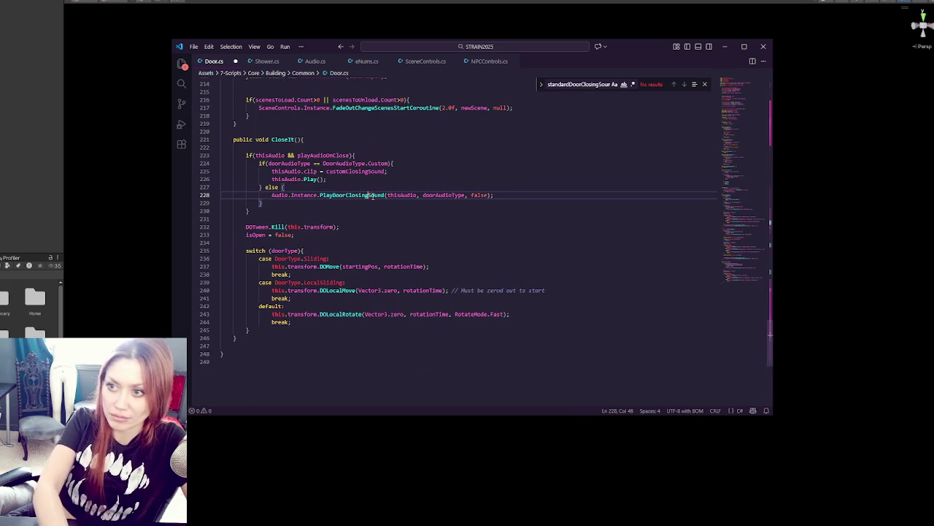
# - Paste the thisAudio block after CloseIt's movement switch
pyautogui.click(322, 247)
pyautogui.click(326, 330)
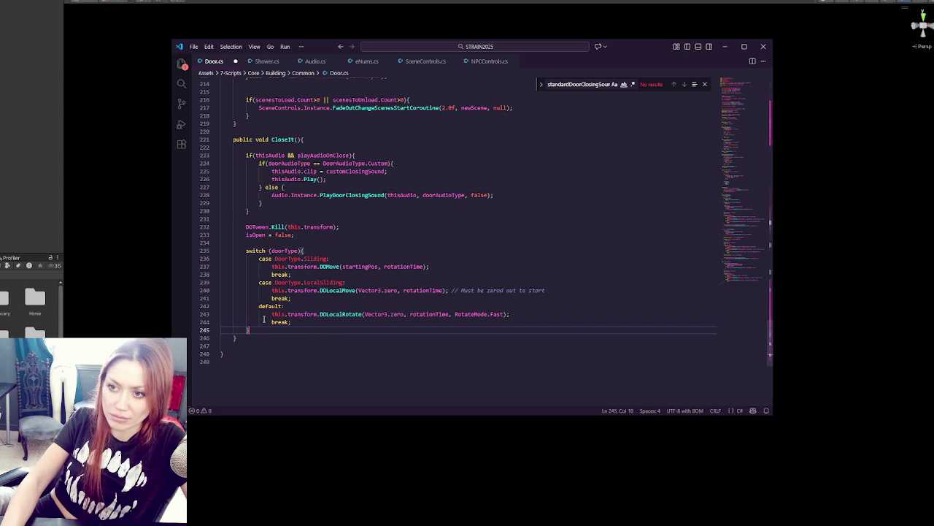
pyautogui.press('Return')
pyautogui.press('Return')
pyautogui.hotkey('ctrl', 'v')
pyautogui.scroll(3, 335, 203)
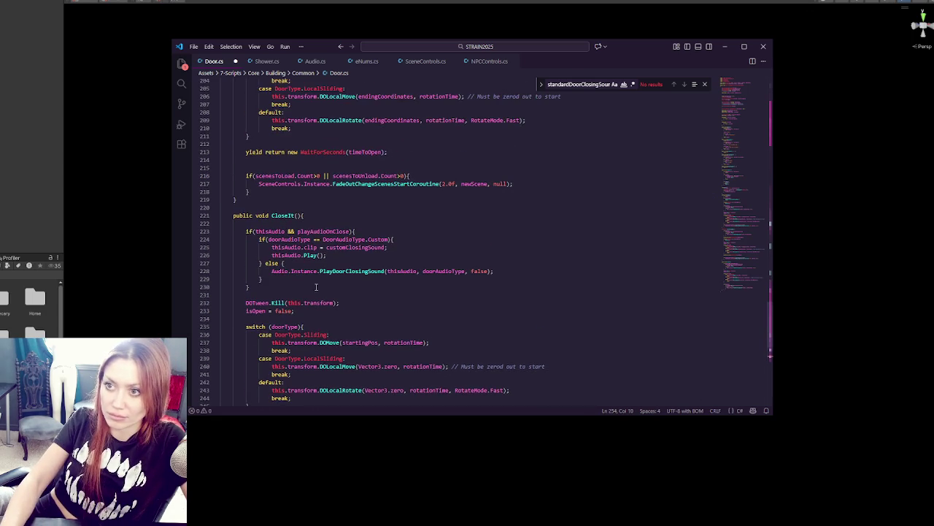
pyautogui.scroll(-3, 372, 219)
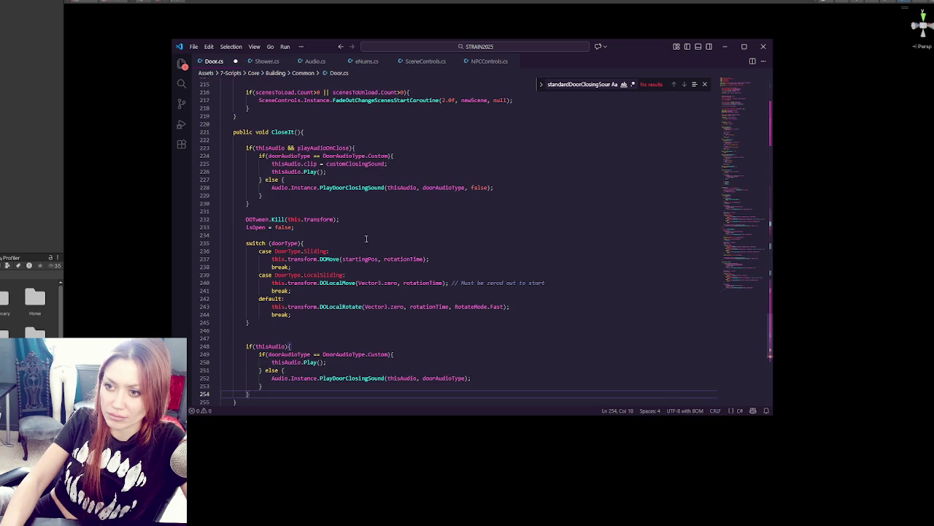
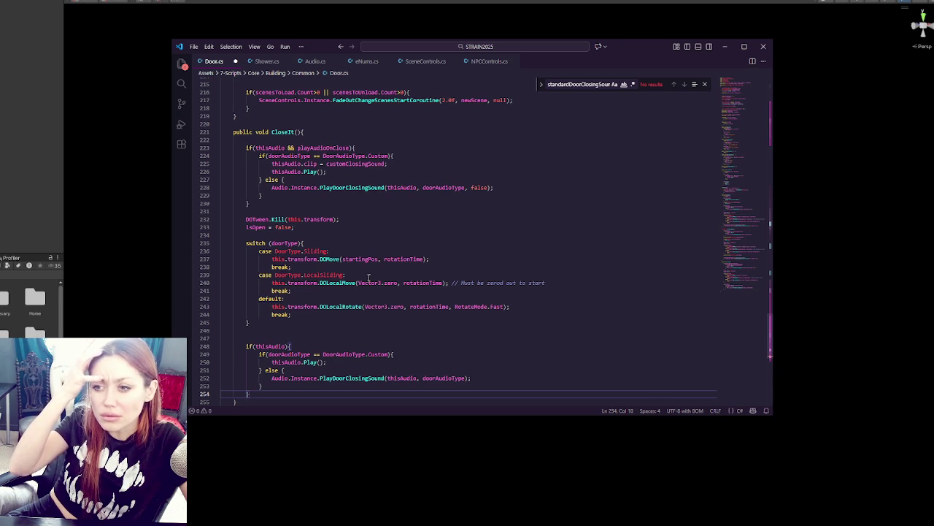
# - Move the if(thisAudio) block from CloseIt into a new void DoorShutSounds() method
pyautogui.scroll(-3, 301, 254)
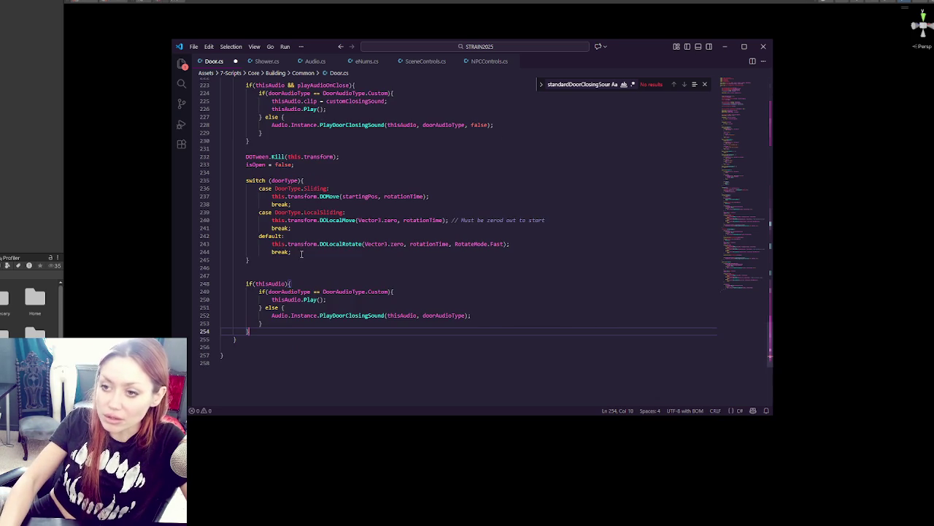
pyautogui.keyDown('shift'); pyautogui.click(254, 278); pyautogui.keyUp('shift')
pyautogui.hotkey('ctrl', 'shift', 'k')
pyautogui.press('Return')
pyautogui.press('Return')
pyautogui.write('void DoorShutSounds(){')
pyautogui.write('if(thisAudio){             if(doorAudioType == DoorAudioType.Custom){                 thisAudio.Play();             } else {                 Audio.Instance.PlayDoorClosingSound(thisAudio, doorAudioType);             }         }')
pyautogui.press('Return')
pyautogui.write('}')
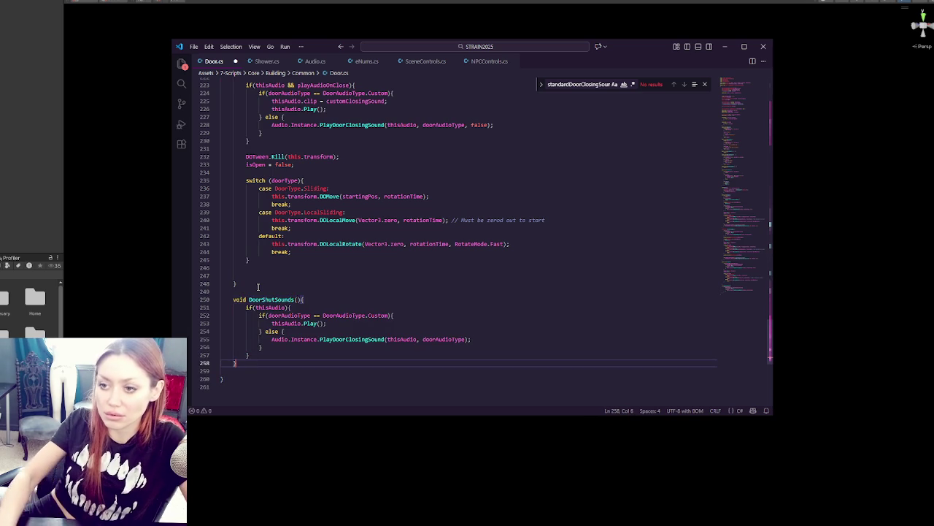
# - Check the thisAudio and doorAudioType references, then select the DoorShutSounds name for reuse
pyautogui.click(296, 300)
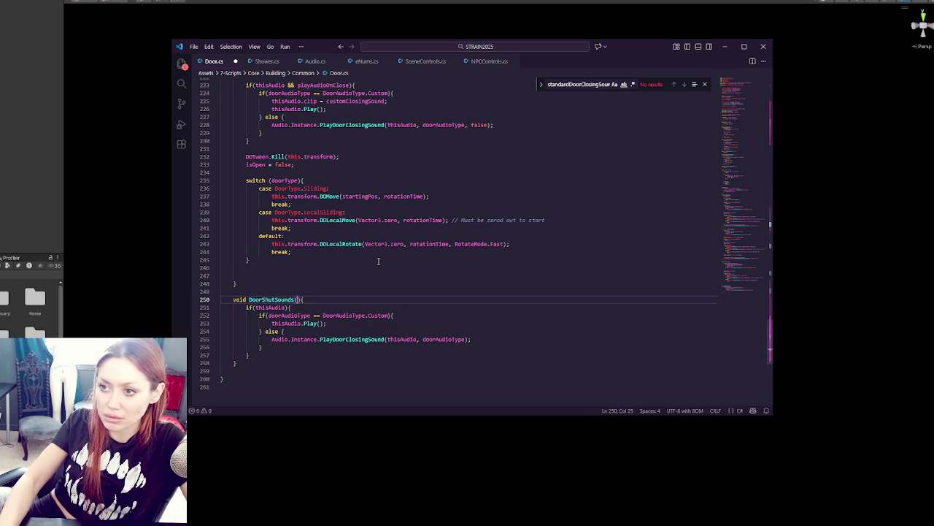
pyautogui.scroll(5, 378, 260)
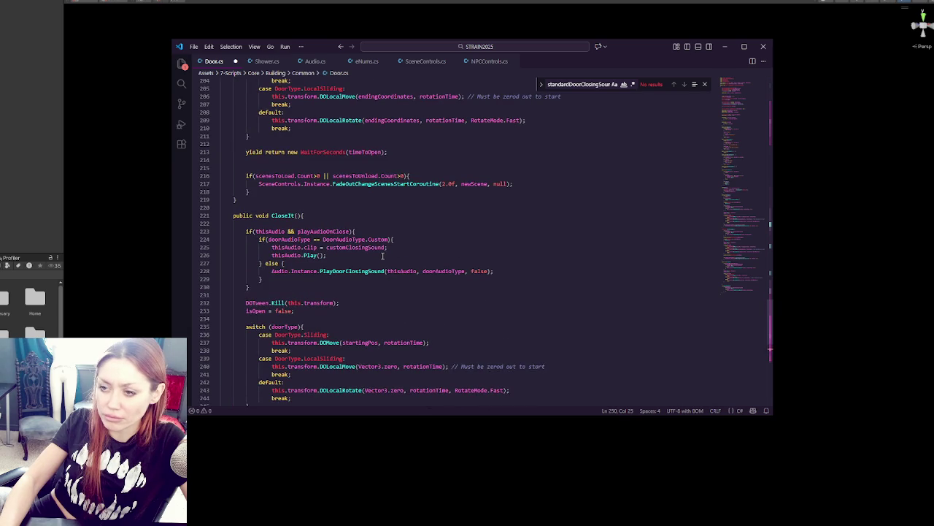
pyautogui.scroll(-4, 382, 256)
pyautogui.doubleClick(403, 402)
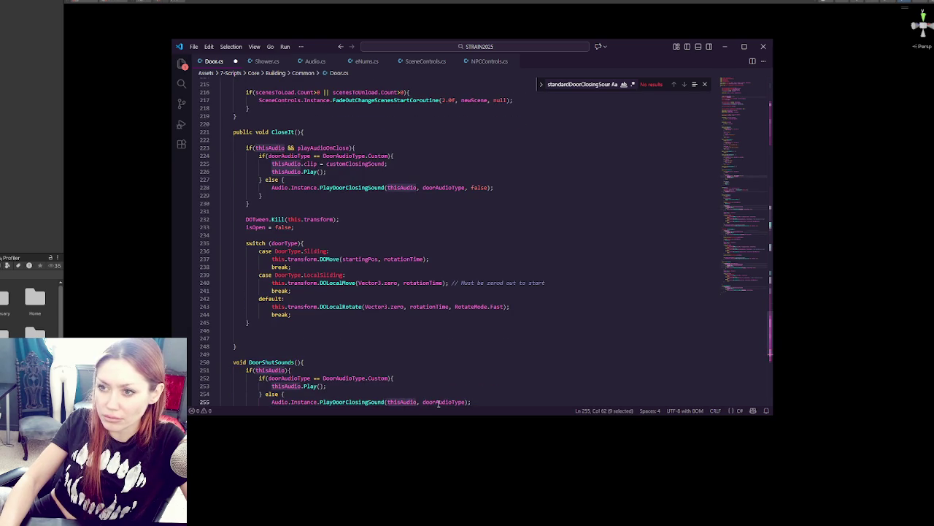
pyautogui.doubleClick(438, 402)
pyautogui.scroll(-2, 435, 320)
pyautogui.doubleClick(271, 320)
pyautogui.hotkey('ctrl', 'c')
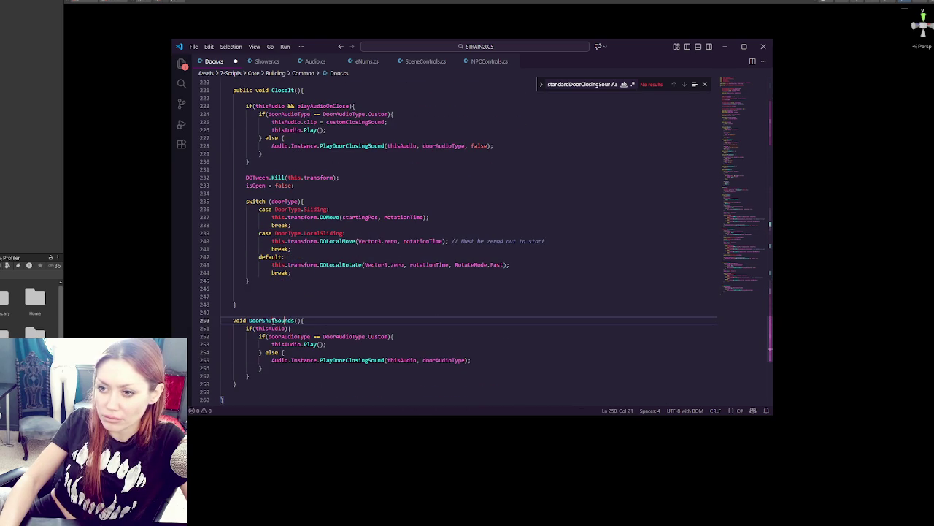
# - Add a DoorShutSounds(); call and an .OnComplete(()=>{ }); callback to the default-case rotate tween
pyautogui.click(521, 265)
pyautogui.press('Return')
pyautogui.hotkey('ctrl', 'v')
pyautogui.write('();')
pyautogui.click(529, 263)
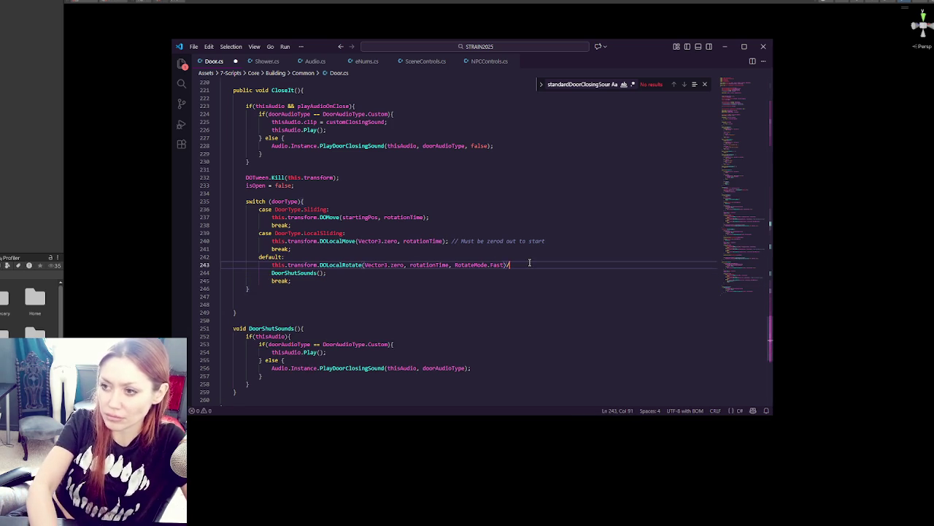
pyautogui.write('.OnComplete(()=>')
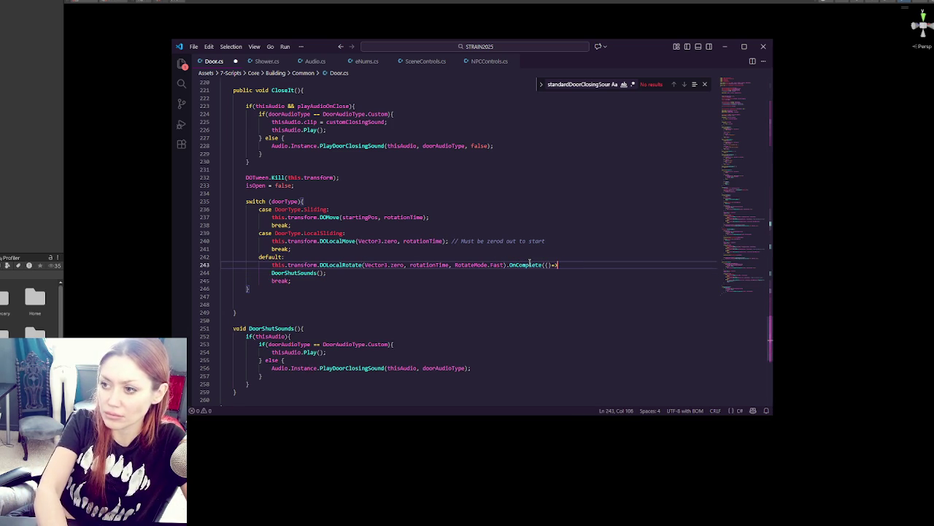
pyautogui.write('{')
pyautogui.press('Return')
pyautogui.press('Down')
pyautogui.write(');')
# - Move the DoorShutSounds call inside the OnComplete callback and remove the blank line
pyautogui.press('Down')
pyautogui.hotkey('ctrl', 'x')
pyautogui.press('Up')
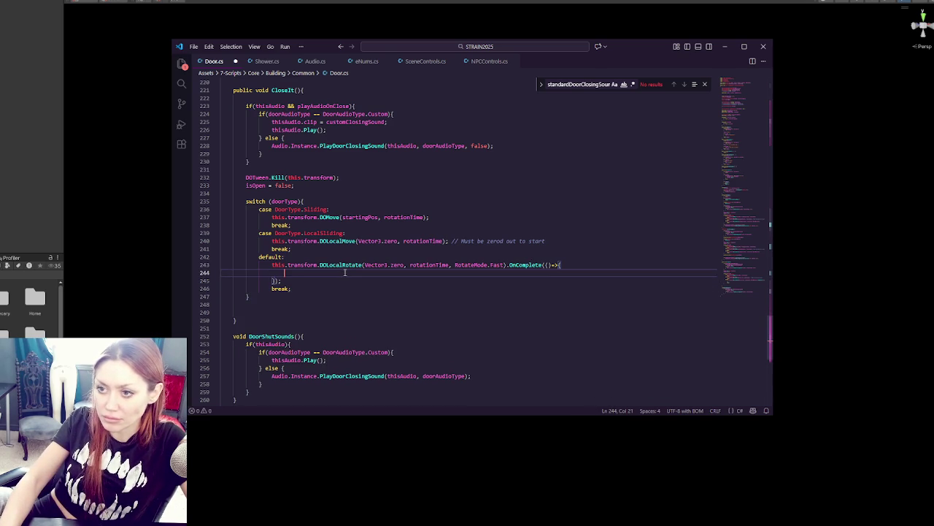
pyautogui.hotkey('ctrl', 'v')
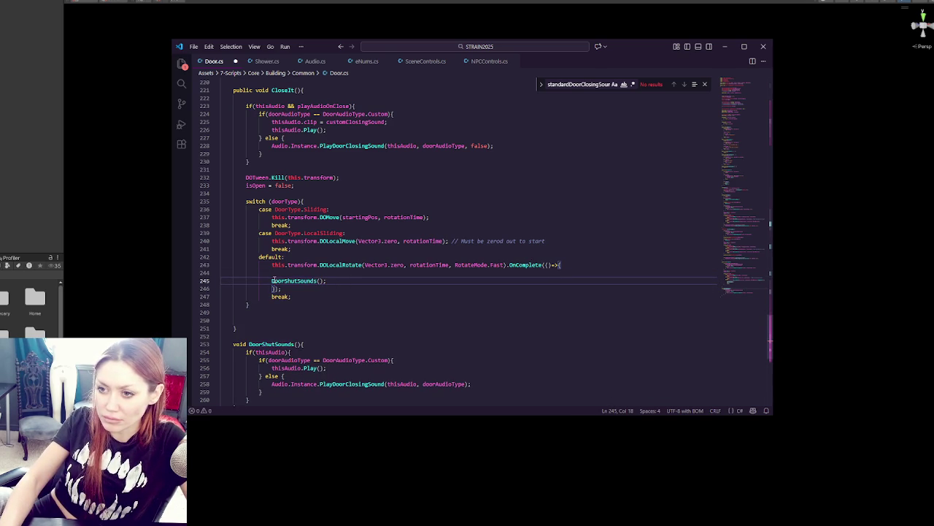
pyautogui.press('Tab')
pyautogui.press('Up')
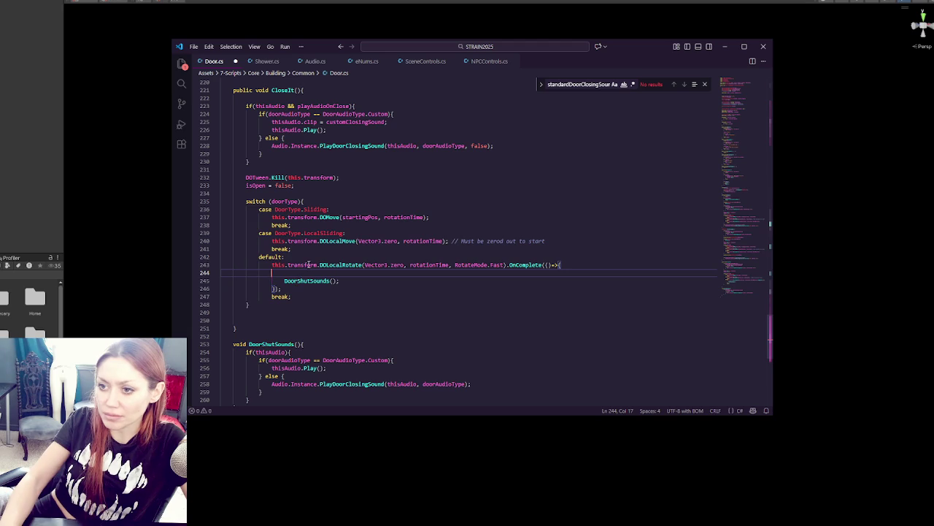
pyautogui.press('BackSpace')
pyautogui.press('BackSpace')
pyautogui.press('BackSpace')
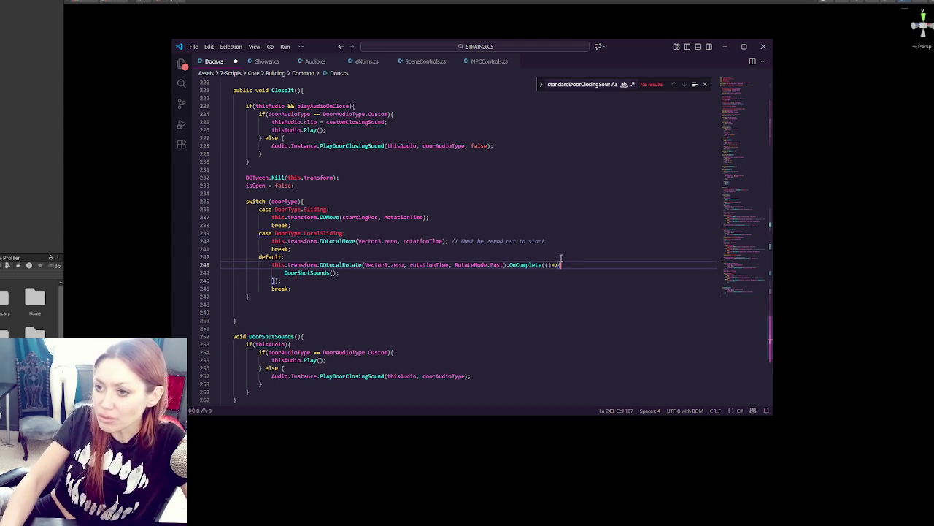
# - Copy the OnComplete callback onto the LocalSliding and Sliding move tweens
pyautogui.moveTo(513, 279); pyautogui.dragTo(506, 266)
pyautogui.press('BackSpace')
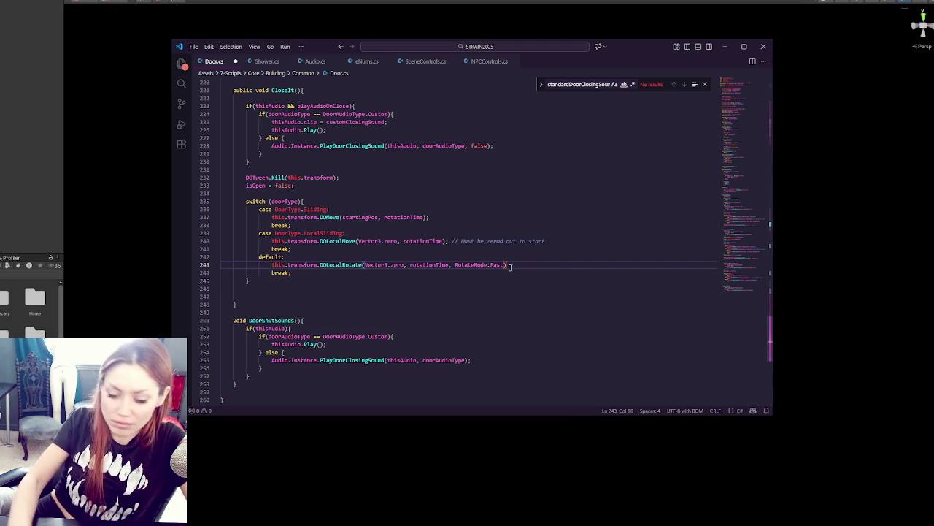
pyautogui.write(';')
pyautogui.scroll(3, 511, 267)
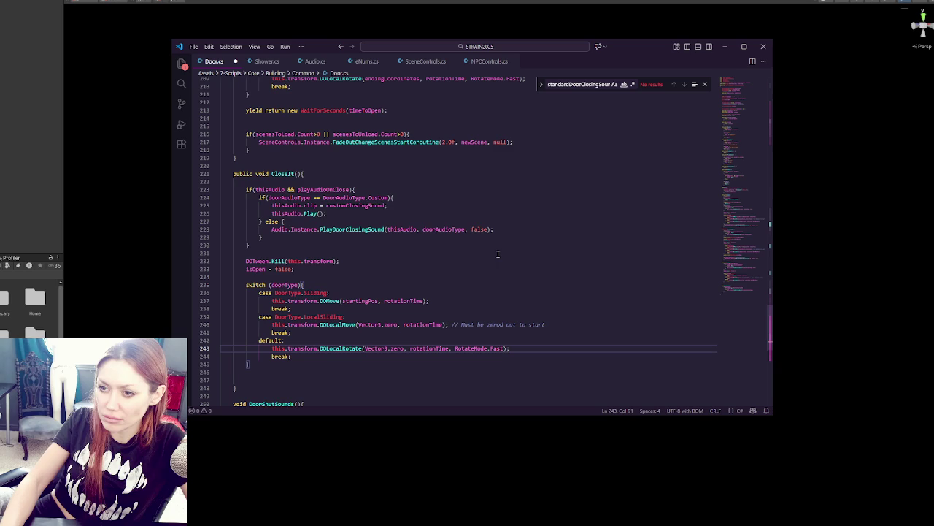
pyautogui.hotkey('ctrl', 'z')
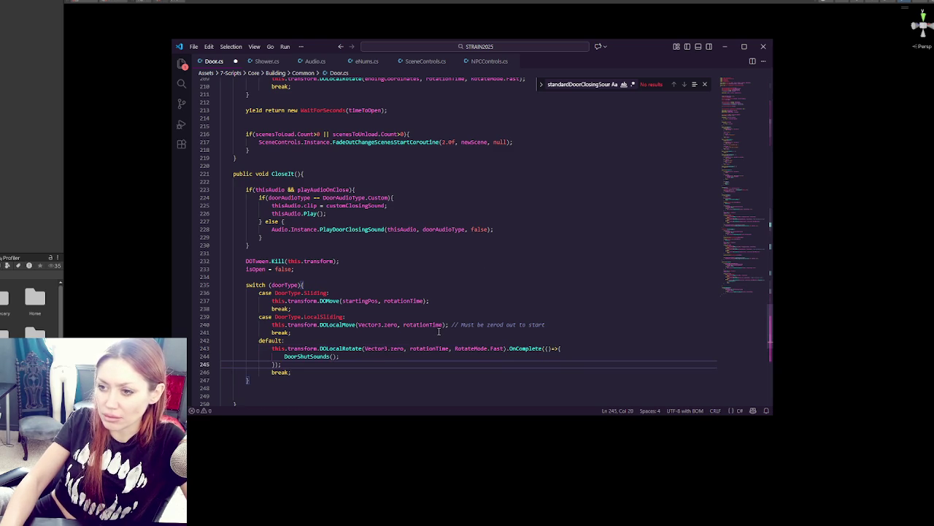
pyautogui.click(447, 324)
pyautogui.hotkey('ctrl', 'v')
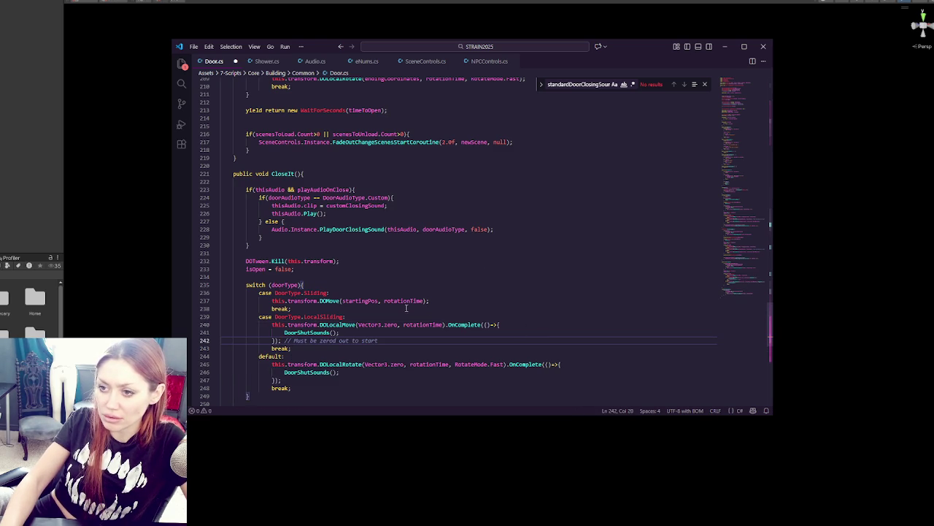
pyautogui.click(427, 300)
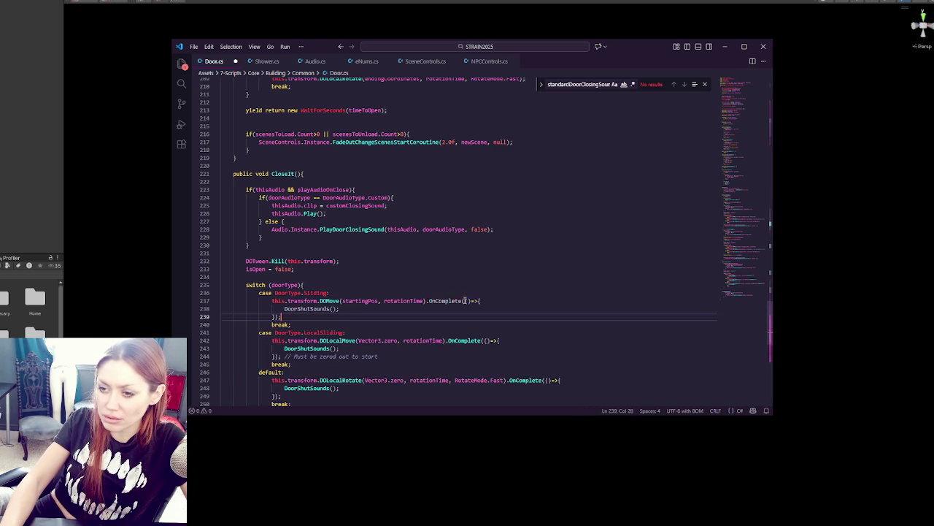
pyautogui.hotkey('ctrl', 'v')
# - Rename DoorShutSounds to DoorShutSound in the method declaration and its calls
pyautogui.scroll(-4, 459, 287)
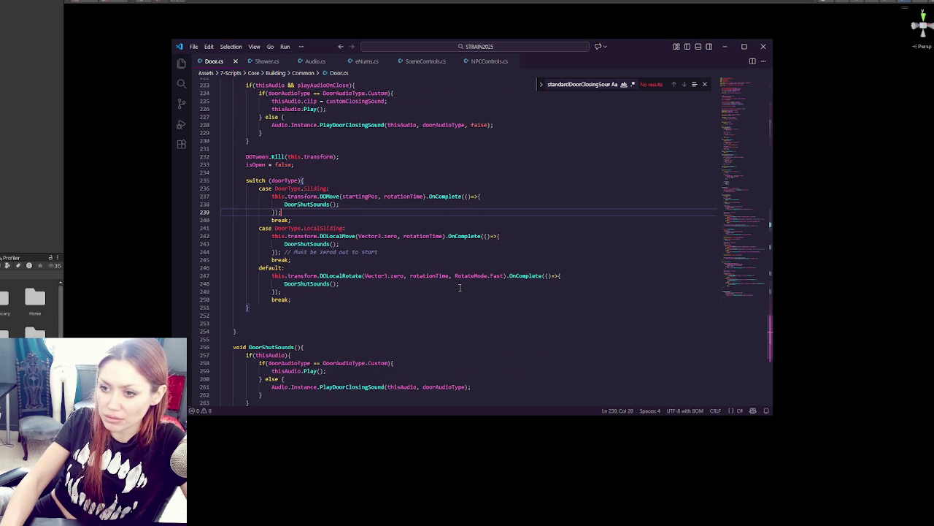
pyautogui.click(333, 284)
pyautogui.press('BackSpace')
pyautogui.click(295, 347)
pyautogui.press('BackSpace')
pyautogui.click(328, 244)
pyautogui.click(328, 203)
pyautogui.press('BackSpace')
# - Change the line 158 call to PlayDoorOpenSound and drop its true argument
pyautogui.scroll(4, 355, 191)
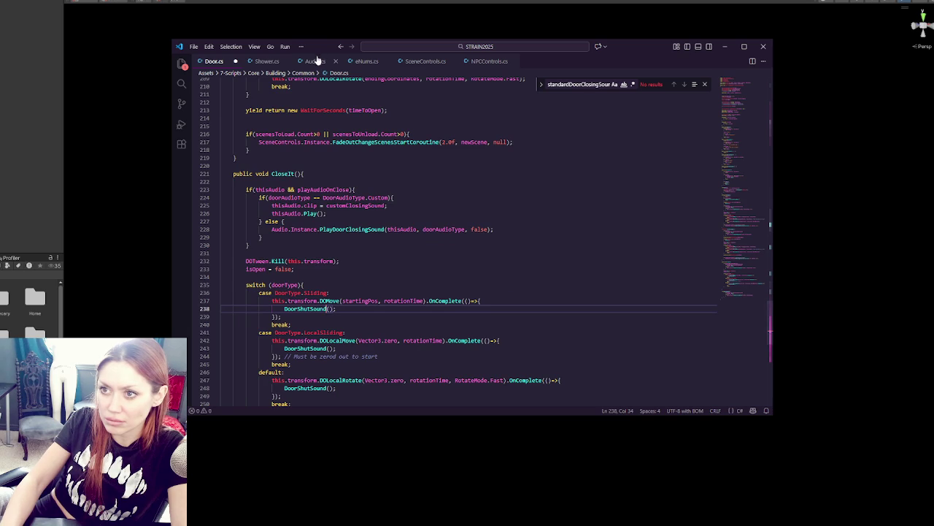
pyautogui.scroll(4, 358, 223)
pyautogui.scroll(15, 398, 241)
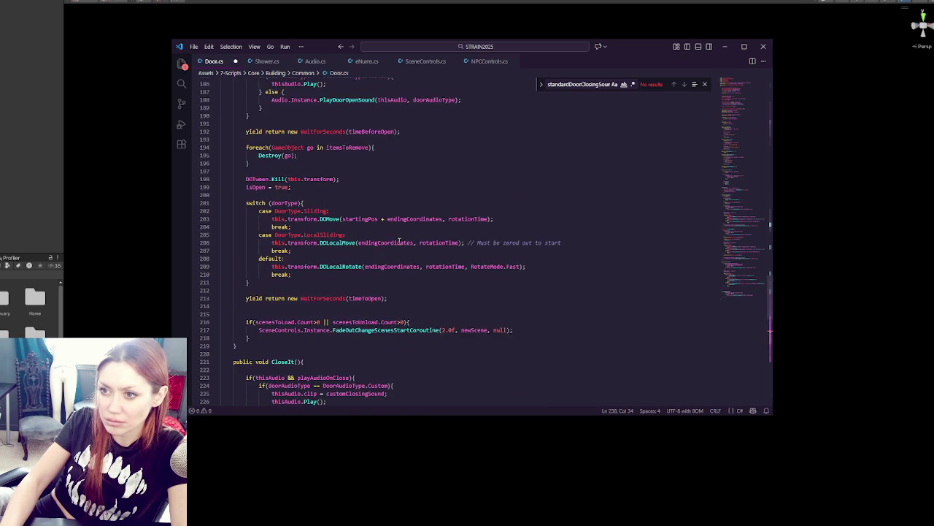
pyautogui.click(351, 217)
pyautogui.write('OpenSound(thisAudio, doorAudioType, true);')
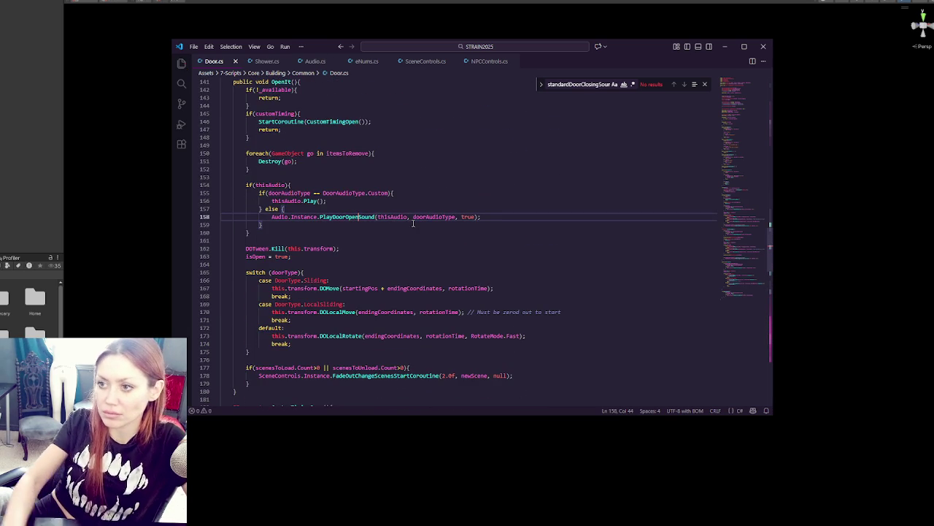
pyautogui.doubleClick(467, 217)
pyautogui.press('BackSpace')
pyautogui.press('BackSpace')
pyautogui.press('BackSpace')
# - Save Door.cs and switch back to the Unity editor
pyautogui.scroll(-20, 484, 229)
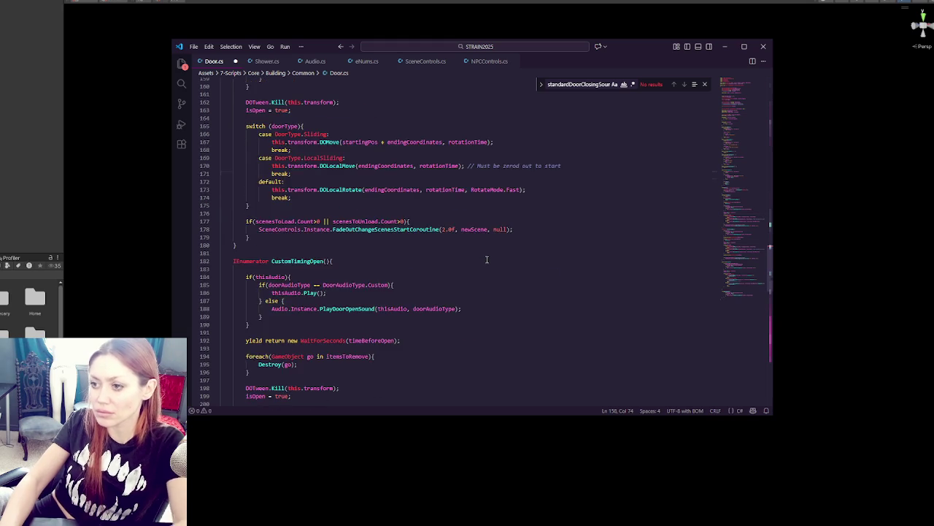
pyautogui.scroll(-6, 470, 253)
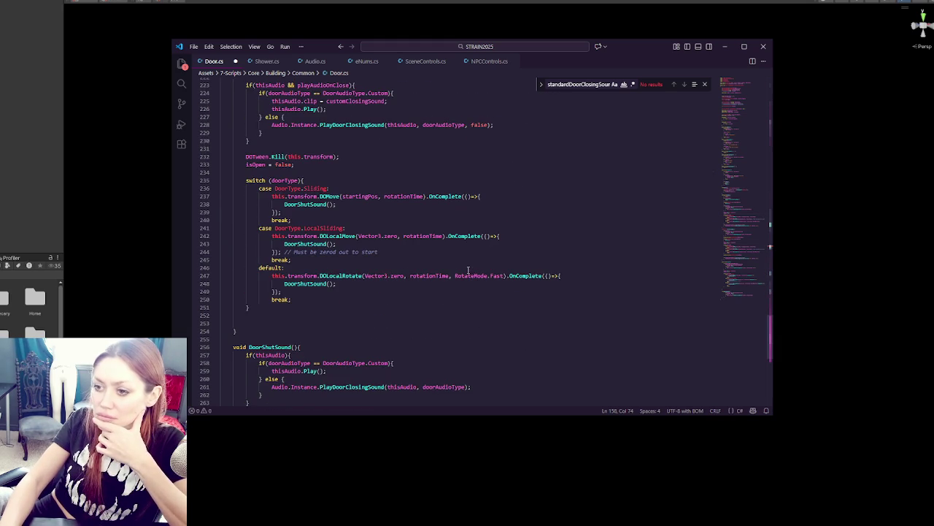
pyautogui.click(468, 229)
pyautogui.hotkey('ctrl', 's')
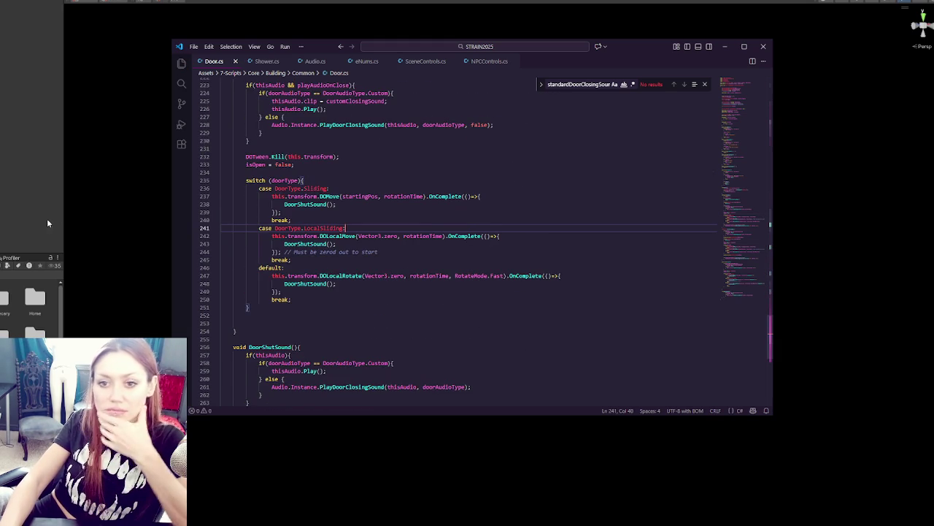
pyautogui.click(12, 210)
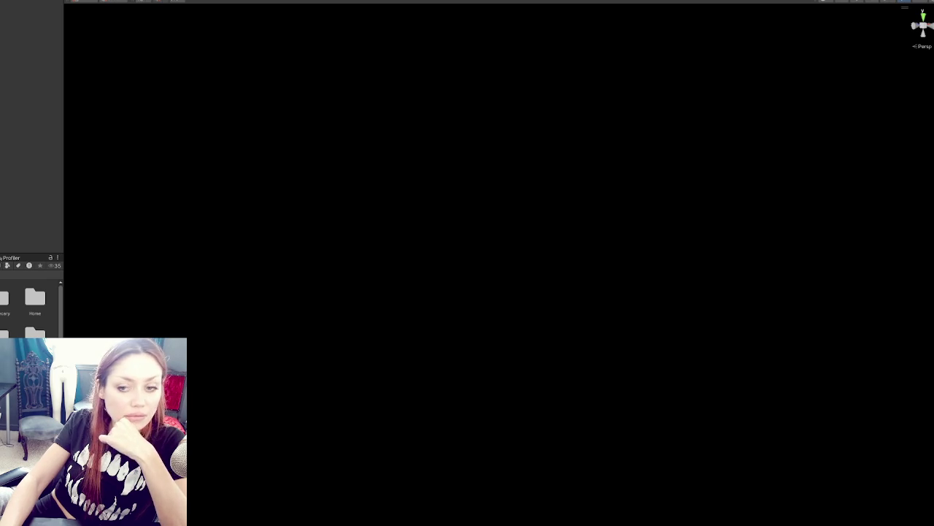
# - Show the Unity console, then replace the line 228 closing-sound call with PlayDoorCloseSound from Audio.cs
pyautogui.hotkey('ctrl', 'shift', 'c')
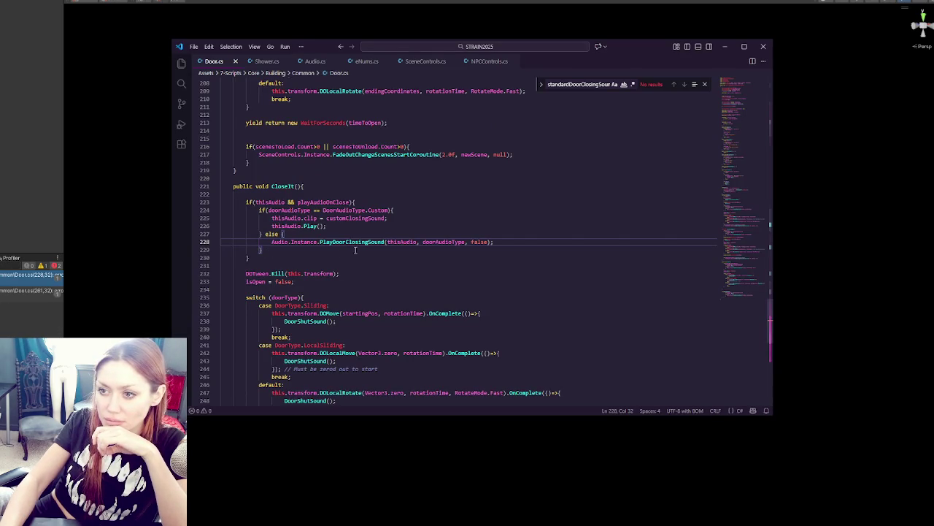
pyautogui.click(281, 62)
pyautogui.click(315, 62)
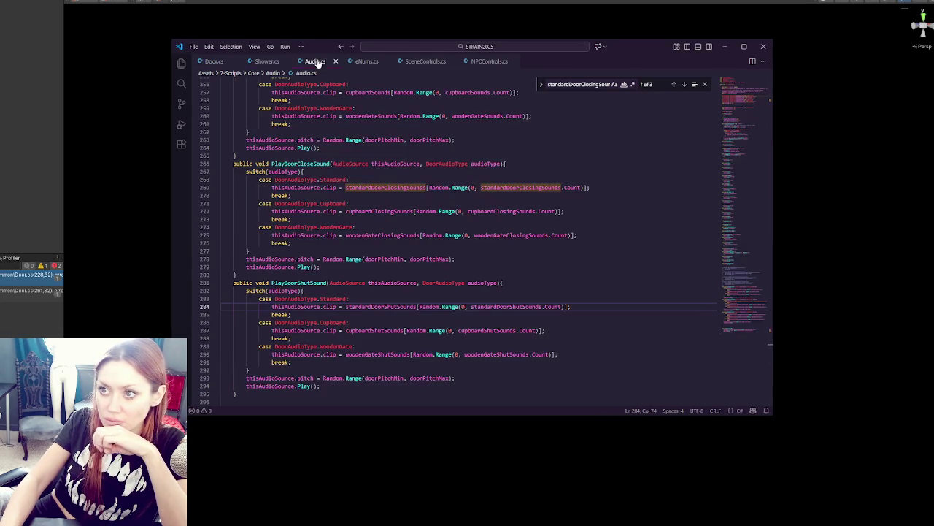
pyautogui.doubleClick(310, 164)
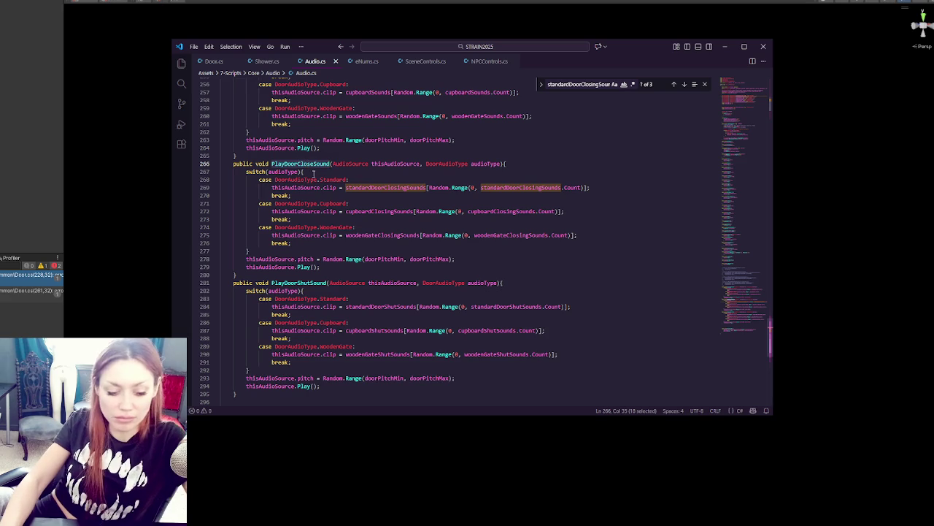
pyautogui.click(223, 62)
pyautogui.doubleClick(364, 242)
pyautogui.hotkey('ctrl', 'v')
pyautogui.press('Up')
pyautogui.press('Up')
# - Check PlayDoorCloseSound's parameters in Audio.cs and delete the extra false argument in Door.cs
pyautogui.click(13, 199)
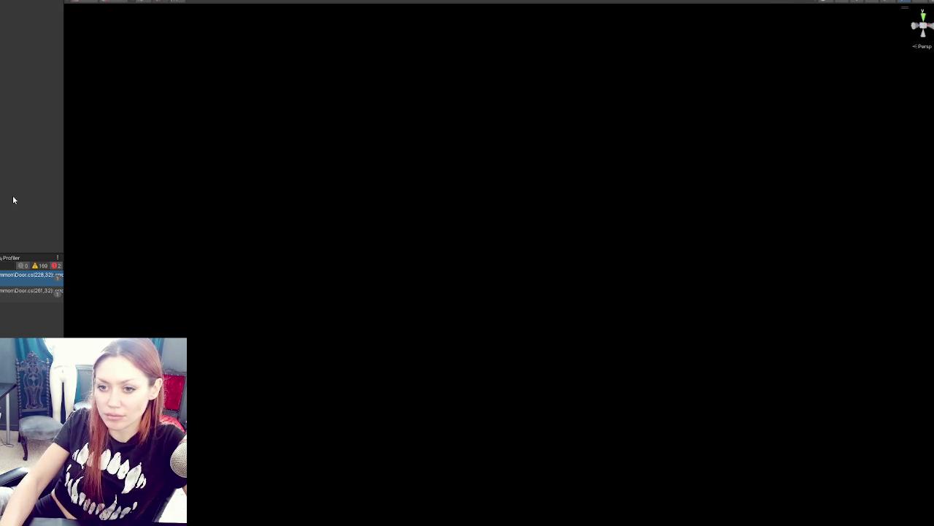
pyautogui.hotkey('alt', 'Tab')
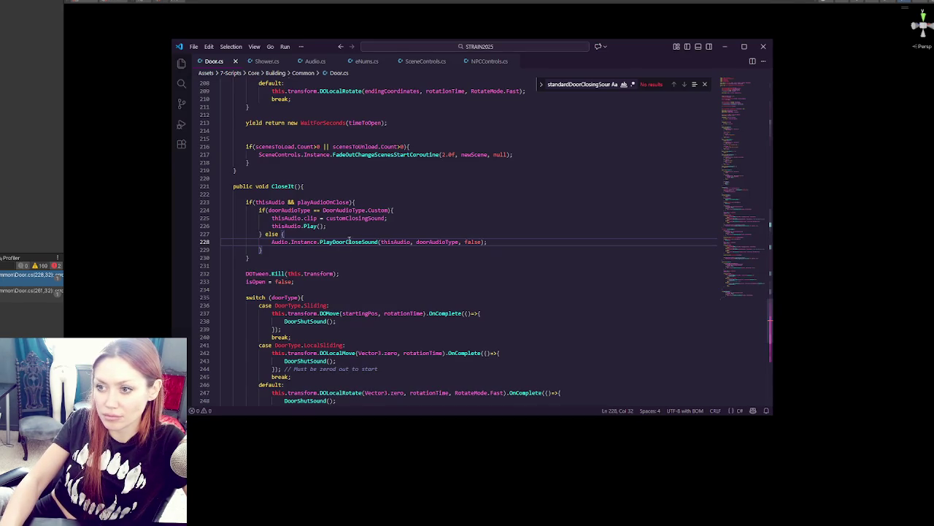
pyautogui.click(314, 62)
pyautogui.click(311, 157)
pyautogui.click(66, 178)
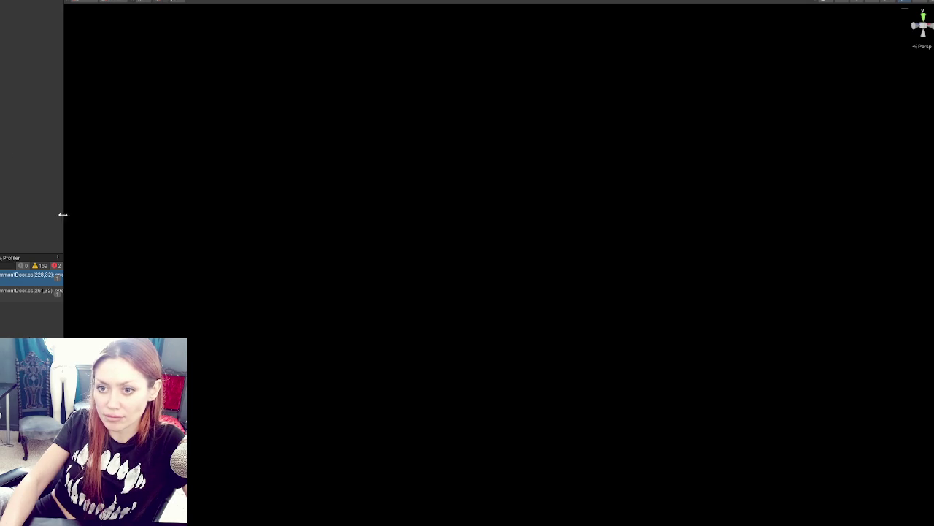
pyautogui.hotkey('alt', 'Tab')
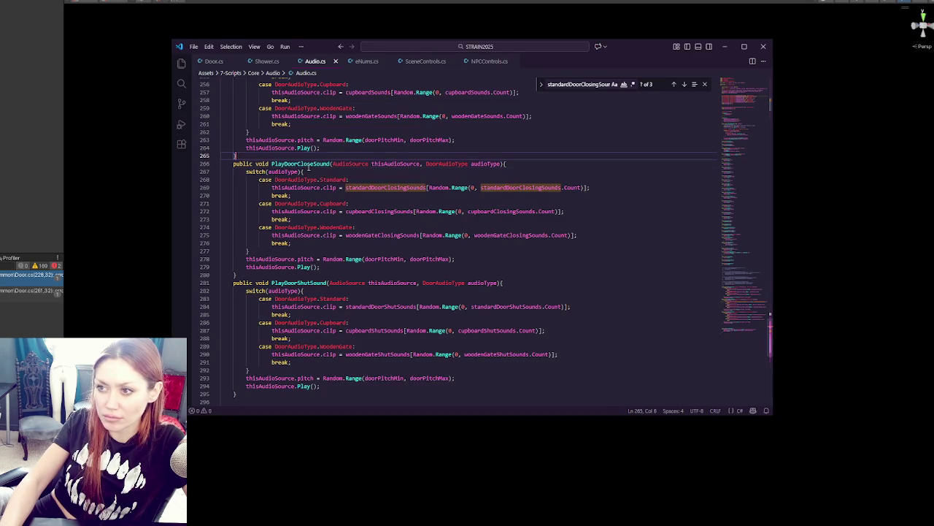
pyautogui.click(223, 61)
pyautogui.press('BackSpace')
pyautogui.press('BackSpace')
pyautogui.press('BackSpace')
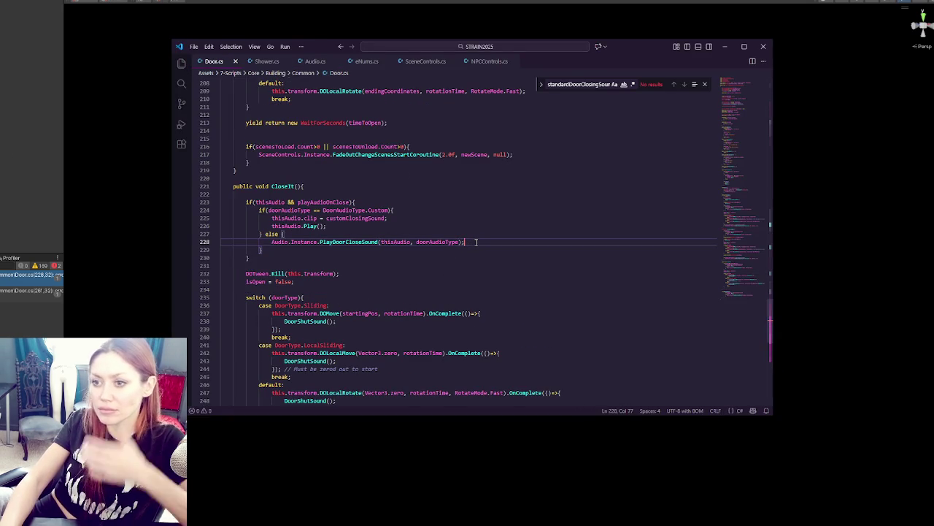
pyautogui.hotkey('alt', 'Tab')
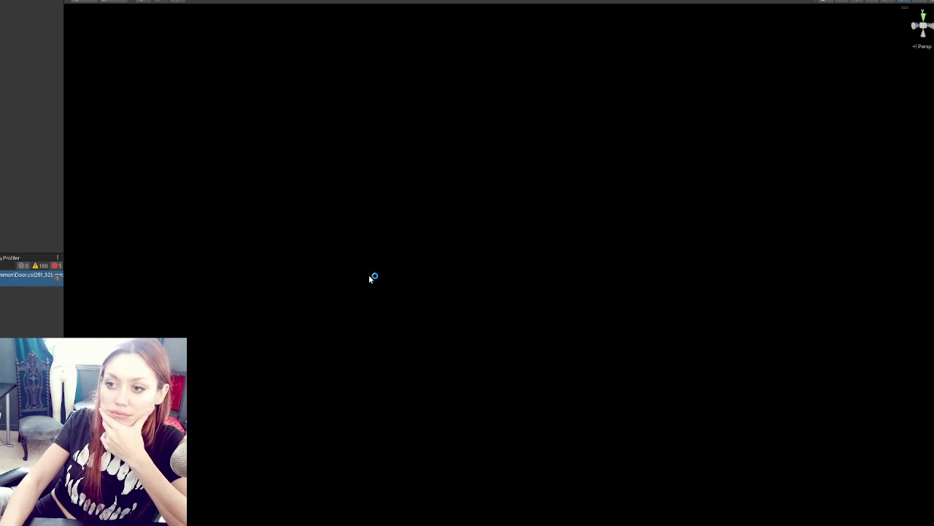
# - Change PlayDoorClosingSound to PlayDoorShutSound in DoorShutSound, then return to Unity to recompile
pyautogui.hotkey('alt', 'Tab')
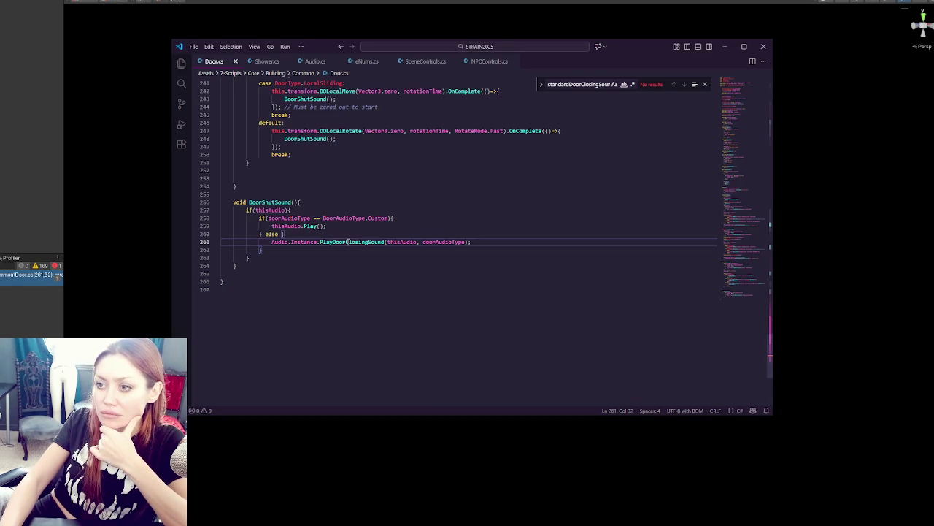
pyautogui.moveTo(347, 241); pyautogui.dragTo(371, 242)
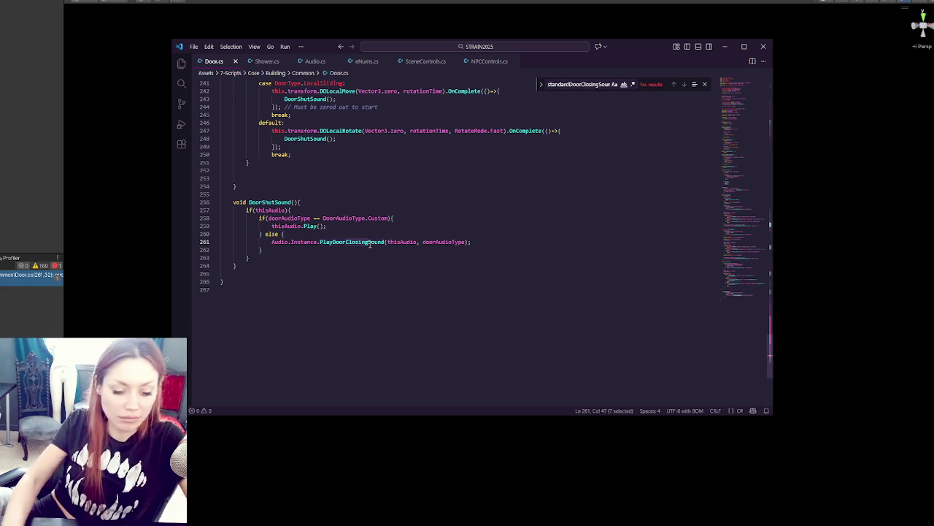
pyautogui.write('Shut')
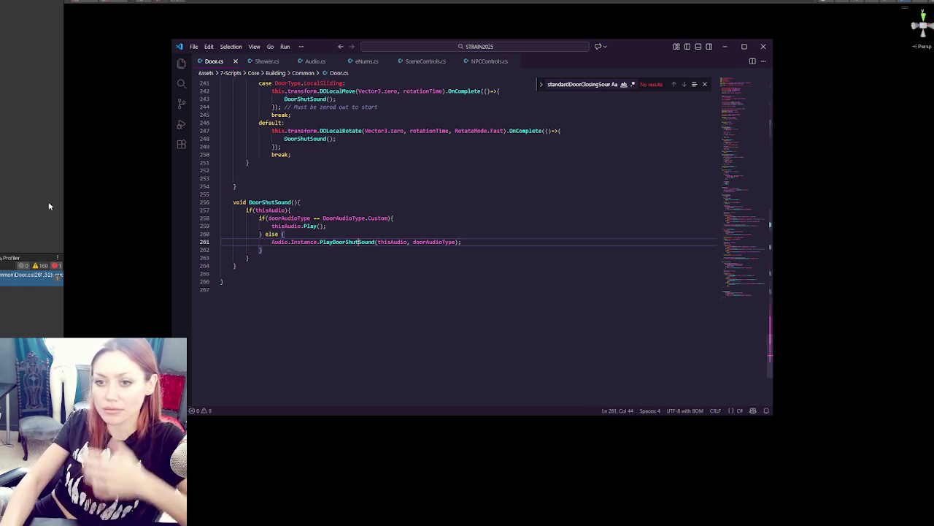
pyautogui.hotkey('alt', 'Tab')
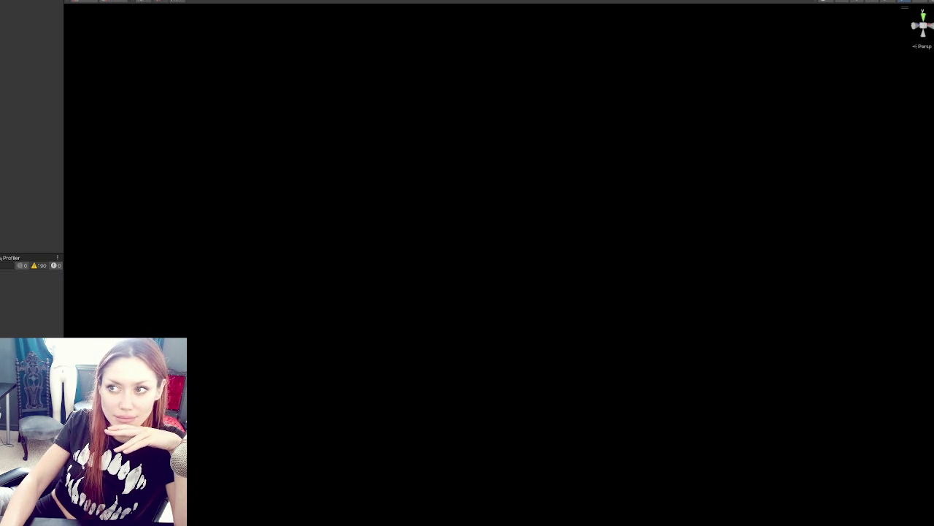
# - Wait for Compiling Scripts and Reloading Domain to finish, then scroll the Audio Inspector
pyautogui.hotkey('alt', 'Tab')
pyautogui.hotkey('alt', 'Tab')
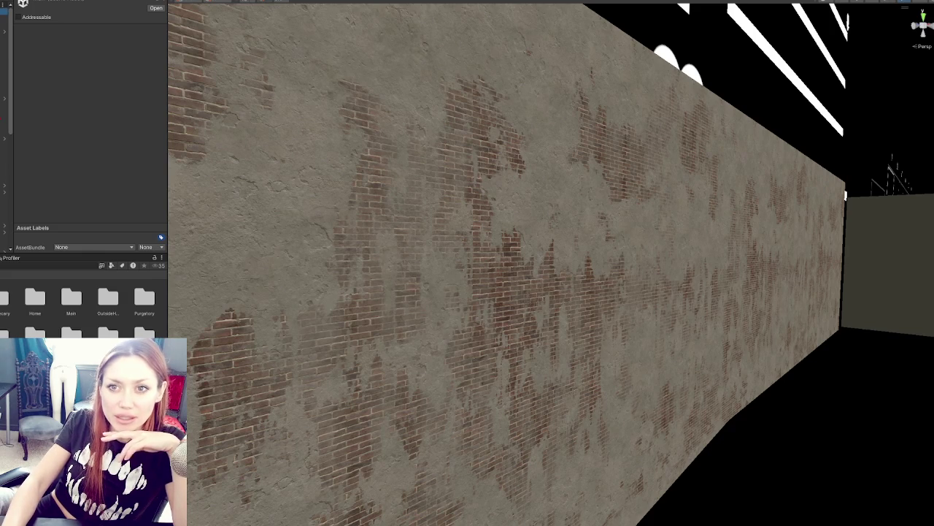
pyautogui.scroll(-6, 93, 108)
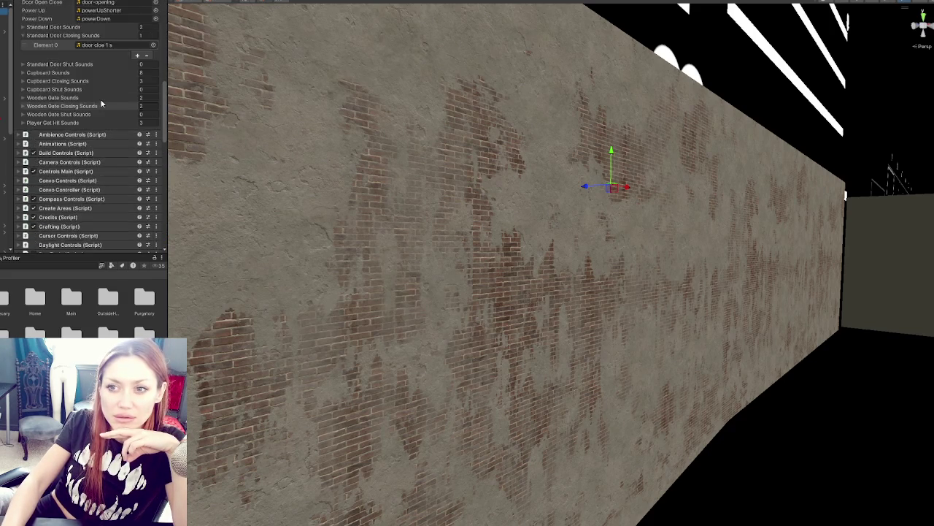
# - Clear the Standard Door Closing Sounds clip, set that list's size to 0, and check Standard Door Shut Sounds
pyautogui.click(76, 235)
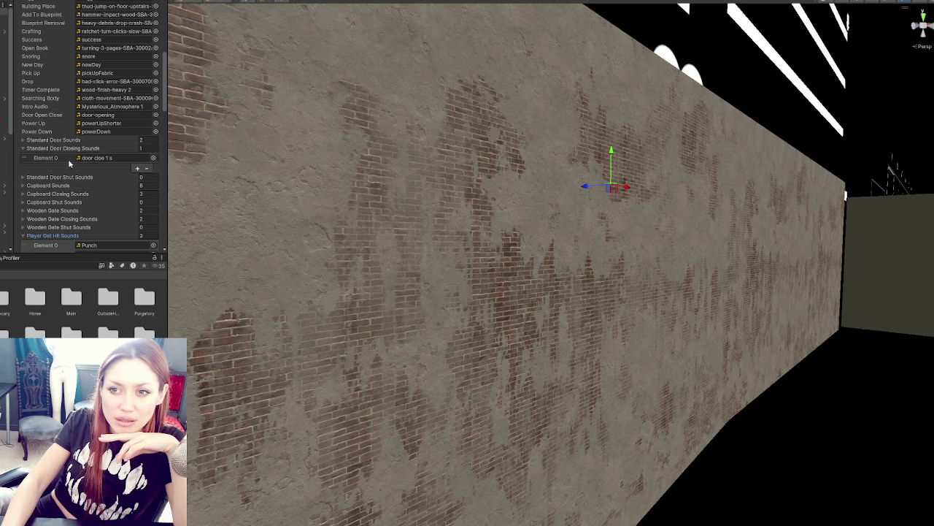
pyautogui.click(93, 158)
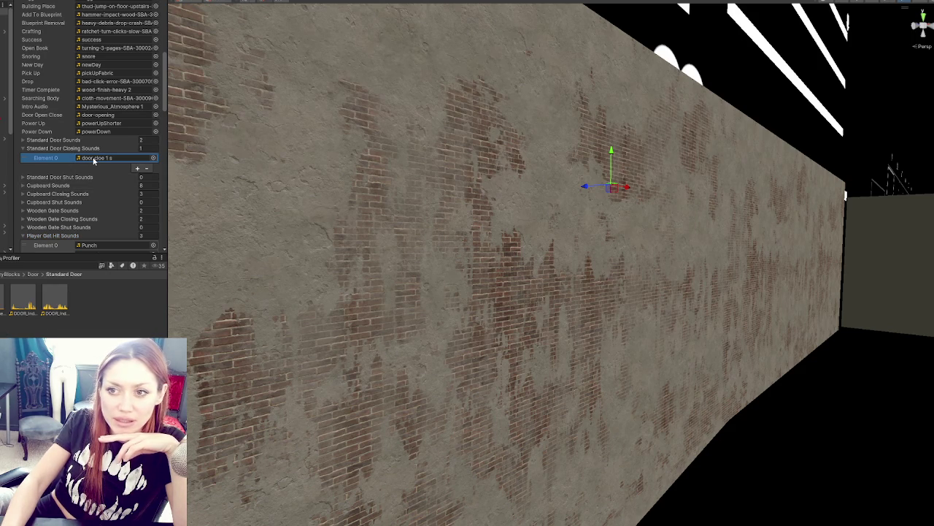
pyautogui.press('Delete')
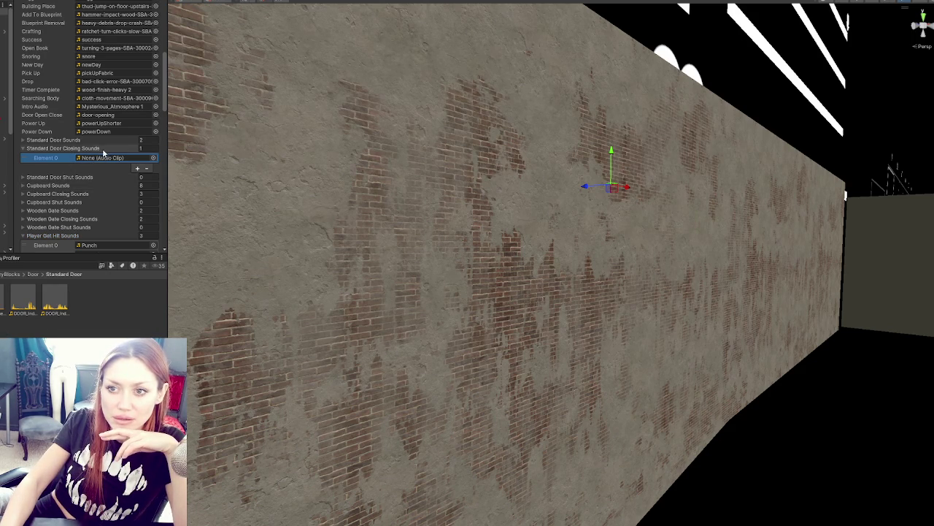
pyautogui.click(146, 149)
pyautogui.write('0')
pyautogui.press('Return')
pyautogui.click(99, 150)
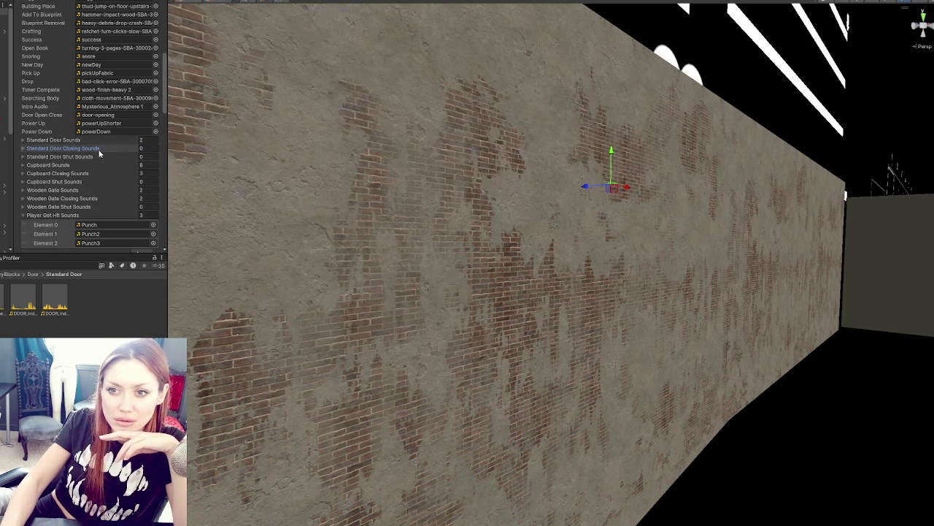
pyautogui.click(88, 158)
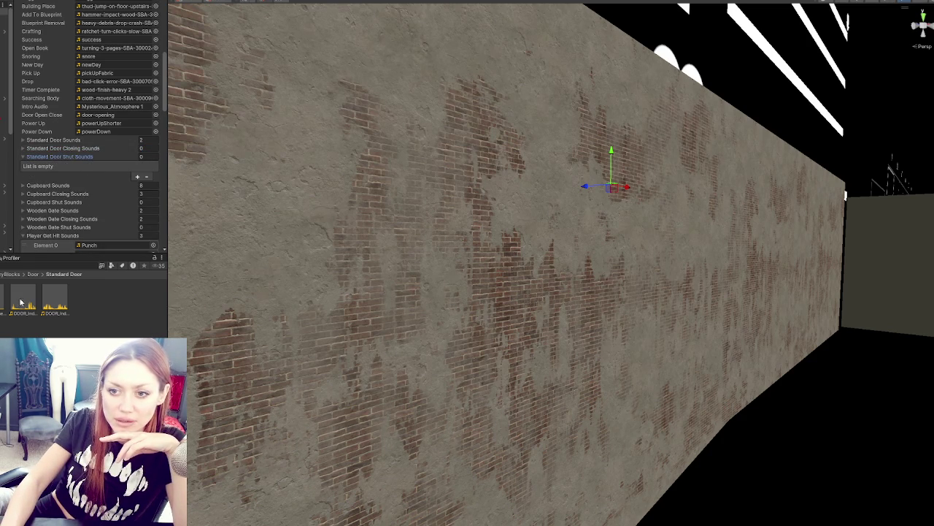
pyautogui.scroll(-3, 97, 141)
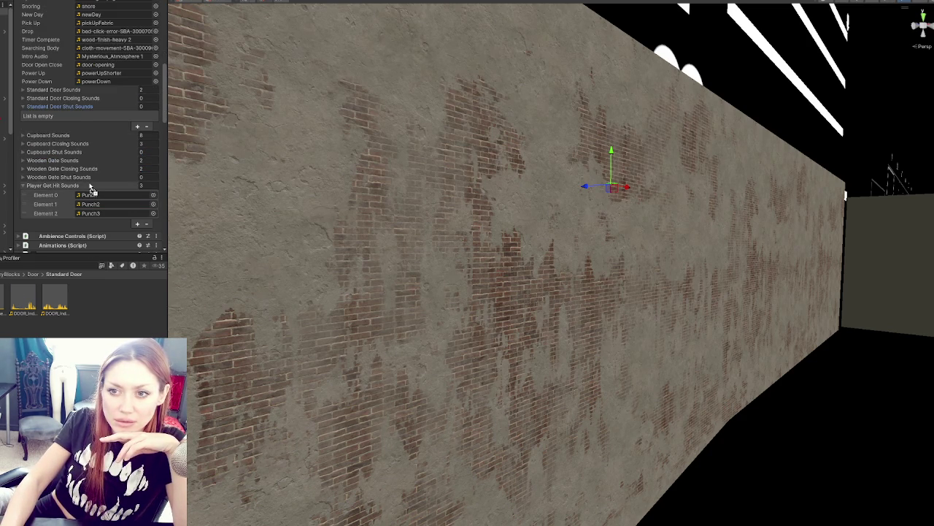
pyautogui.click(73, 107)
pyautogui.click(73, 144)
pyautogui.click(74, 144)
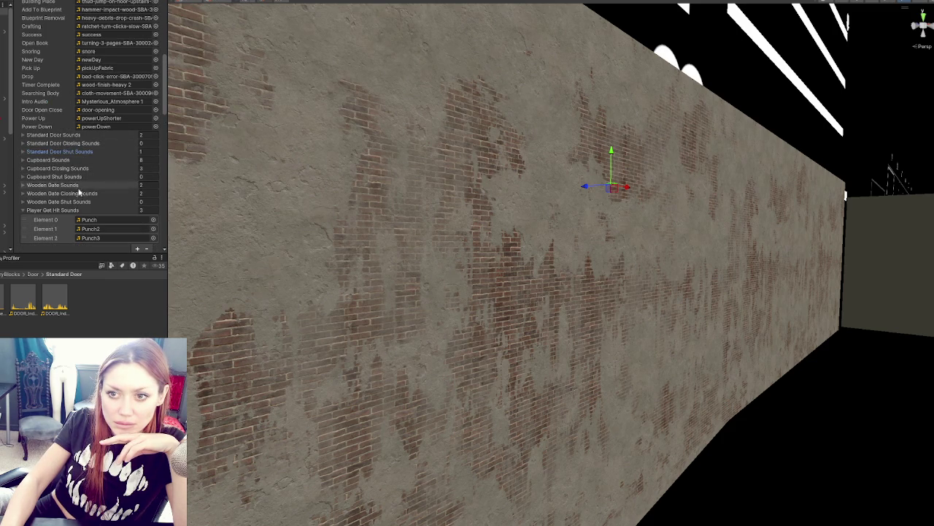
# - Move both wooden door clips into Wooden Gate Shut Sounds and set Wooden Gate Closing Sounds to 0
pyautogui.click(89, 193)
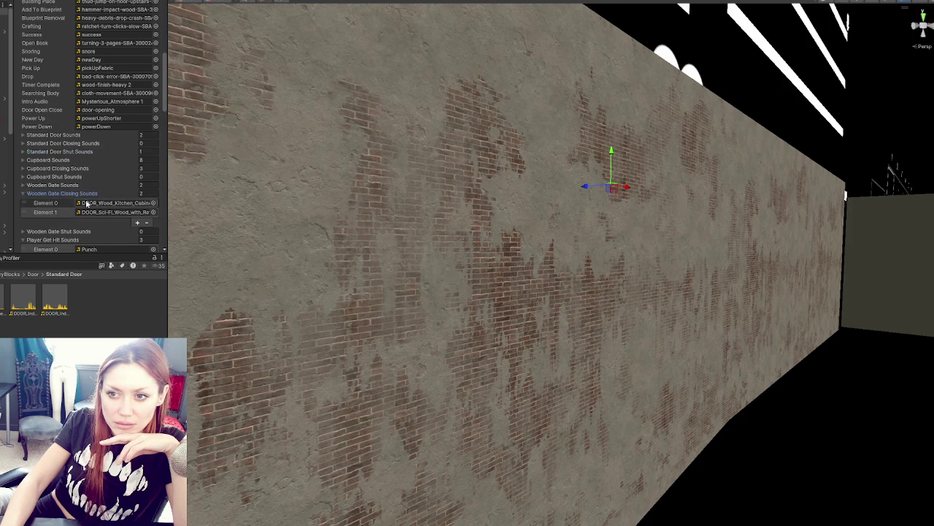
pyautogui.click(89, 202)
pyautogui.scroll(-1, 88, 192)
pyautogui.click(55, 209)
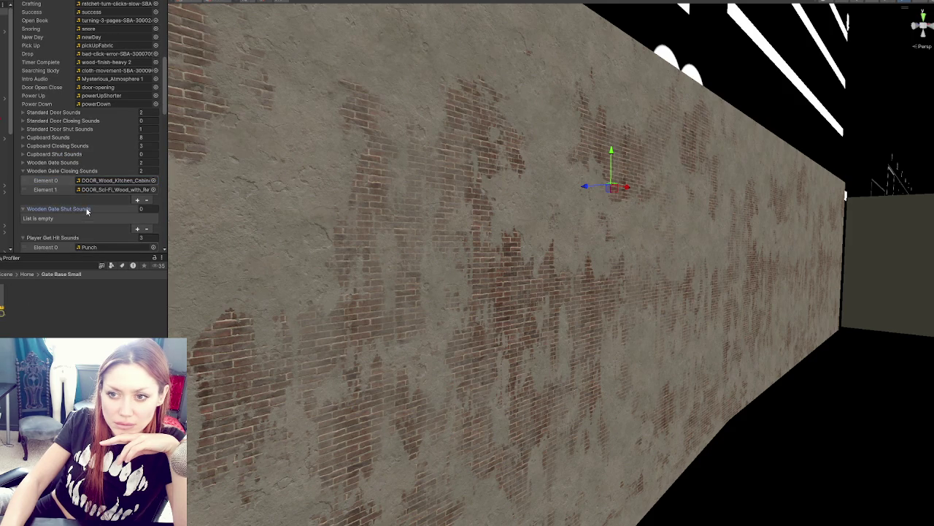
pyautogui.moveTo(55, 212); pyautogui.dragTo(59, 211)
pyautogui.click(144, 171)
pyautogui.write('0')
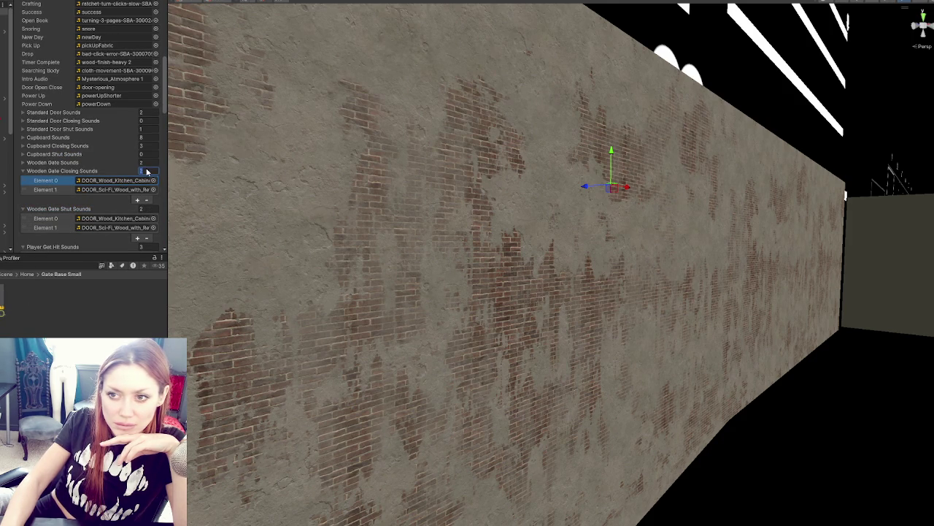
pyautogui.press('Return')
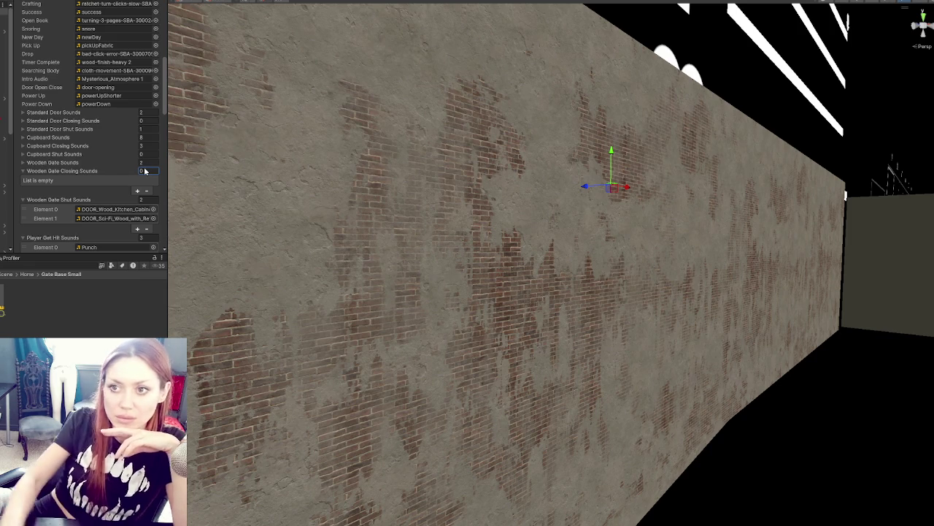
pyautogui.hotkey('alt', 'Tab')
pyautogui.scroll(15, 388, 232)
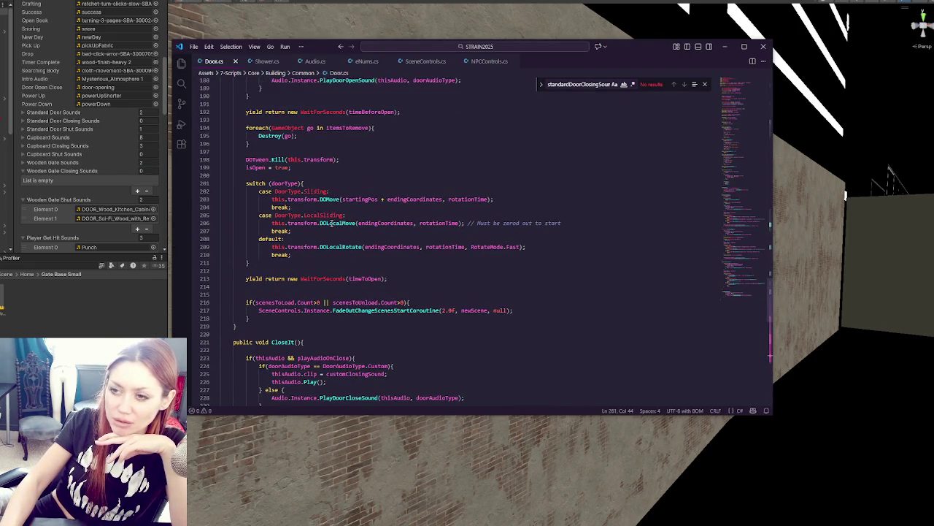
# - Review PlayDoorCloseSound and PlayDoorShutSound in Audio.cs, then collapse Wooden Gate Closing Sounds in Unity
pyautogui.click(312, 61)
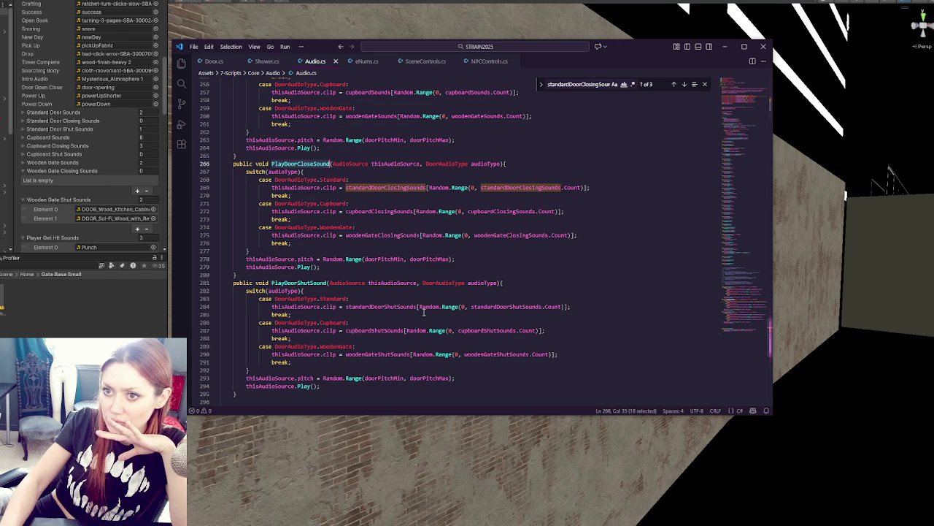
pyautogui.click(74, 172)
# - Audition the cupboard clips in the Project window, from Cupboard 7 through cupboard2 to cupboard8
pyautogui.click(65, 178)
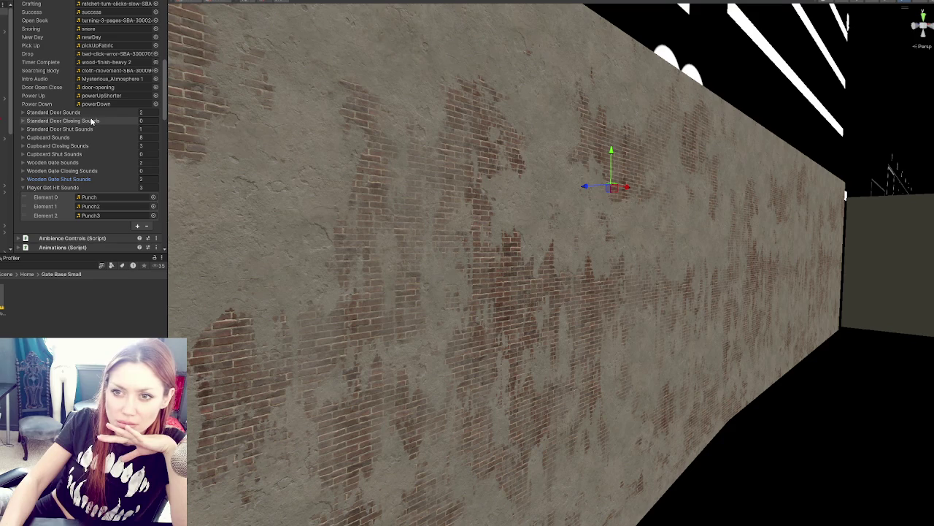
pyautogui.click(91, 121)
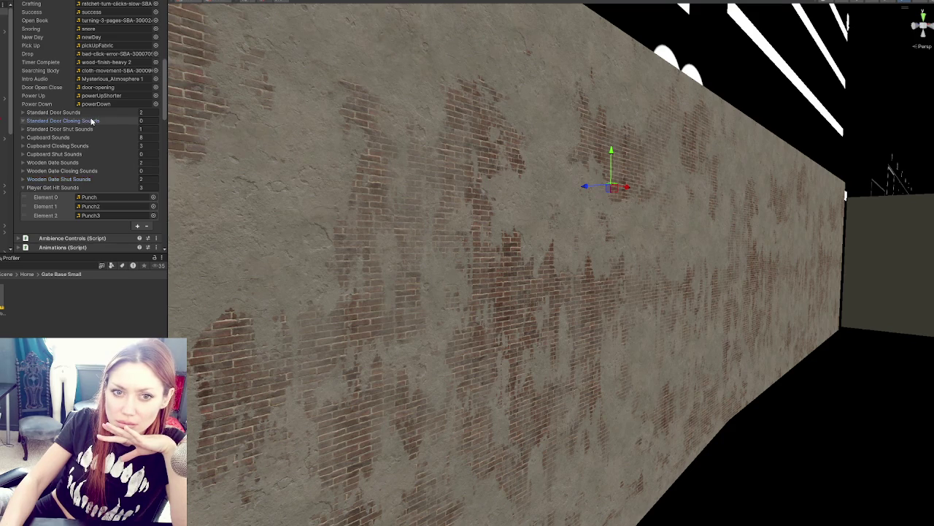
pyautogui.click(91, 121)
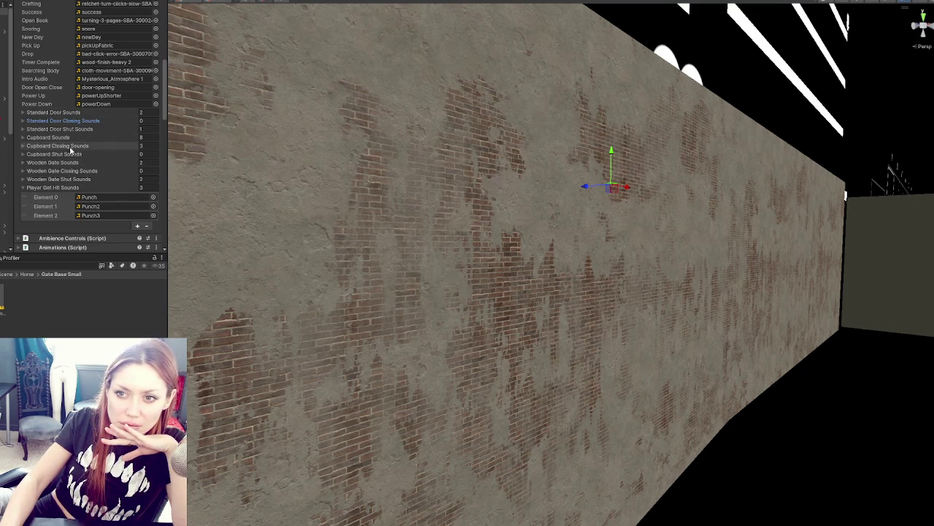
pyautogui.click(66, 146)
pyautogui.click(105, 154)
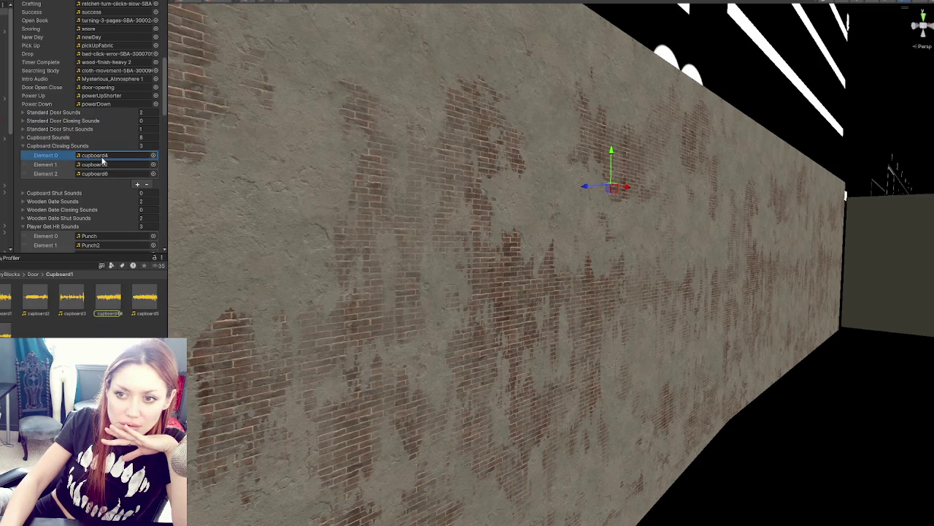
pyautogui.doubleClick(105, 154)
pyautogui.click(133, 185)
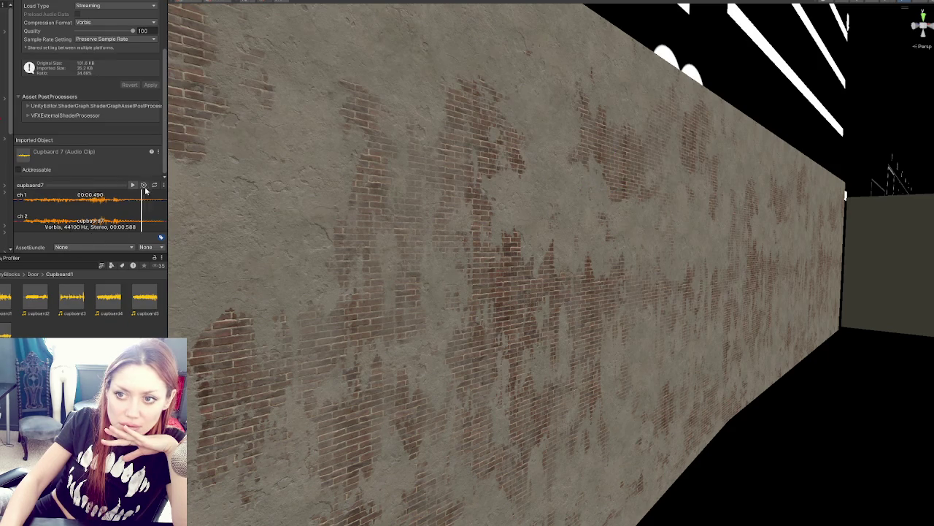
pyautogui.click(30, 299)
pyautogui.press('Right')
pyautogui.press('Right')
pyautogui.press('Right')
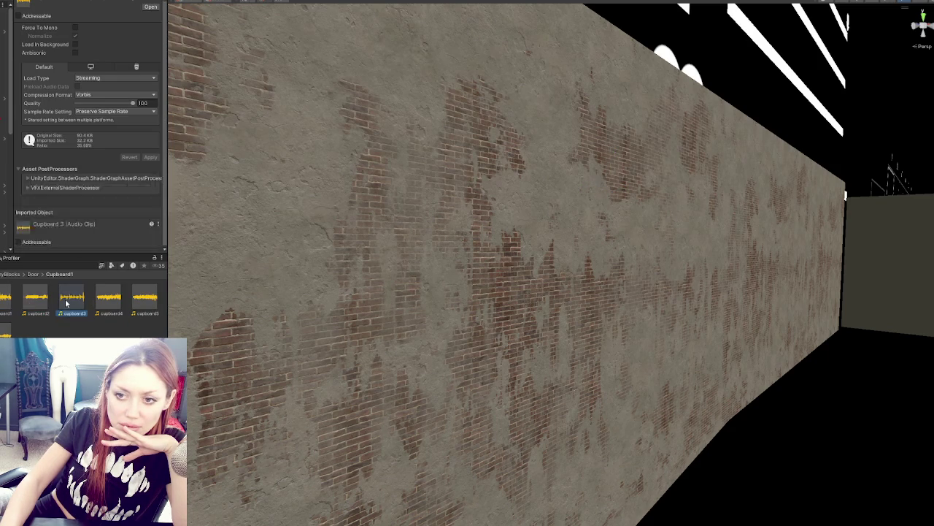
pyautogui.press('Right')
pyautogui.press('Right')
pyautogui.press('Right')
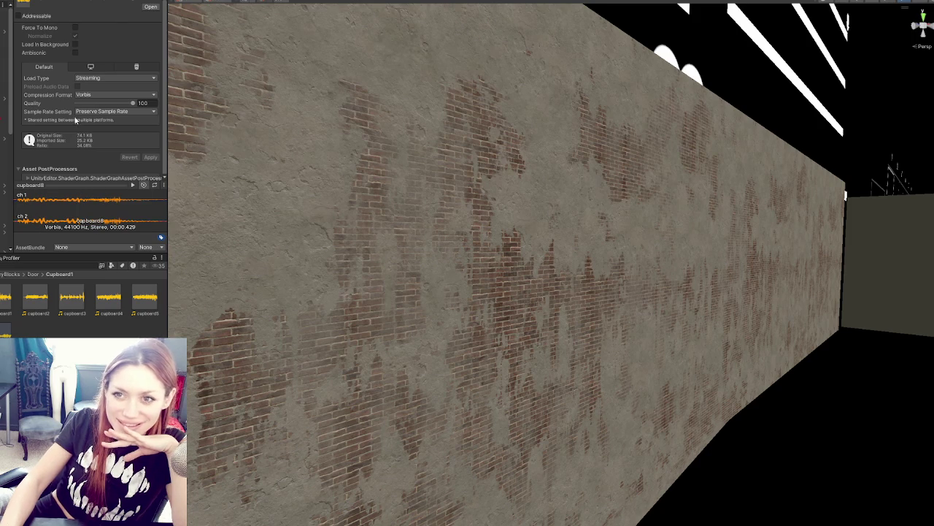
# - Assign cupboard4 to Cupboard Shut Sounds and add cupboard5 to Wooden Gate Closing Sounds
pyautogui.click(607, 186)
pyautogui.scroll(-15, 64, 183)
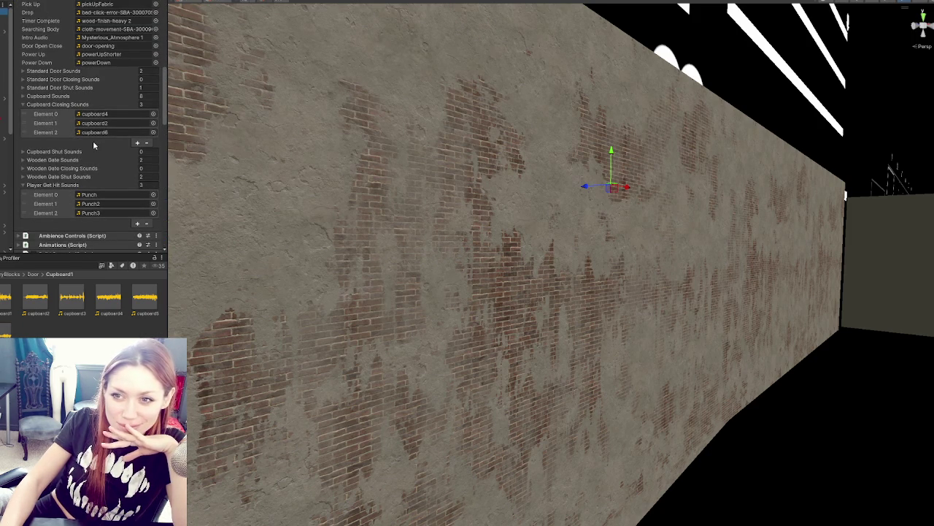
pyautogui.click(82, 151)
pyautogui.moveTo(106, 314); pyautogui.dragTo(104, 160)
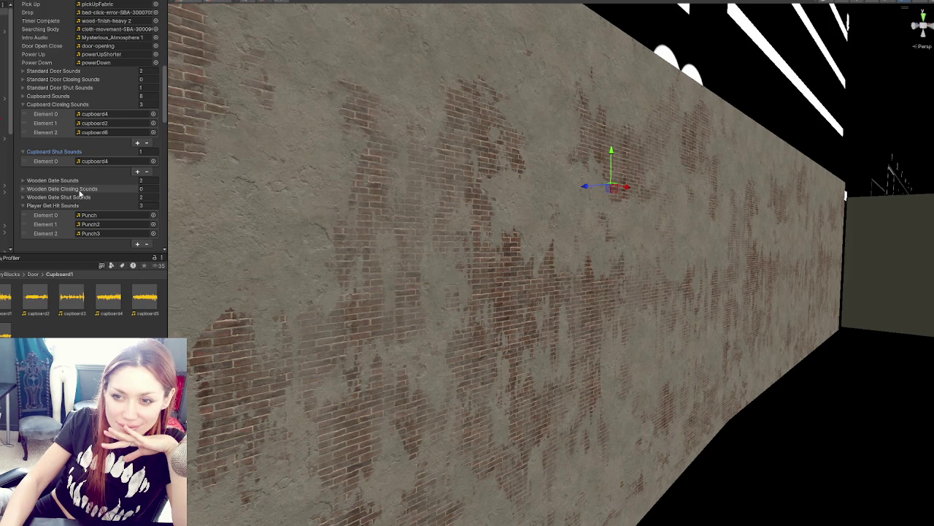
pyautogui.click(81, 189)
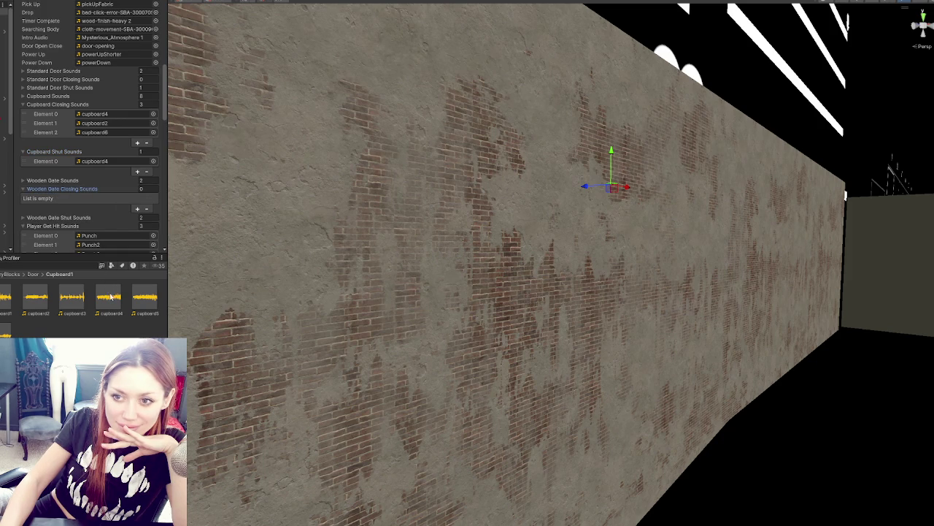
pyautogui.moveTo(86, 186); pyautogui.dragTo(85, 188)
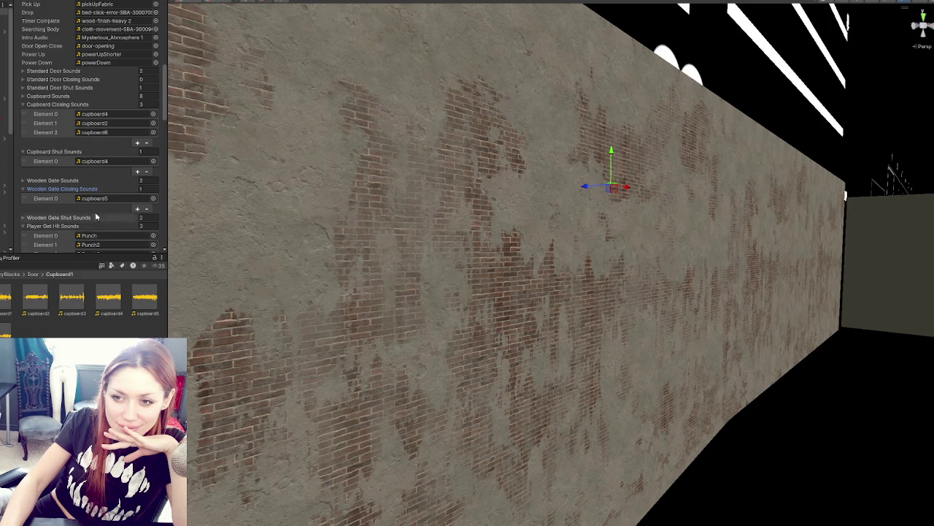
pyautogui.click(66, 217)
pyautogui.click(110, 227)
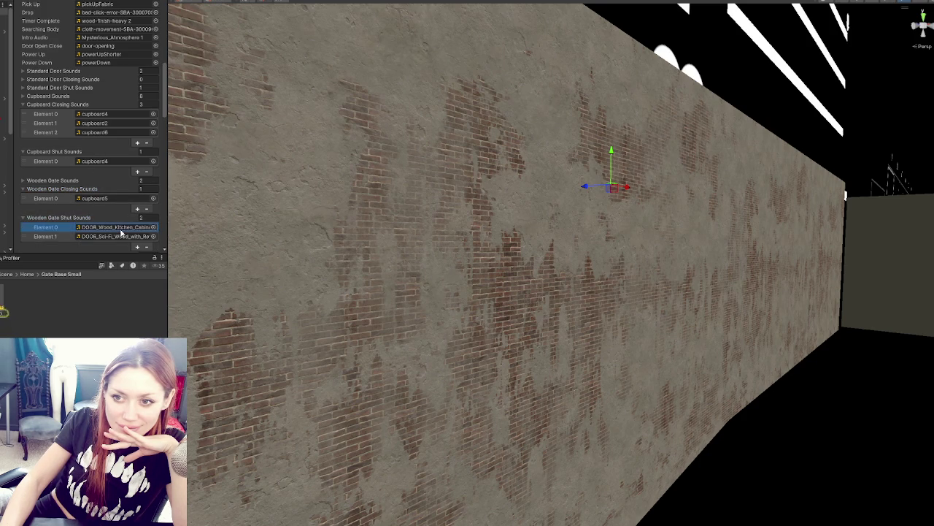
# - Open Standard Door Closing Sounds and locate the cupboard2 clip in the Project files
pyautogui.click(51, 96)
pyautogui.click(52, 96)
pyautogui.click(58, 79)
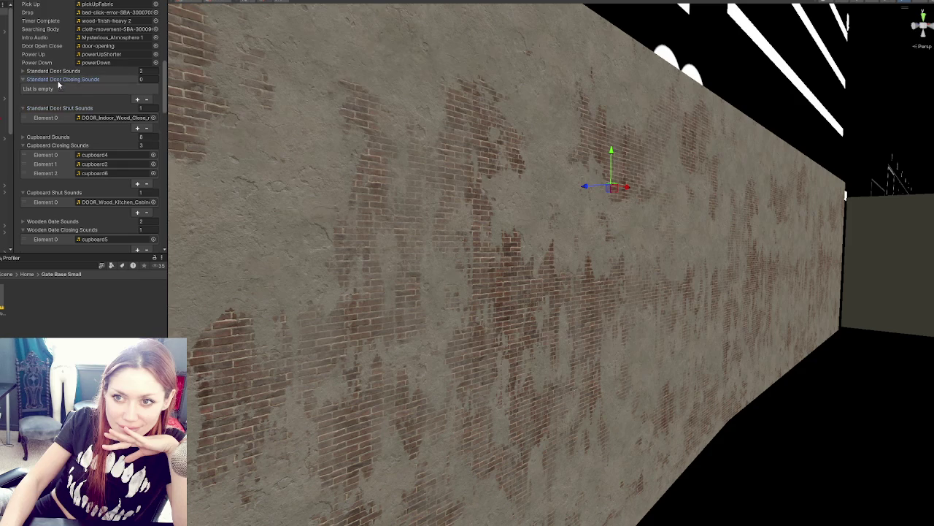
pyautogui.scroll(-3, 103, 175)
pyautogui.scroll(-1, 103, 175)
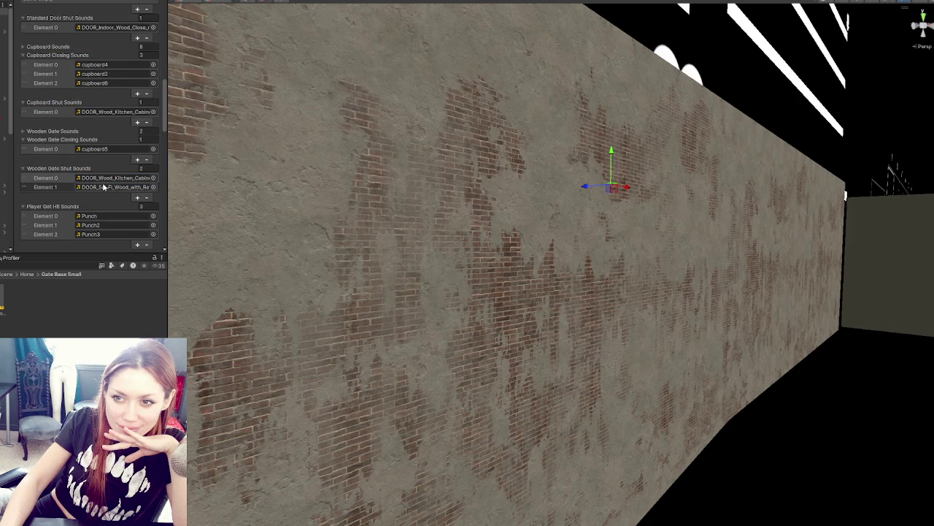
pyautogui.scroll(-5, 102, 182)
pyautogui.scroll(10, 102, 182)
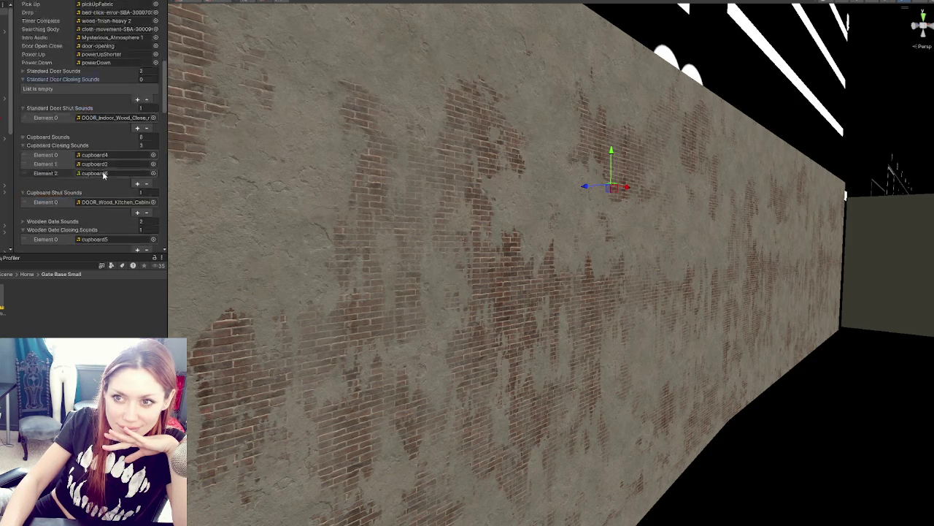
pyautogui.click(99, 187)
pyautogui.scroll(3, 99, 188)
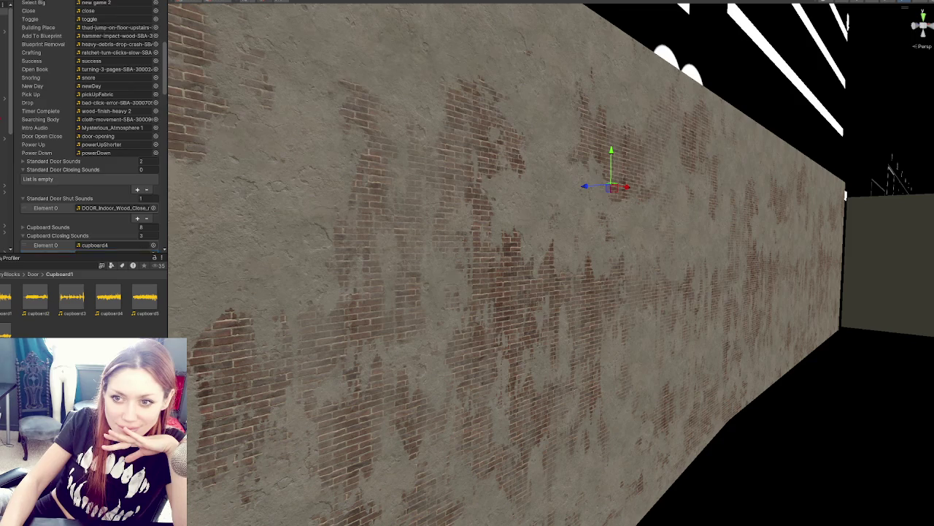
pyautogui.scroll(-2, 73, 124)
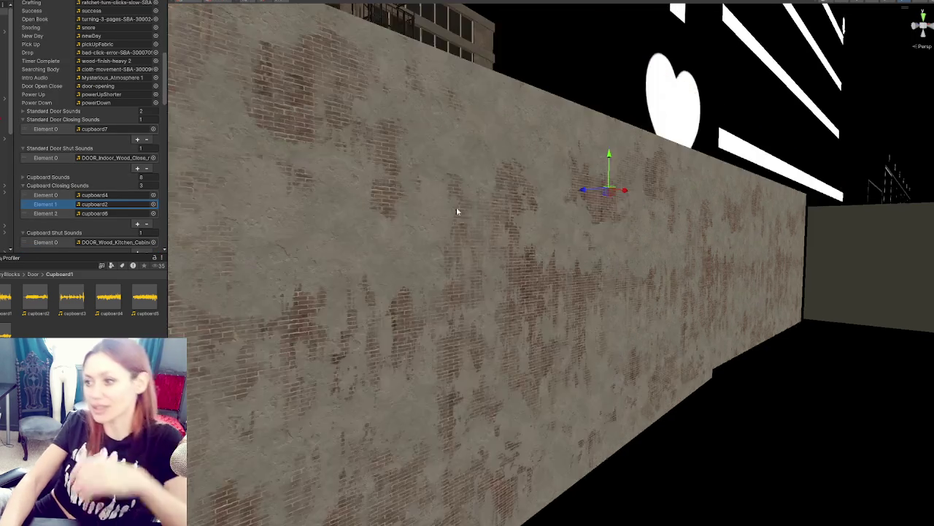
# - Frame a fence post in the Scene view and orbit over to the outdoor shower
pyautogui.scroll(-5, 468, 216)
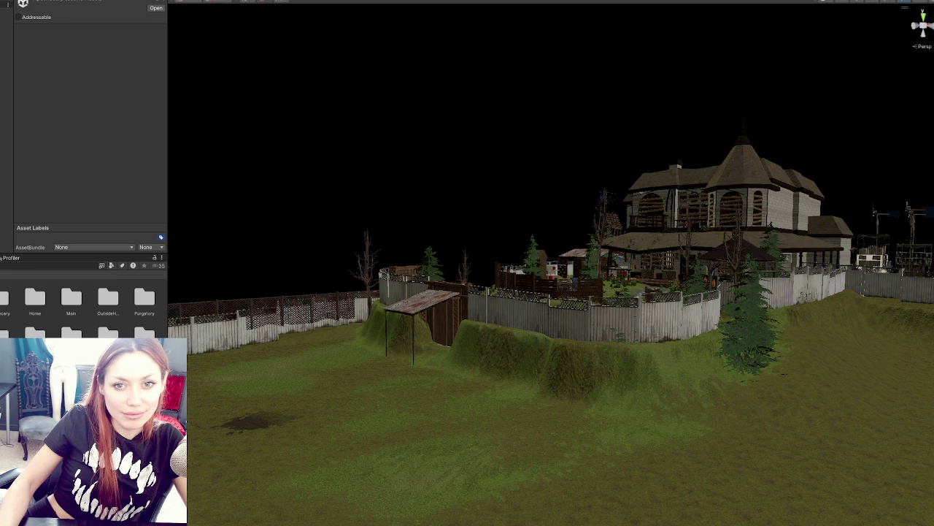
pyautogui.click(594, 269)
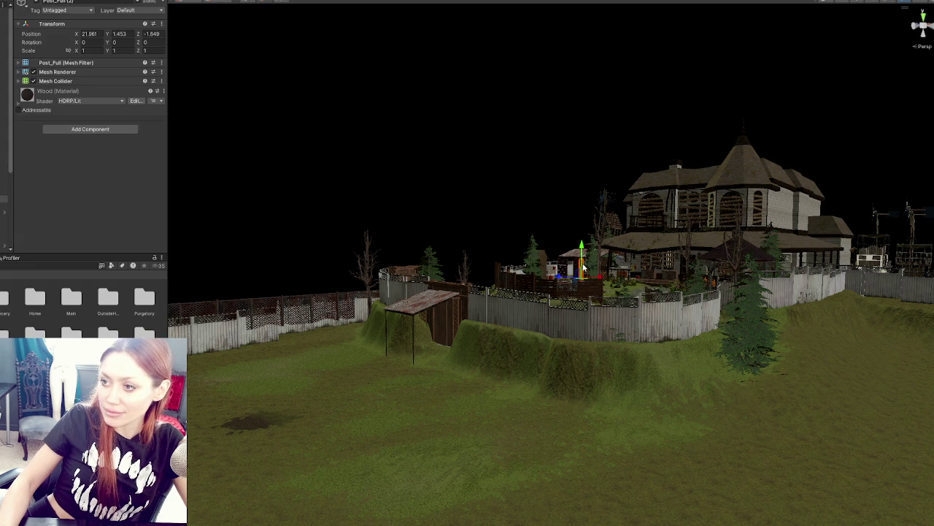
pyautogui.press('f')
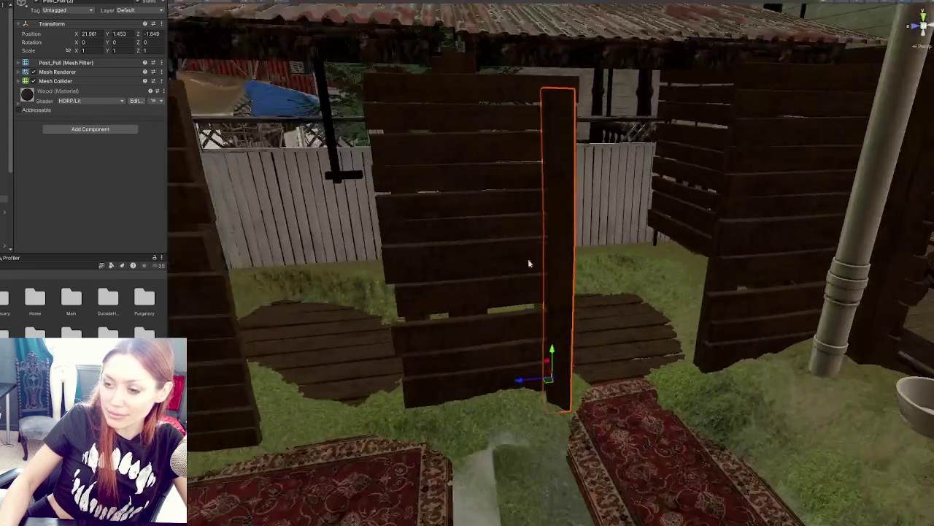
pyautogui.moveTo(528, 259)
pyautogui.mouseDown()
pyautogui.moveTo(536, 215)
pyautogui.moveTo(572, 214)
pyautogui.moveTo(559, 213)
pyautogui.mouseUp()
pyautogui.click(538, 207)
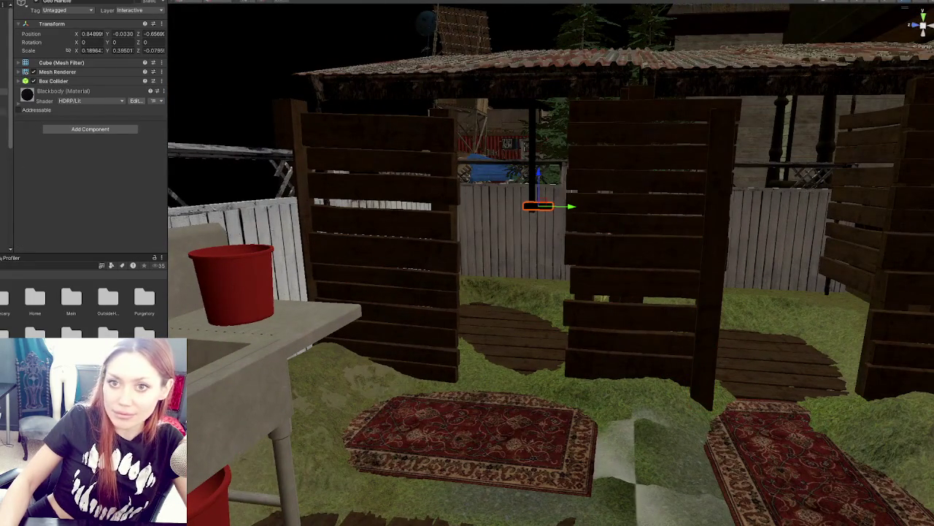
# - Select the shower object and inspect its This, Handle and Humming Audio sources
pyautogui.click(4, 107)
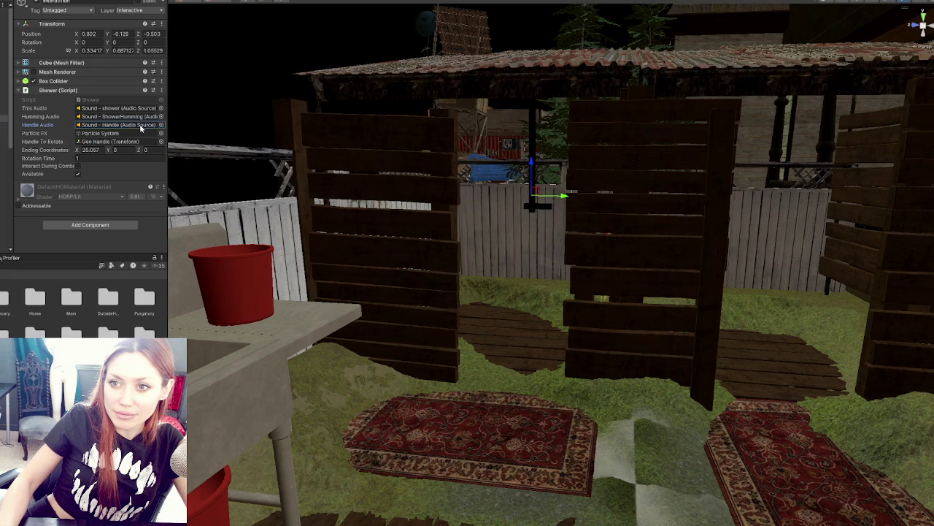
pyautogui.click(109, 108)
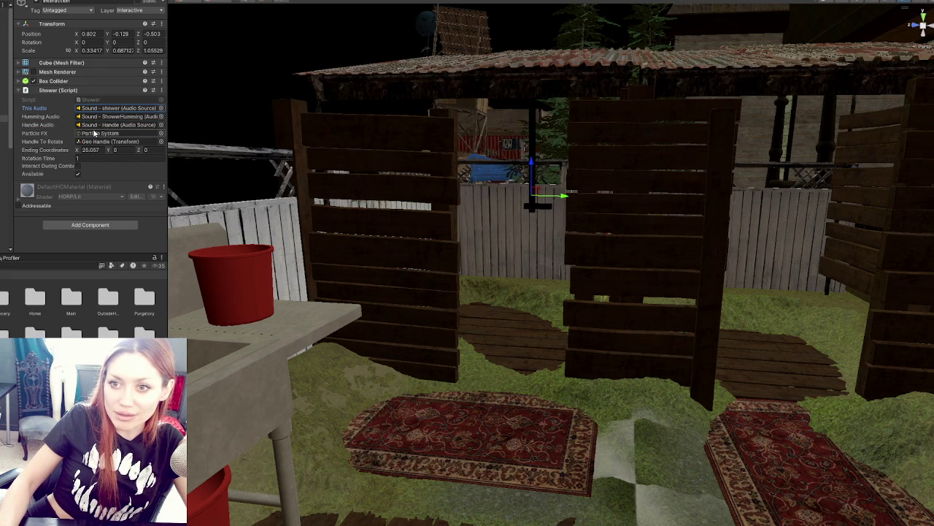
pyautogui.click(117, 125)
pyautogui.click(122, 115)
# - Recheck the Handle Audio source and open Shower.cs in Visual Studio Code
pyautogui.click(124, 125)
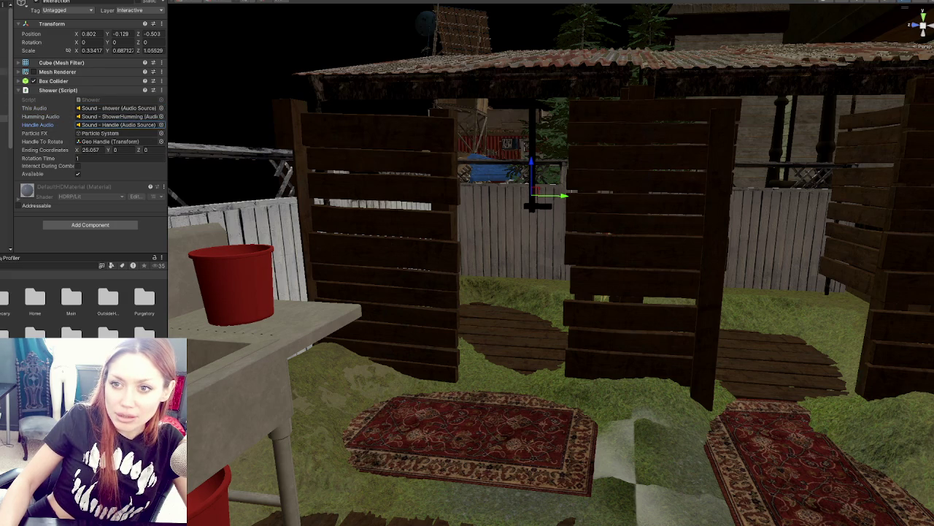
pyautogui.click(100, 100)
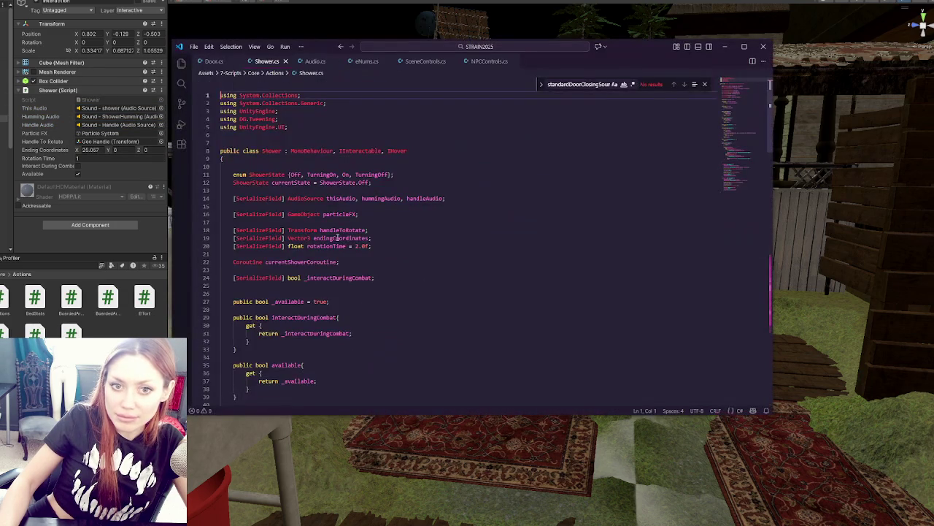
pyautogui.scroll(-9, 381, 246)
pyautogui.scroll(-10, 378, 251)
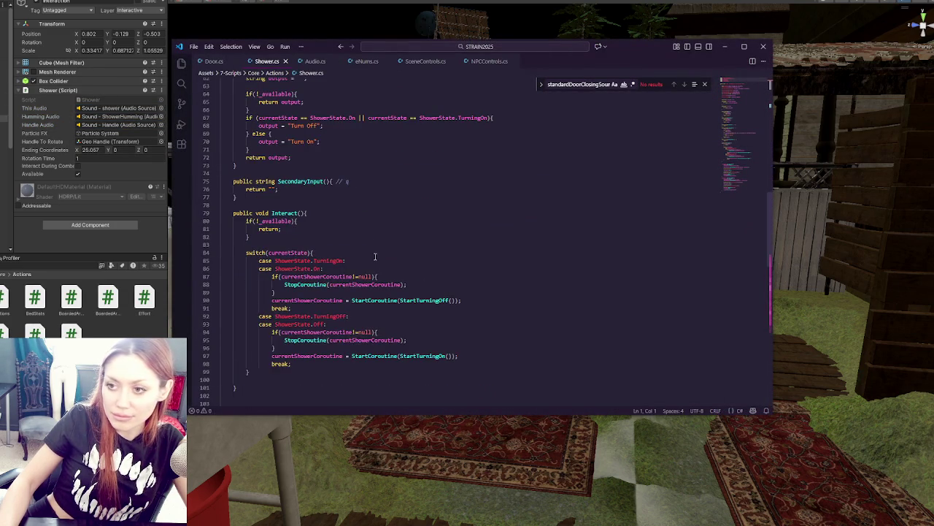
pyautogui.scroll(-15, 376, 256)
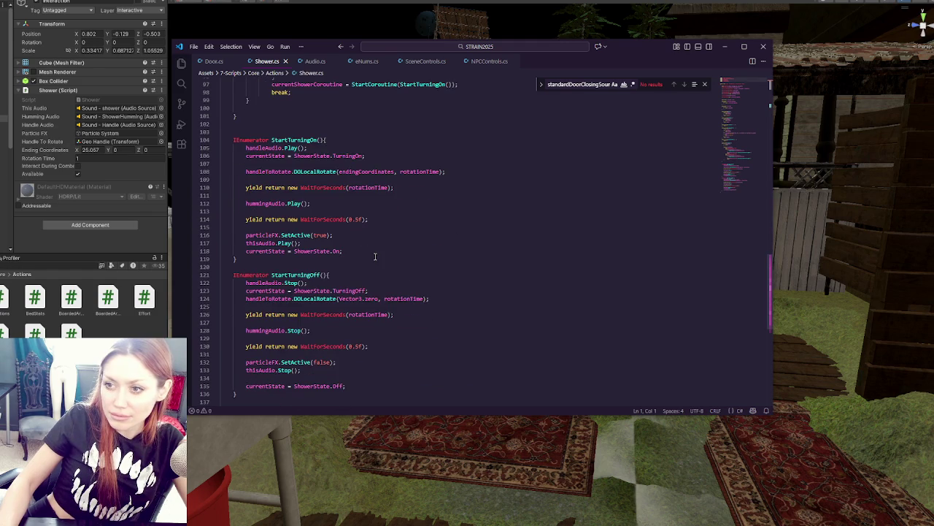
pyautogui.scroll(5, 376, 256)
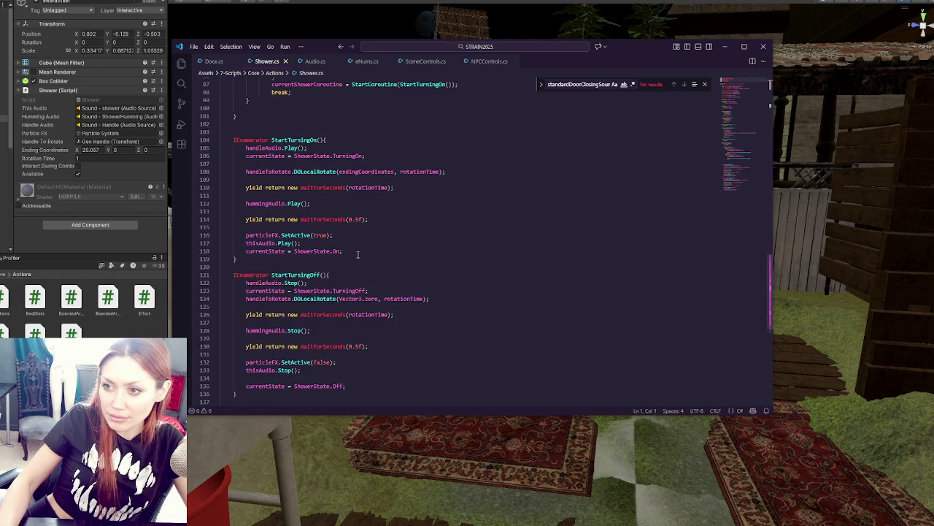
# - In StartTurningOff, change handleAudio.Stop() to handleAudio.Play()
pyautogui.doubleClick(286, 138)
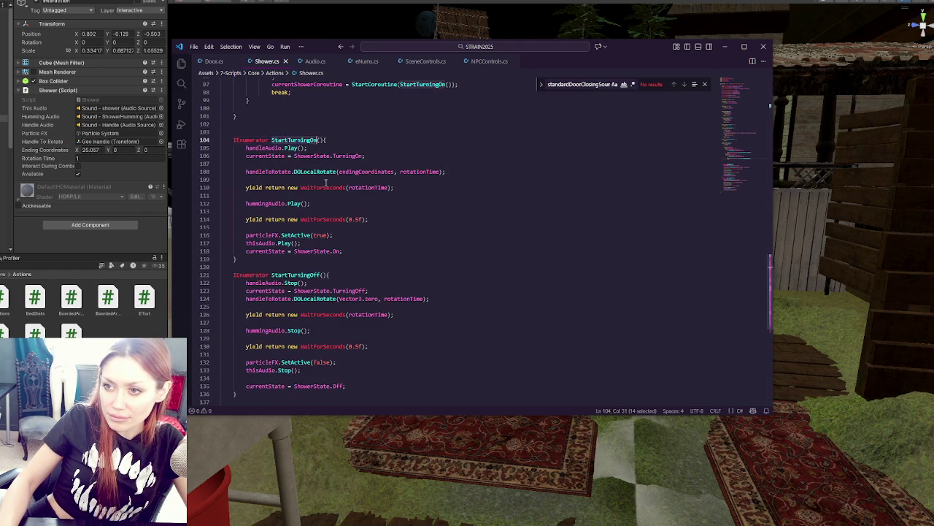
pyautogui.scroll(-2, 311, 212)
pyautogui.doubleClick(302, 233)
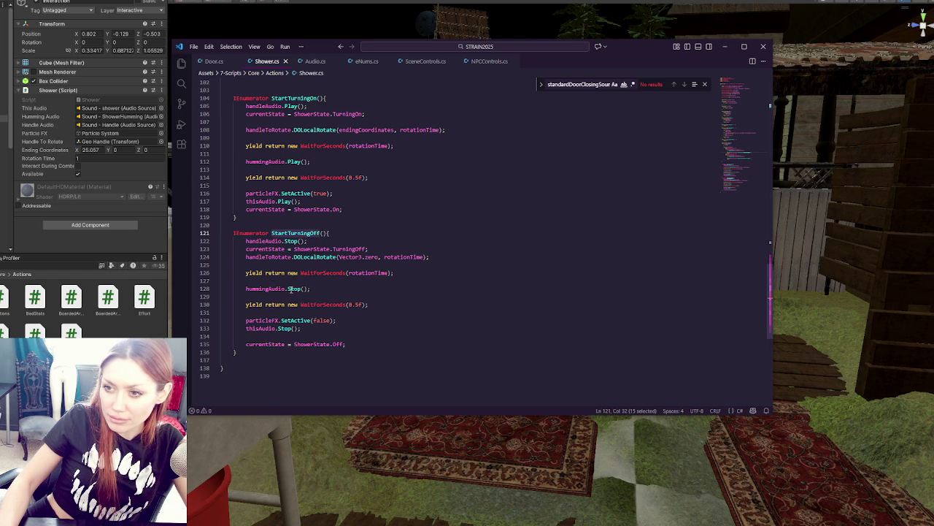
pyautogui.doubleClick(290, 241)
pyautogui.write('Play')
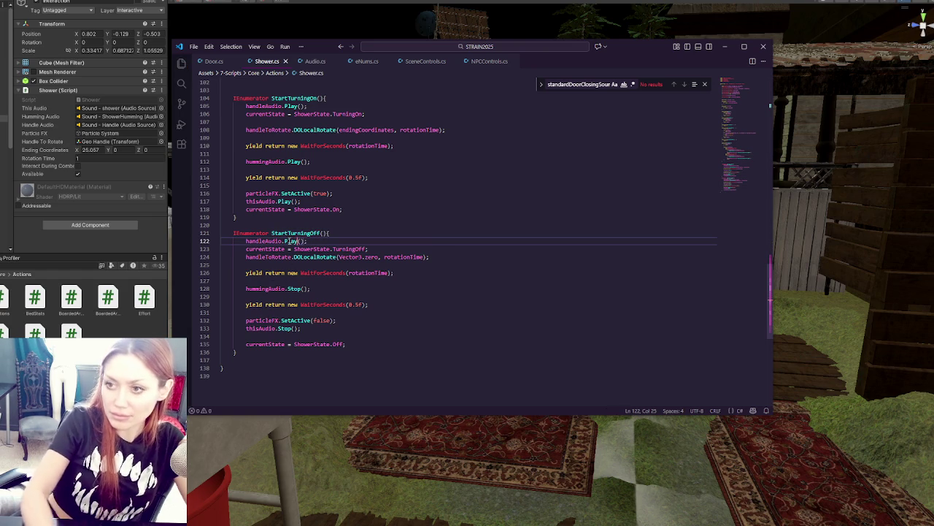
# - Shorten the turn-off WaitForSeconds from 0.5f to 0.1f, save, and return to Unity
pyautogui.click(333, 304)
pyautogui.press('BackSpace')
pyautogui.write('1')
pyautogui.click(385, 295)
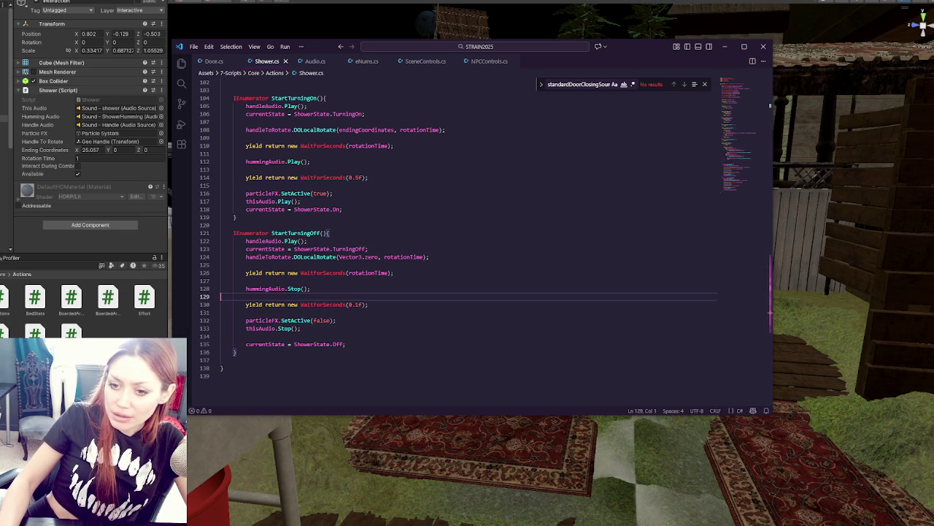
pyautogui.hotkey('alt', 'Tab')
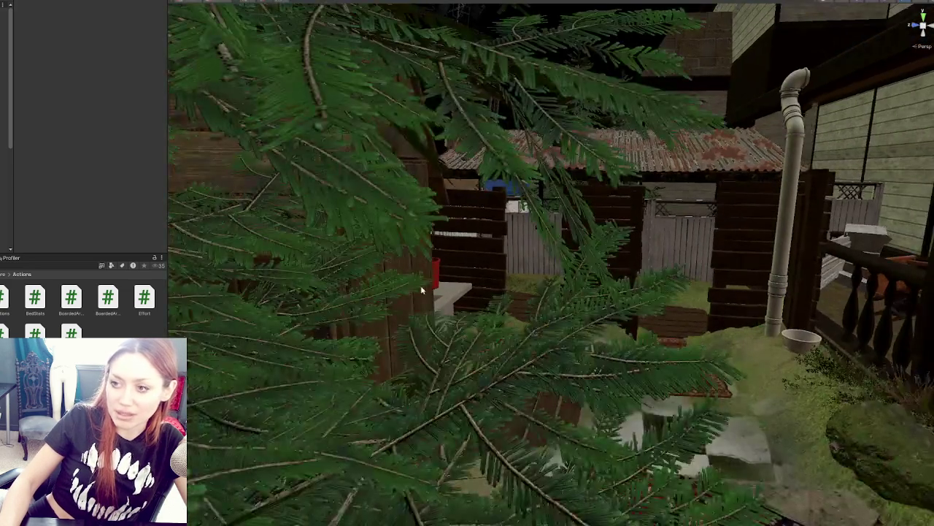
# - Select the door and enable its Door script's Play Audio On Close and available options
pyautogui.click(424, 290)
pyautogui.click(421, 300)
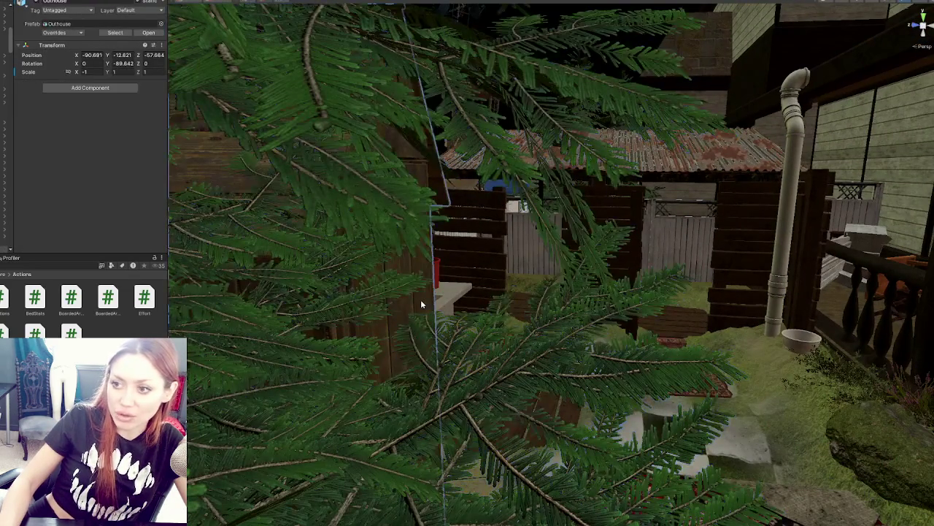
pyautogui.click(421, 305)
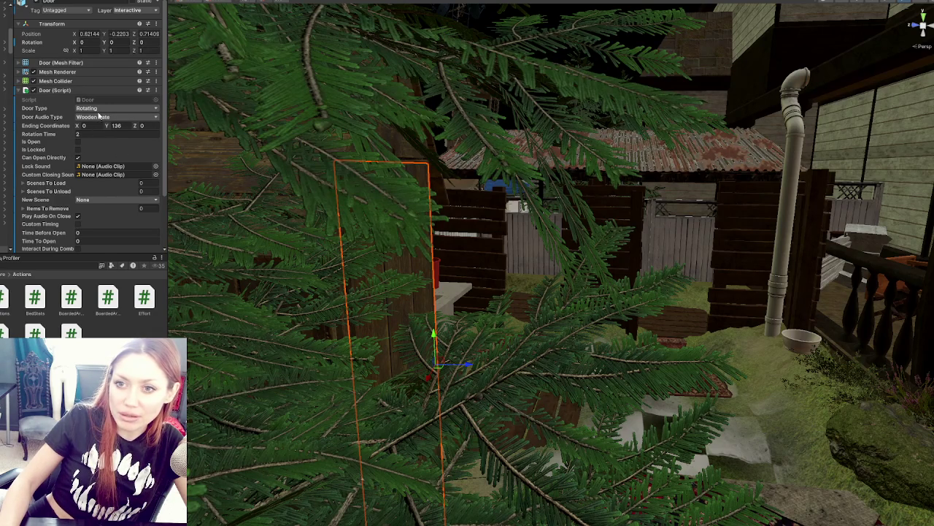
pyautogui.scroll(-1, 99, 115)
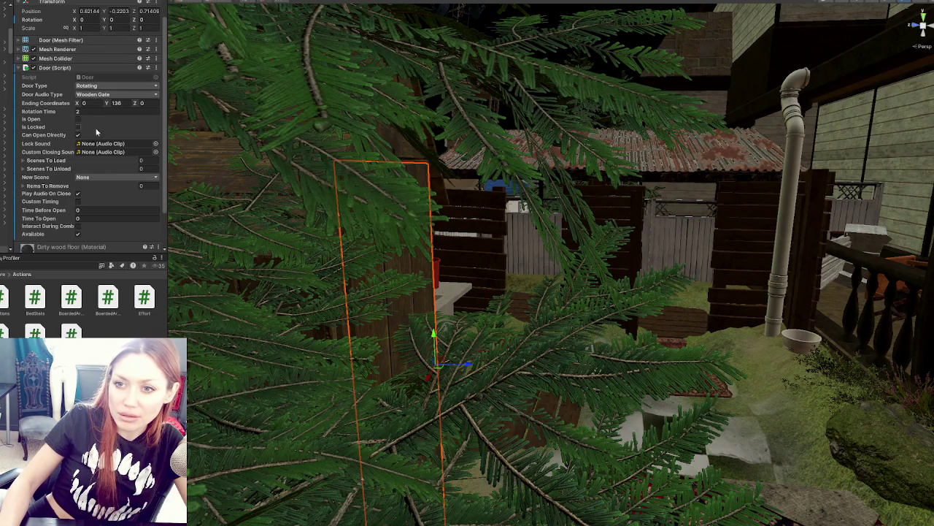
pyautogui.click(78, 193)
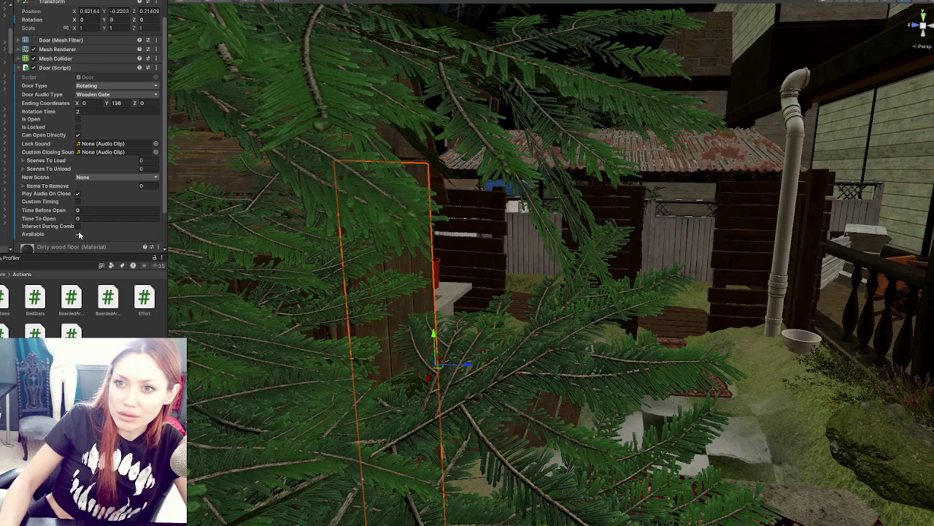
pyautogui.click(78, 233)
pyautogui.scroll(-2, 79, 235)
# - Add an Audio Source to the gate with Play On Awake off and Spatial Blend 1 (3D)
pyautogui.click(80, 245)
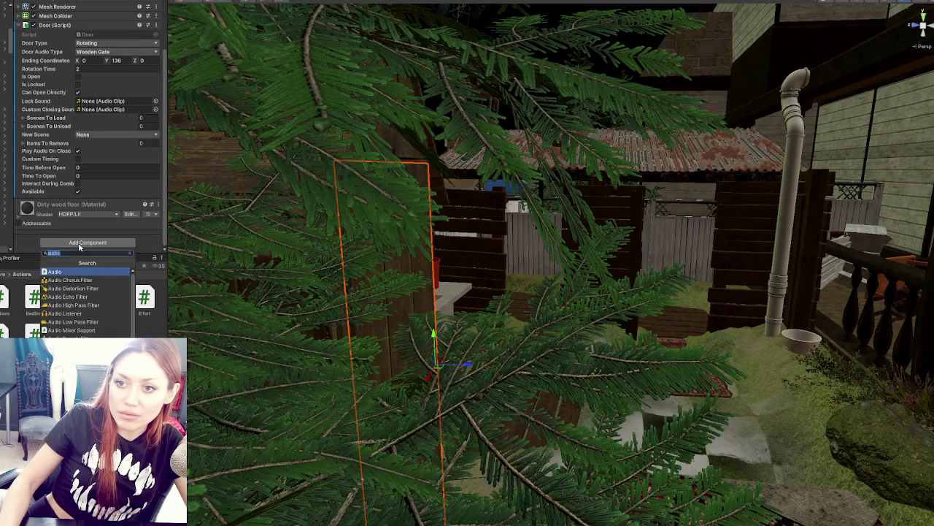
pyautogui.click(73, 355)
pyautogui.scroll(-6, 100, 91)
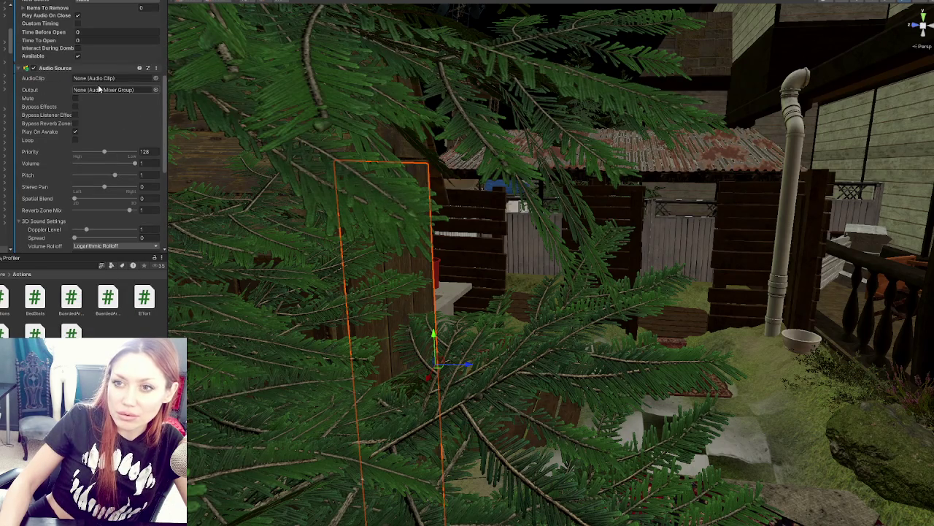
pyautogui.click(75, 131)
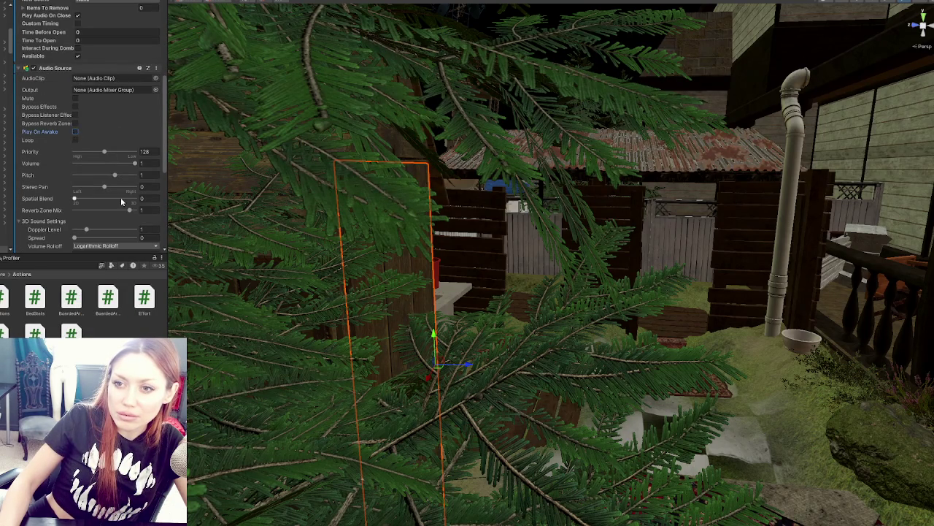
pyautogui.scroll(-2, 122, 198)
pyautogui.moveTo(74, 153); pyautogui.dragTo(143, 138)
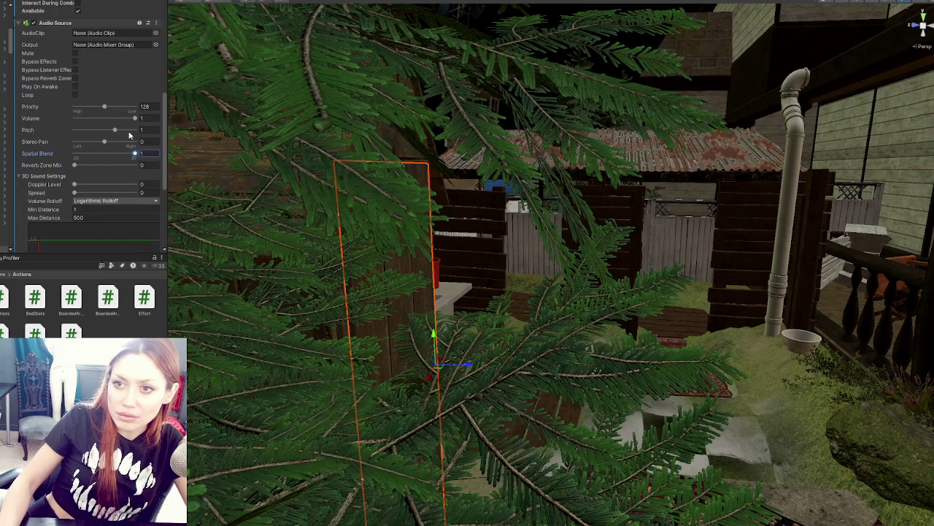
pyautogui.scroll(2, 109, 132)
pyautogui.scroll(-1, 95, 108)
# - Set the Audio Source to Linear rolloff with a max distance of 10
pyautogui.click(98, 222)
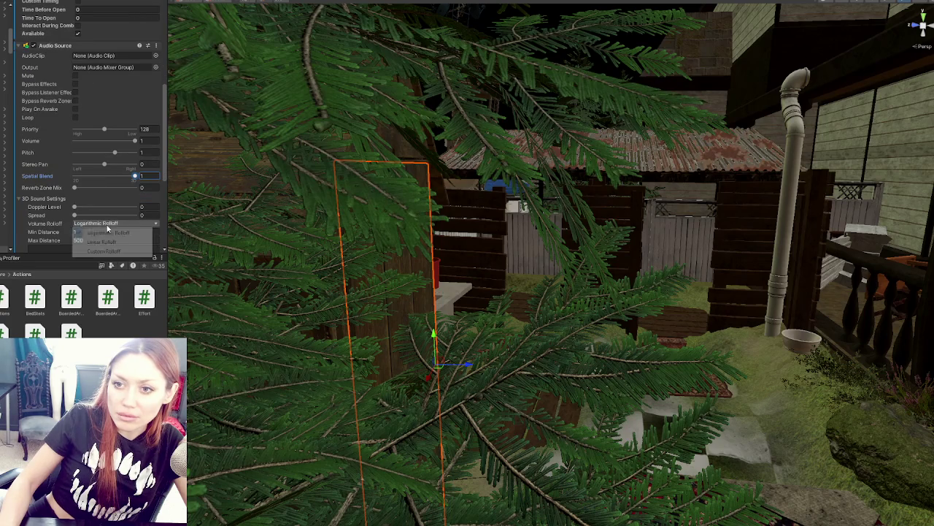
pyautogui.click(100, 241)
pyautogui.write('10')
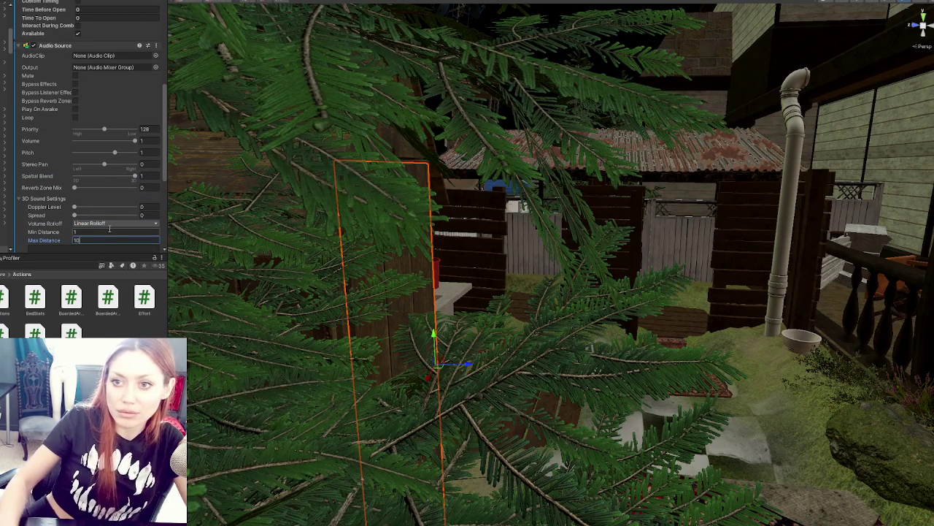
pyautogui.press('Return')
pyautogui.click(4, 296)
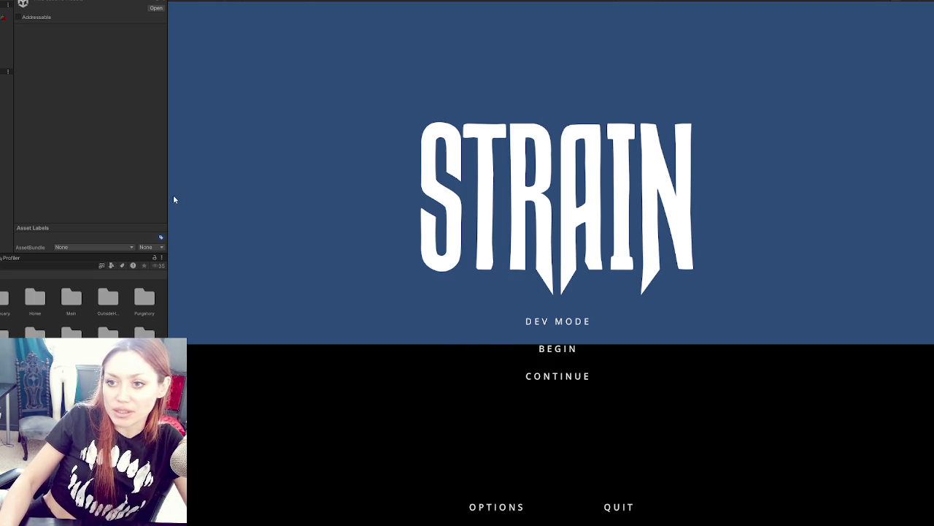
# - Drag the Inspector splitter left so the STRAIN menu fills the Game view
pyautogui.moveTo(168, 194)
pyautogui.mouseDown()
pyautogui.moveTo(29, 194)
pyautogui.moveTo(52, 194)
pyautogui.mouseUp()
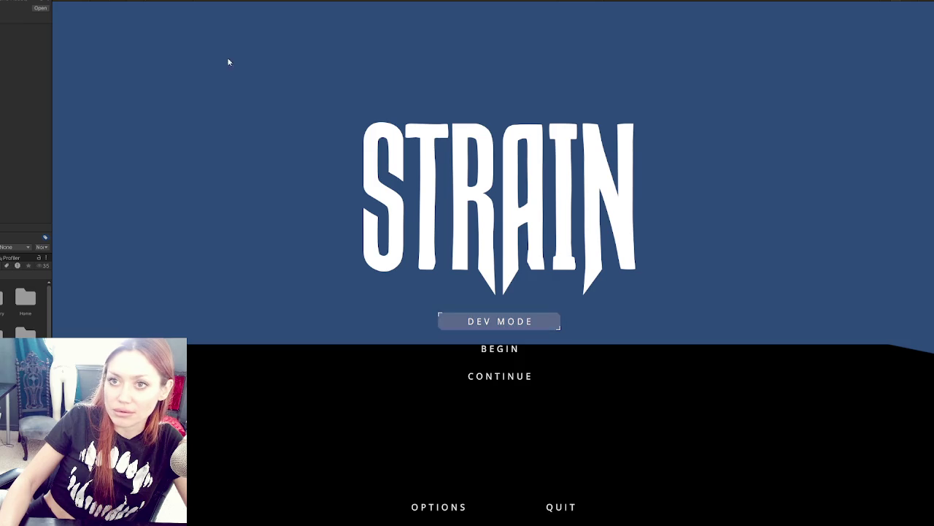
pyautogui.moveTo(52, 129)
pyautogui.mouseDown()
pyautogui.moveTo(73, 129)
pyautogui.moveTo(39, 129)
pyautogui.mouseUp()
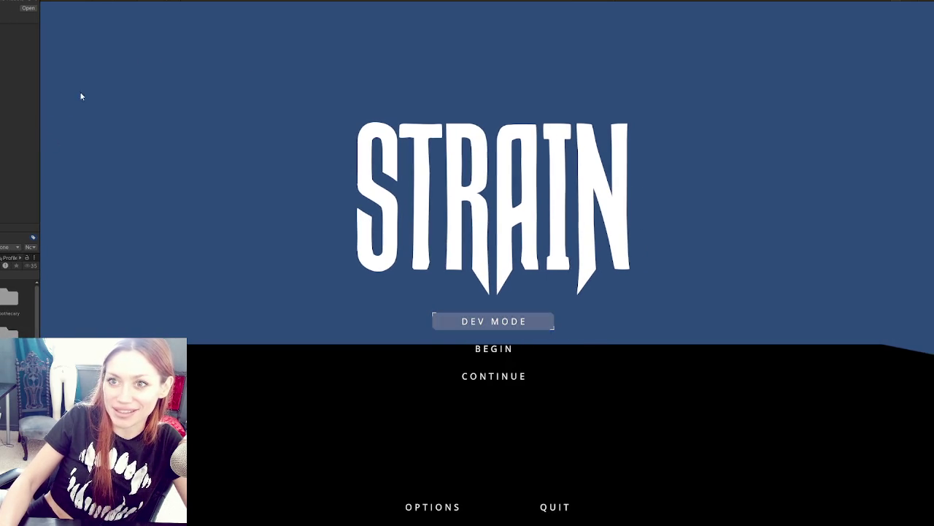
pyautogui.moveTo(40, 20)
pyautogui.mouseDown()
pyautogui.moveTo(50, 23)
pyautogui.moveTo(39, 22)
pyautogui.mouseUp()
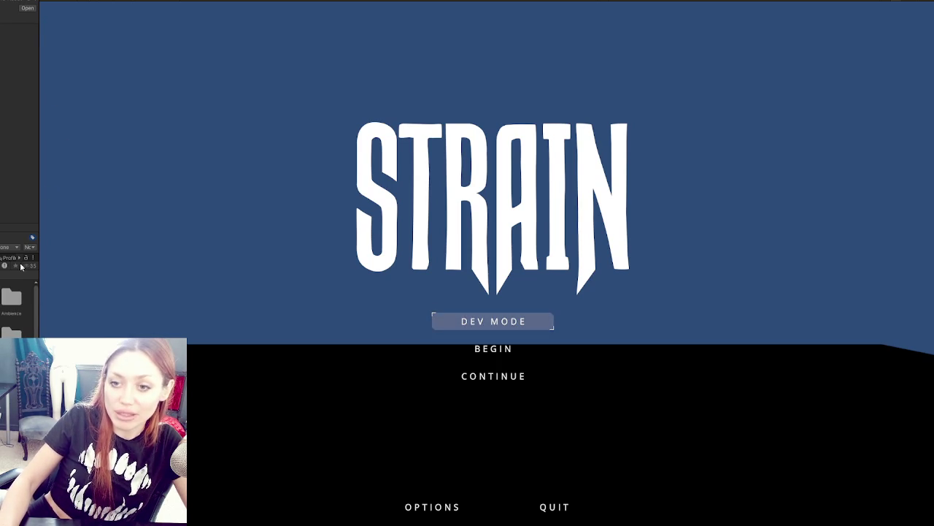
# - Step through the main menu options and choose Continue to load the saved game
pyautogui.press('Down')
pyautogui.press('Up')
pyautogui.press('Down')
pyautogui.press('Down')
pyautogui.press('Up')
pyautogui.press('Up')
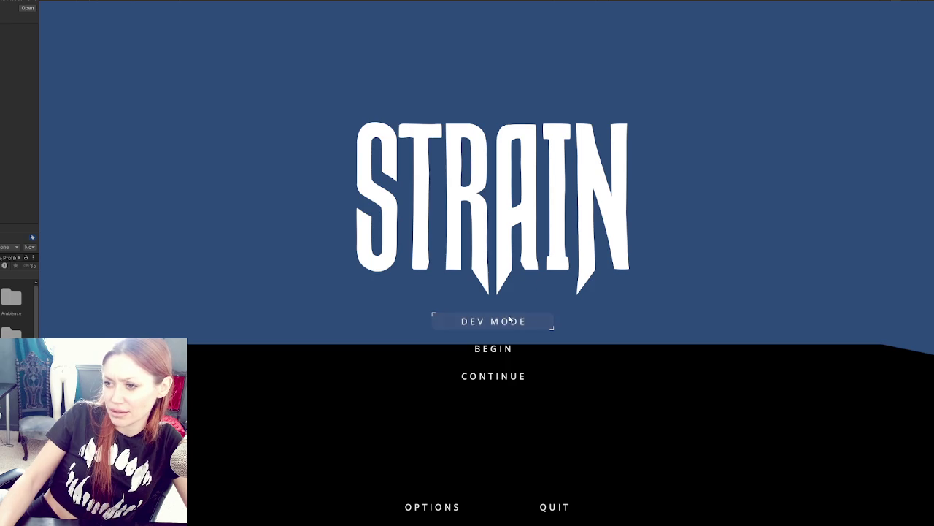
pyautogui.click(484, 377)
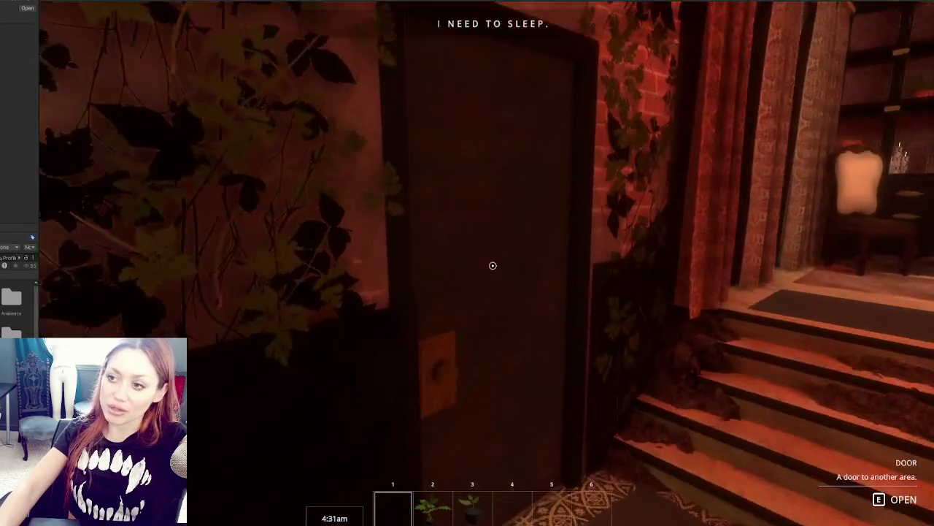
# - Open and shut the interior door to hear its closing sound, then reopen it
pyautogui.press('e')
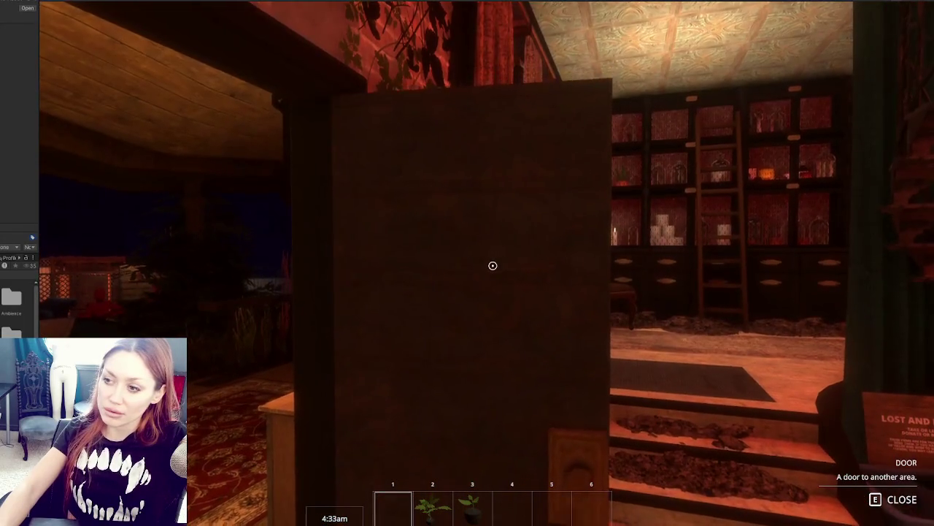
pyautogui.press('e')
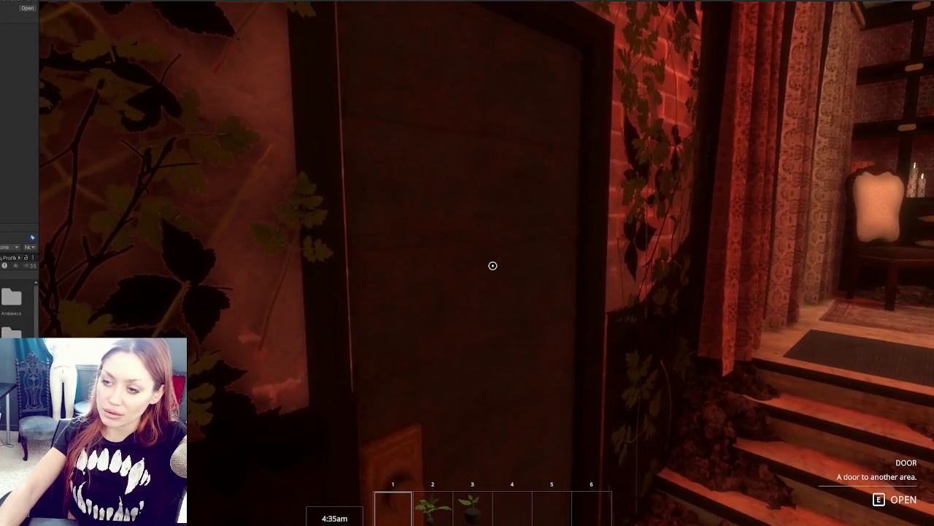
pyautogui.press('e')
# - Walk out onto the porch and across the night yard toward the lit shed
pyautogui.press('w')
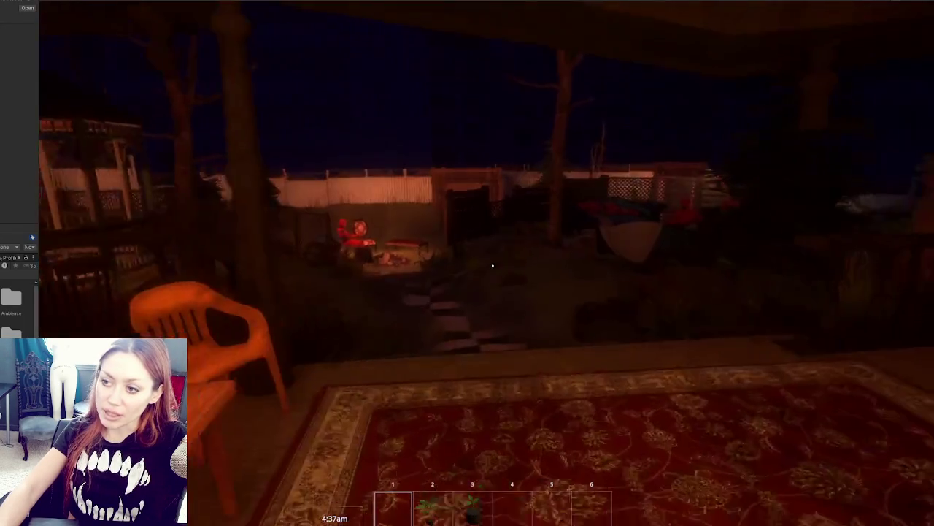
pyautogui.moveTo(493, 265)
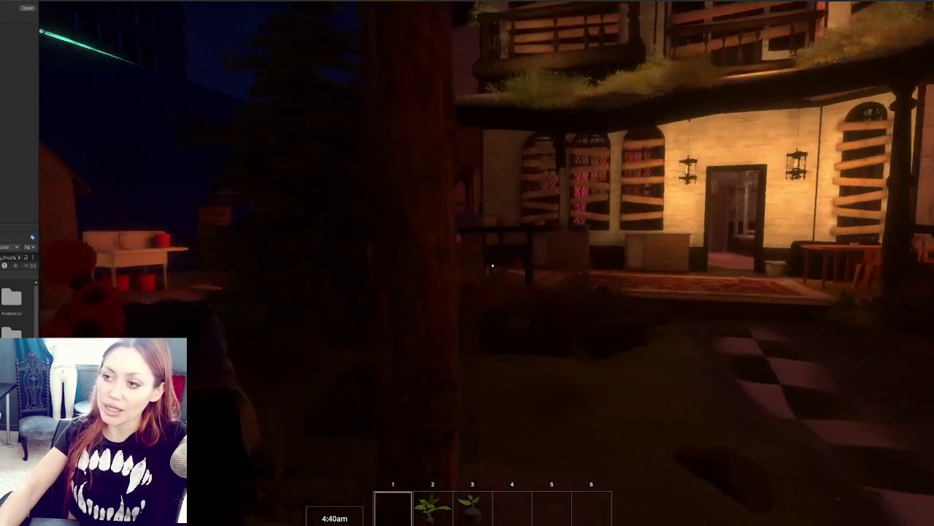
pyautogui.press('d')
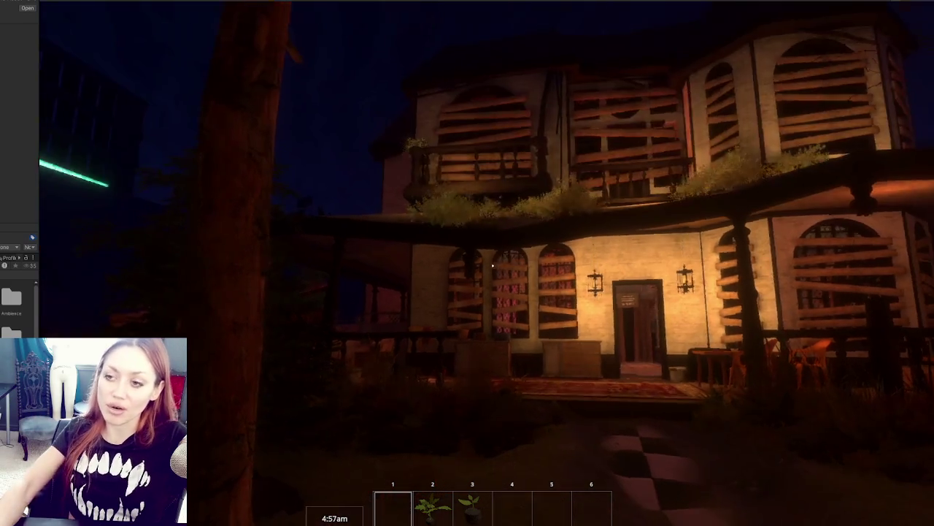
pyautogui.press('w')
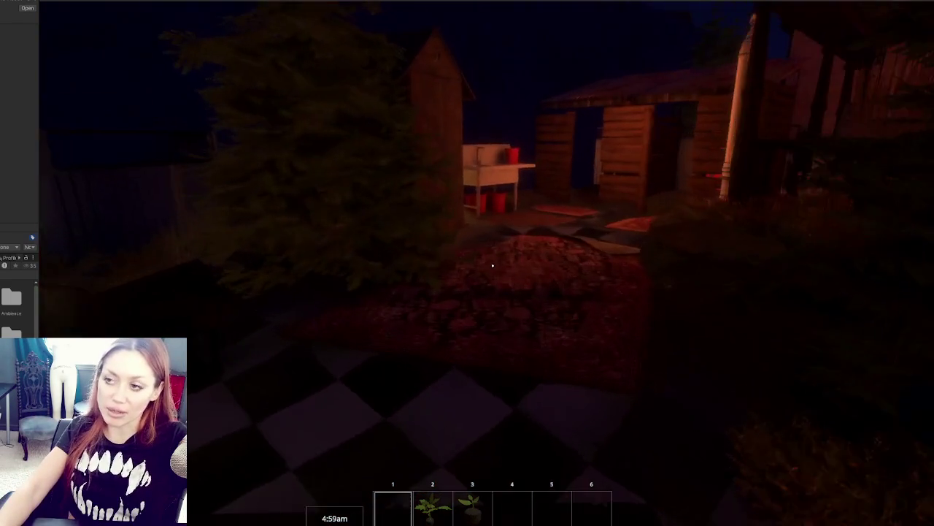
pyautogui.press('w')
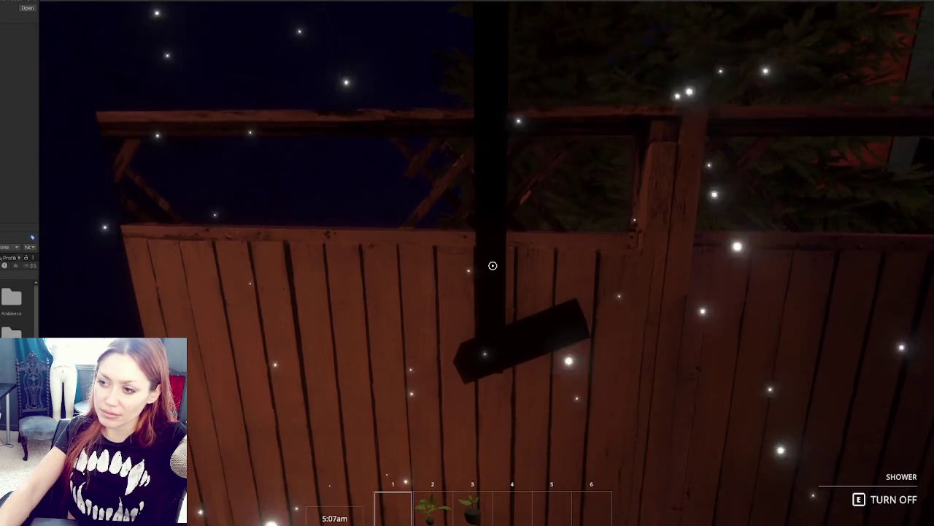
# - Turn off the outdoor shower, open the outhouse door, and walk the checkered path to the road gate
pyautogui.press('e')
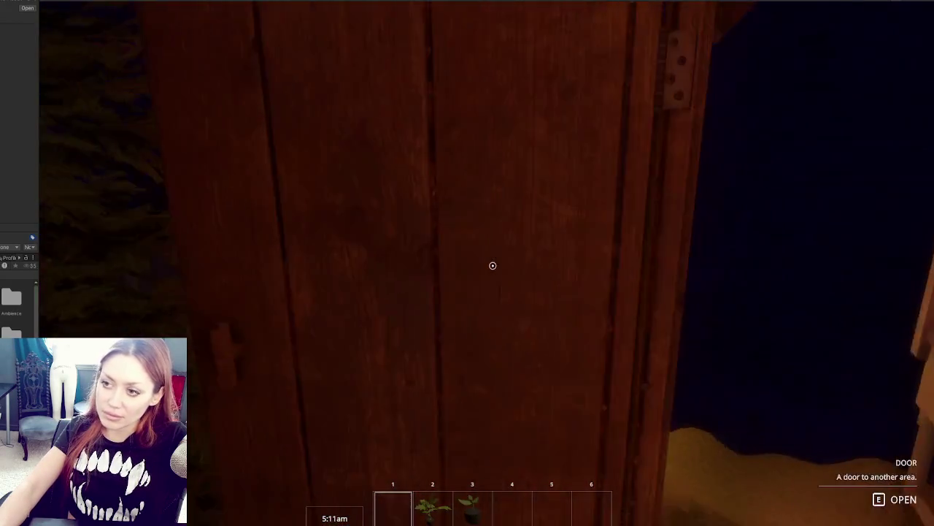
pyautogui.press('e')
pyautogui.press('e')
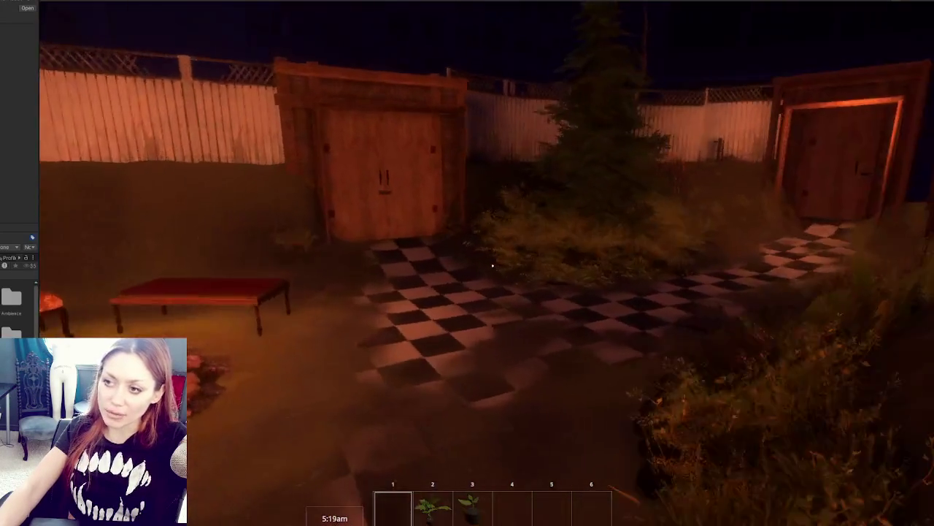
pyautogui.press('w')
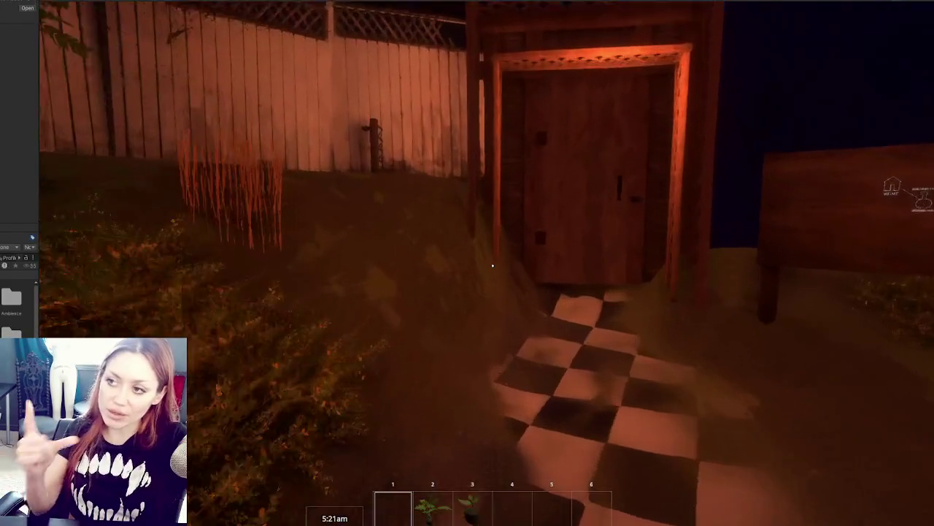
pyautogui.press('w')
pyautogui.press('w')
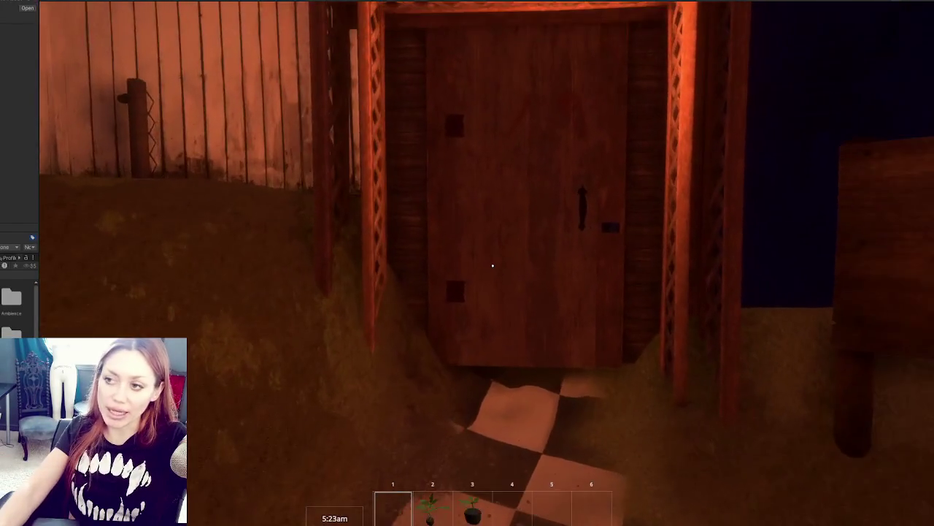
pyautogui.press('w')
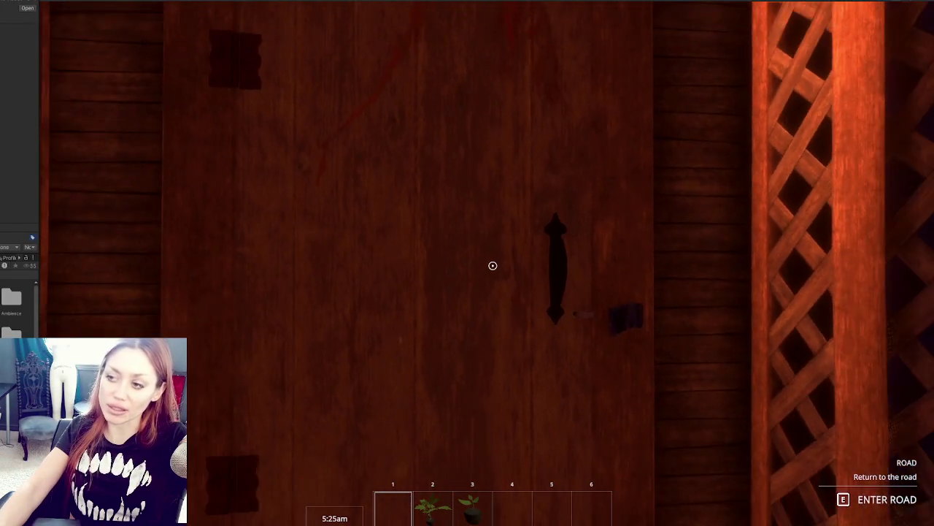